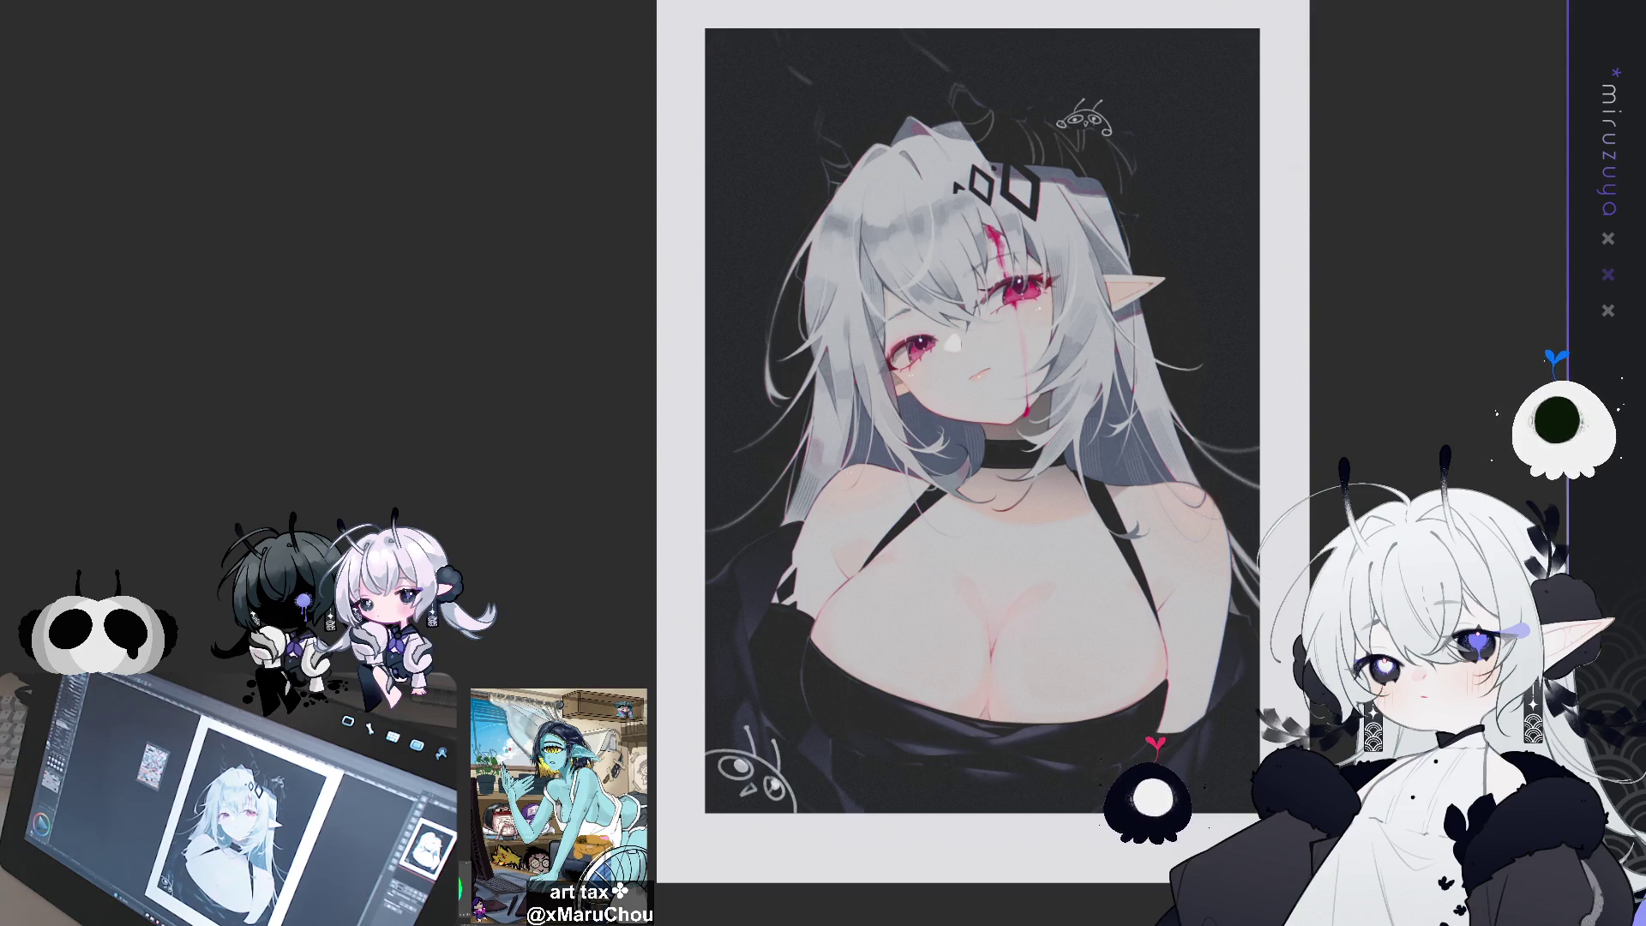
Zoom in and hand-letter MIRUZUYA on the dark clothing left of the girl's shoulder
{"action": "scroll", "coordinate": [1040, 433], "scroll_direction": "up", "scroll_amount": 1}
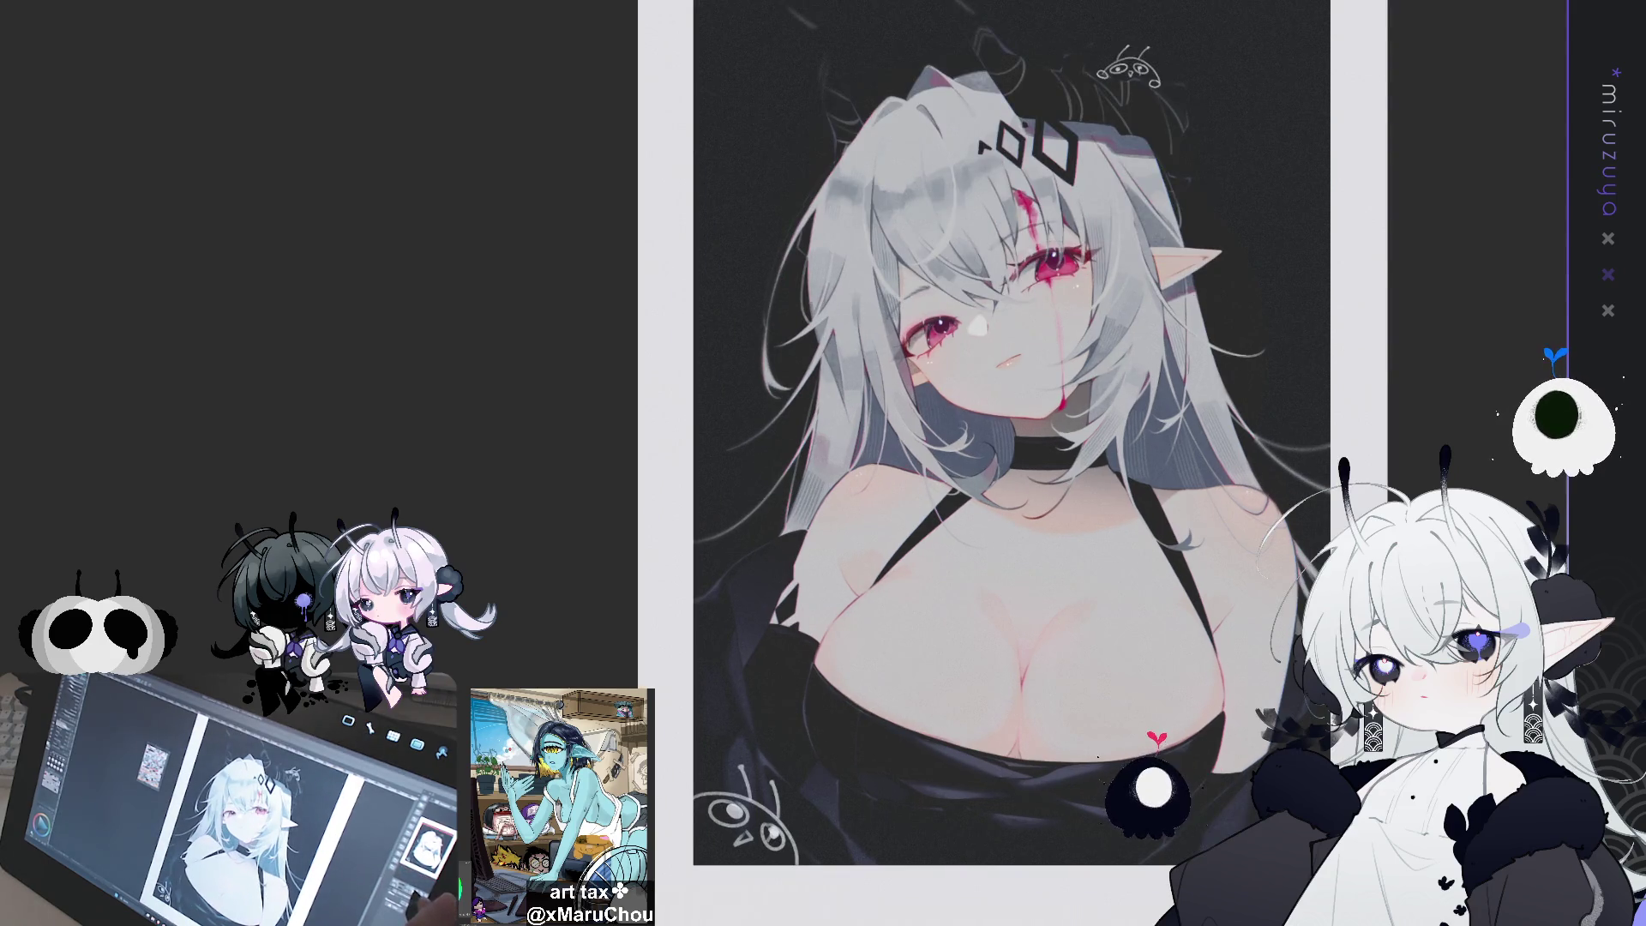
{"action": "scroll", "coordinate": [960, 731], "scroll_direction": "up", "scroll_amount": 3}
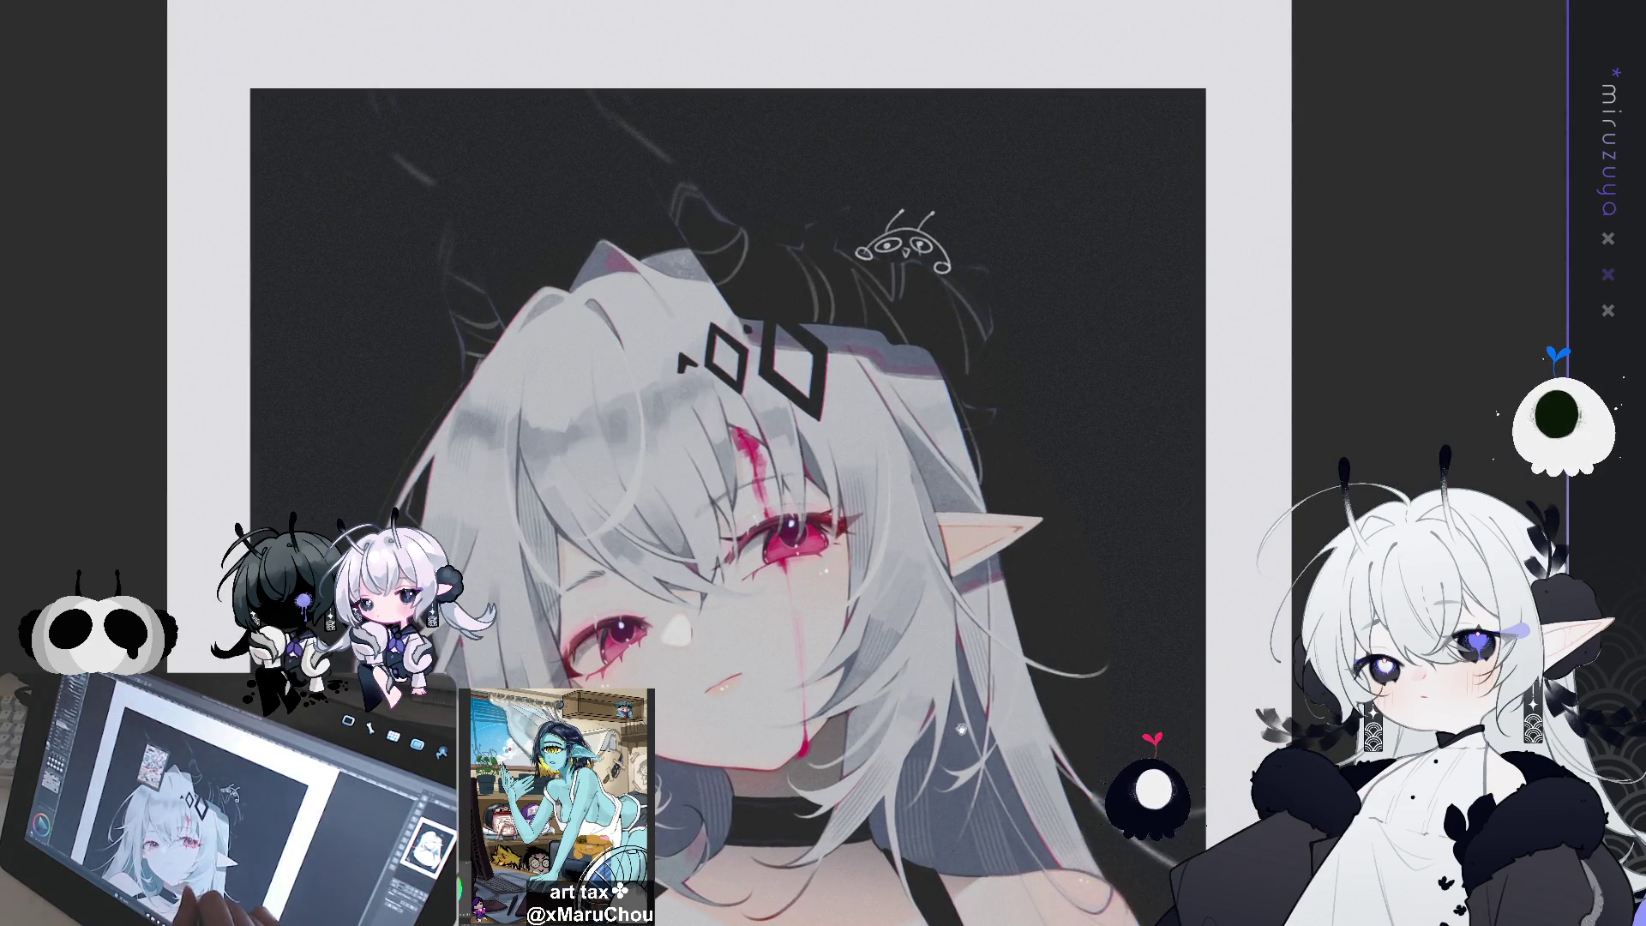
{"action": "mouse_move", "coordinate": [961, 731]}
{"action": "left_mouse_down"}
{"action": "mouse_move", "coordinate": [1168, 422]}
{"action": "mouse_move", "coordinate": [1242, 177]}
{"action": "mouse_move", "coordinate": [1330, 161]}
{"action": "left_mouse_up"}
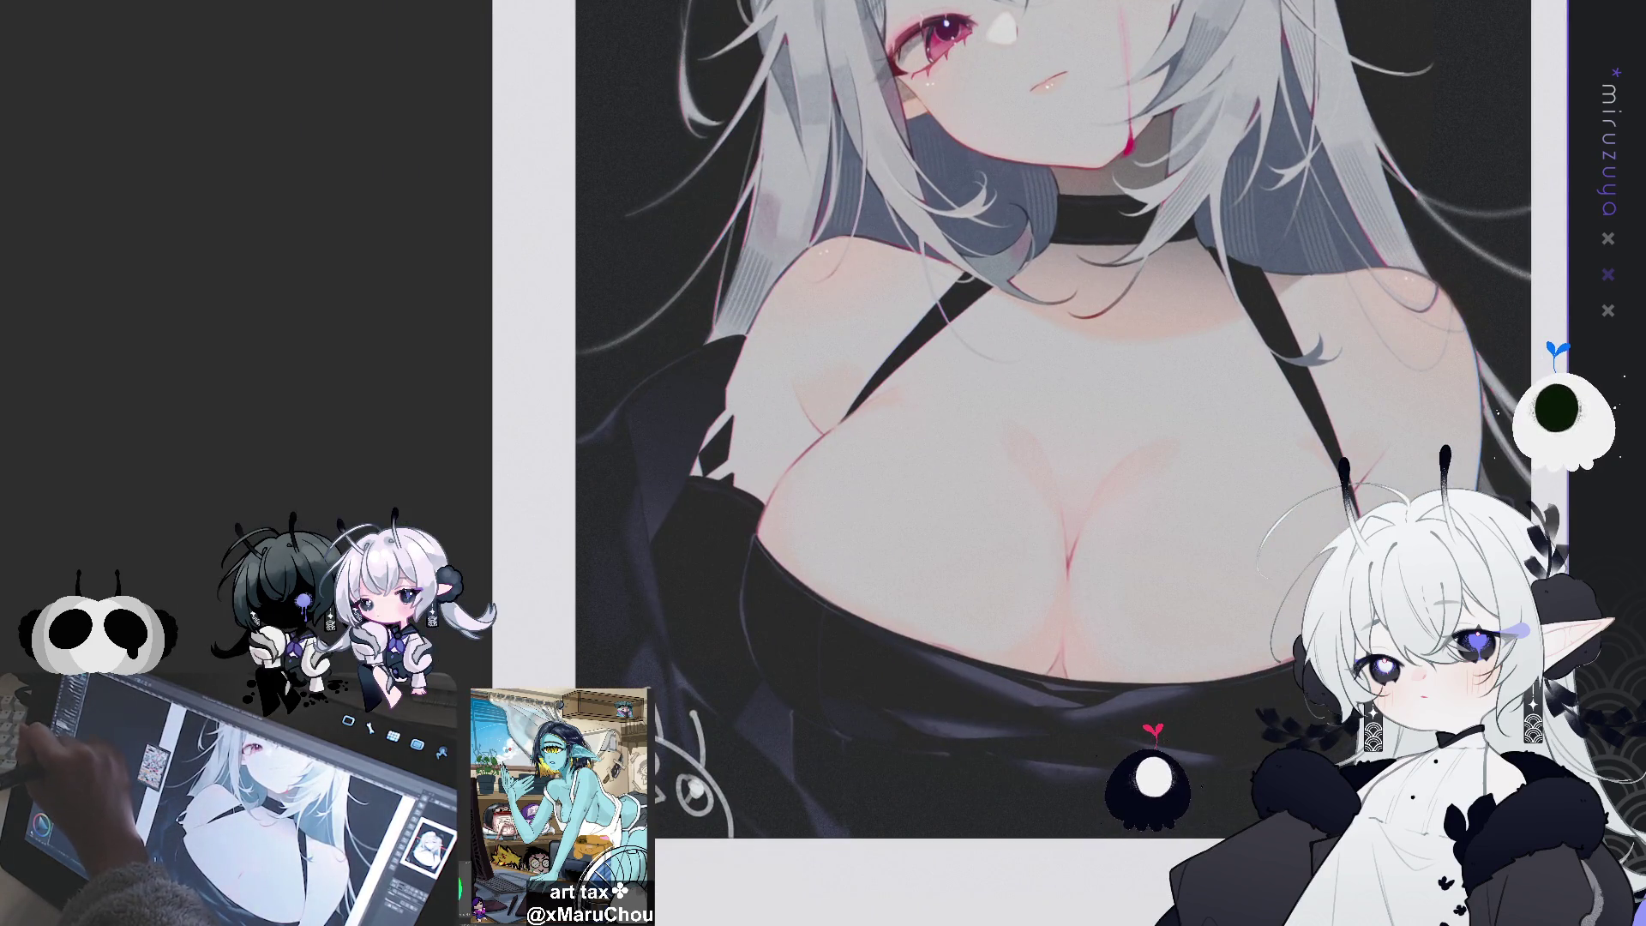
{"action": "scroll", "coordinate": [671, 517], "scroll_direction": "up", "scroll_amount": 1}
{"action": "left_click_drag", "start_coordinate": [672, 517], "coordinate": [774, 534]}
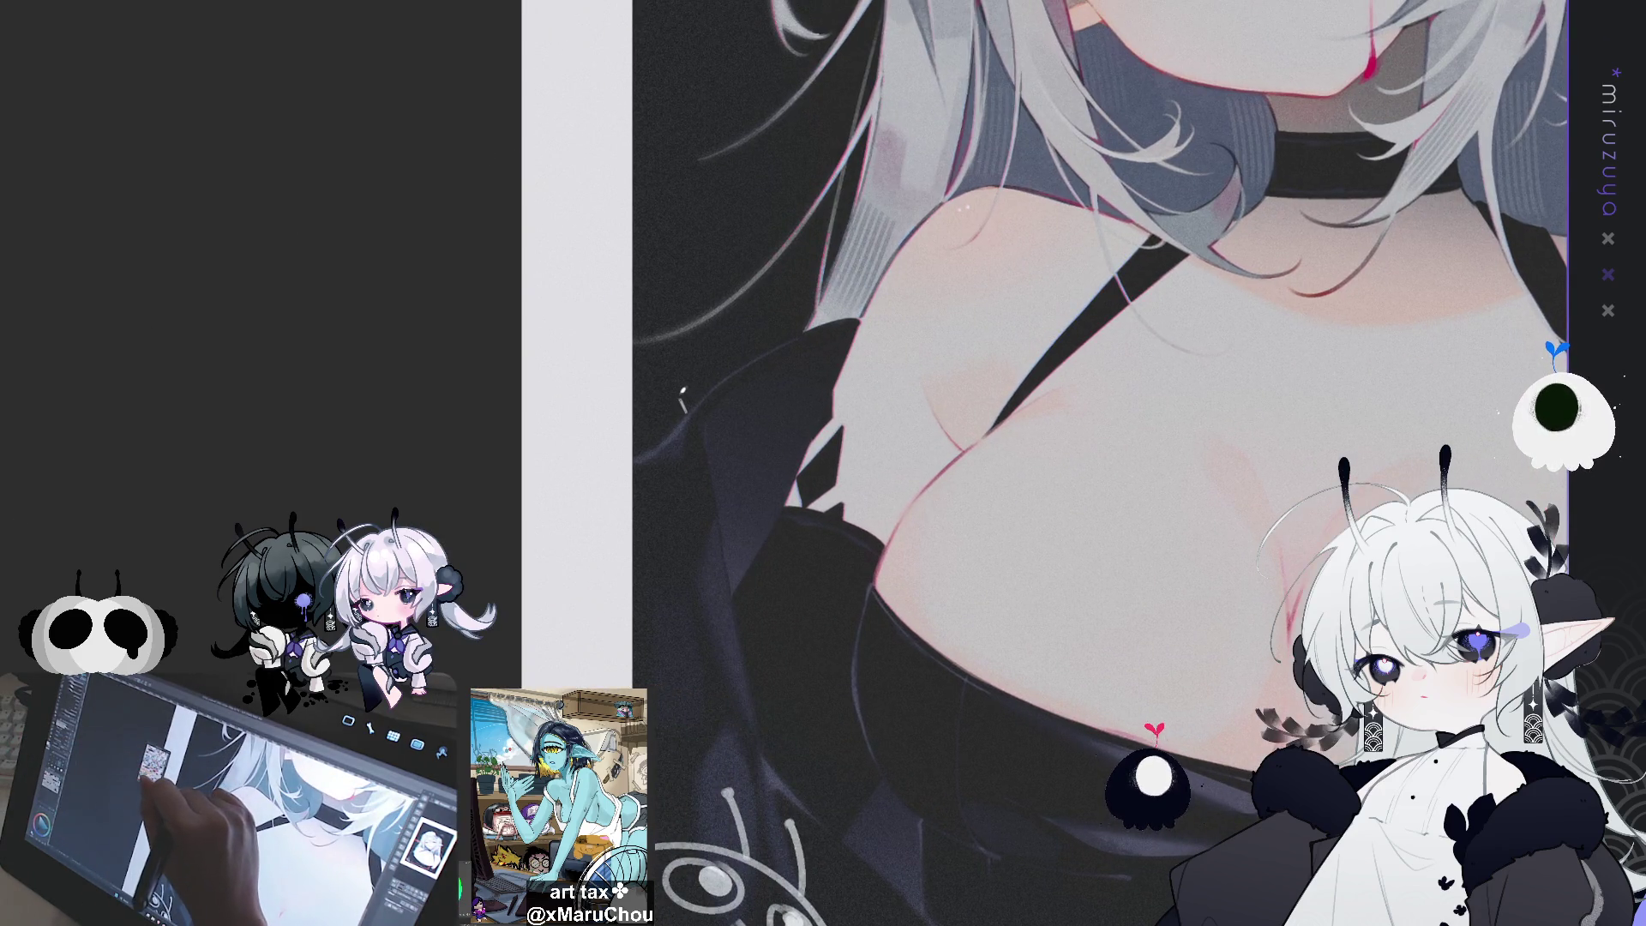
{"action": "left_click_drag", "start_coordinate": [673, 415], "coordinate": [759, 348]}
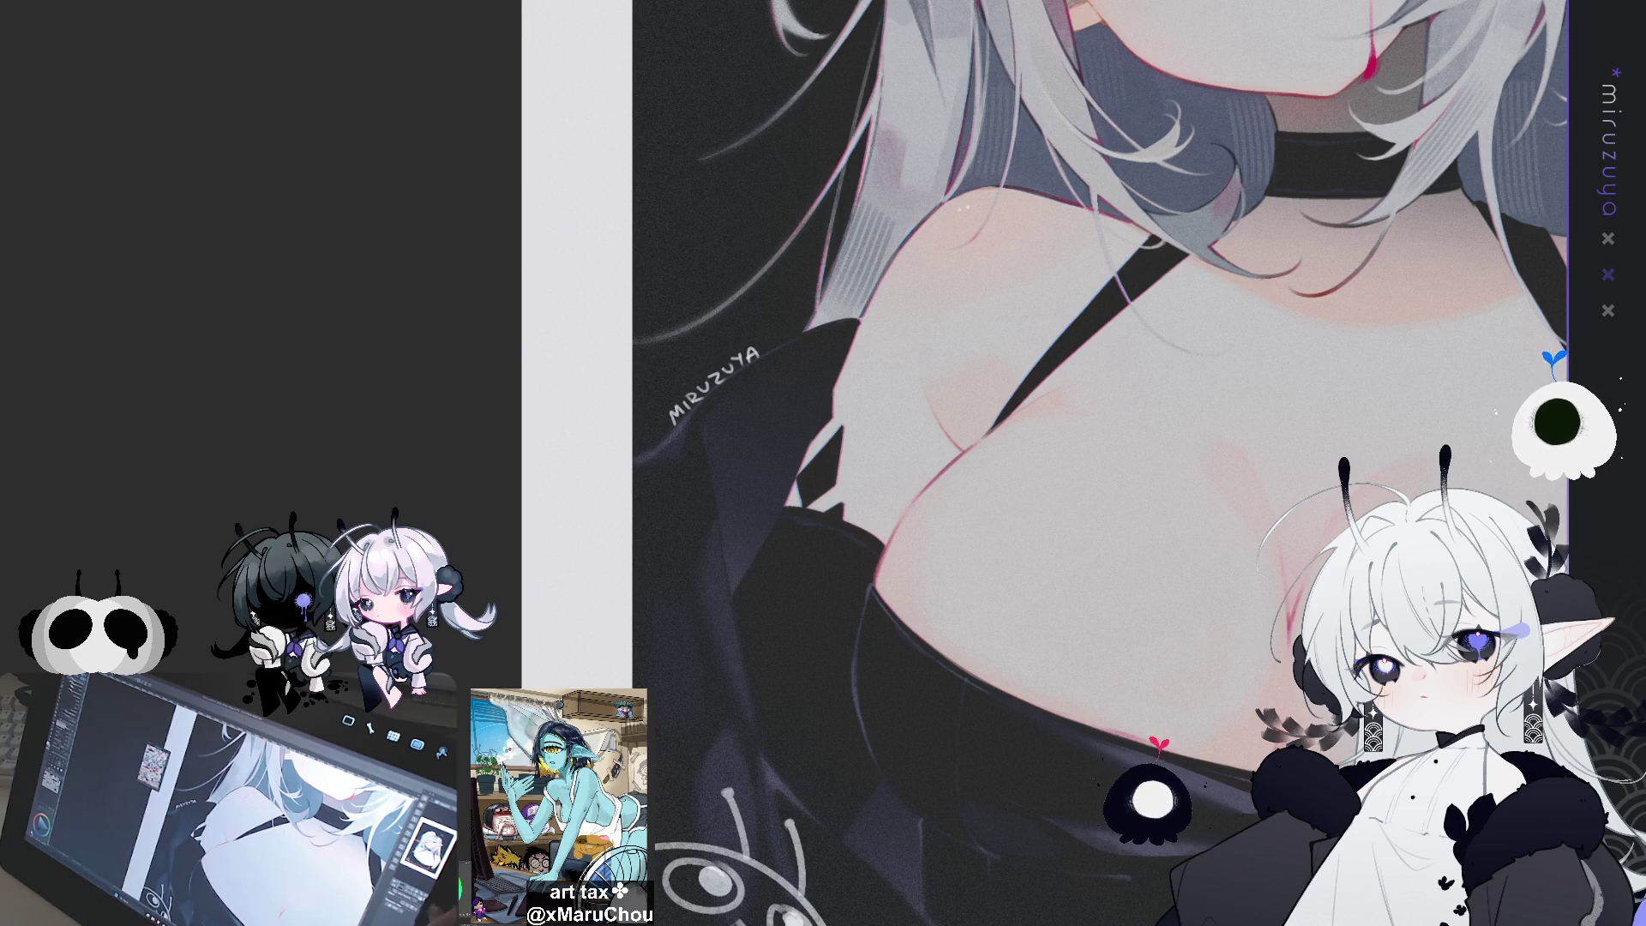
Fit the whole signed illustration to the window with Ctrl+0
{"action": "key", "text": "ctrl+0"}
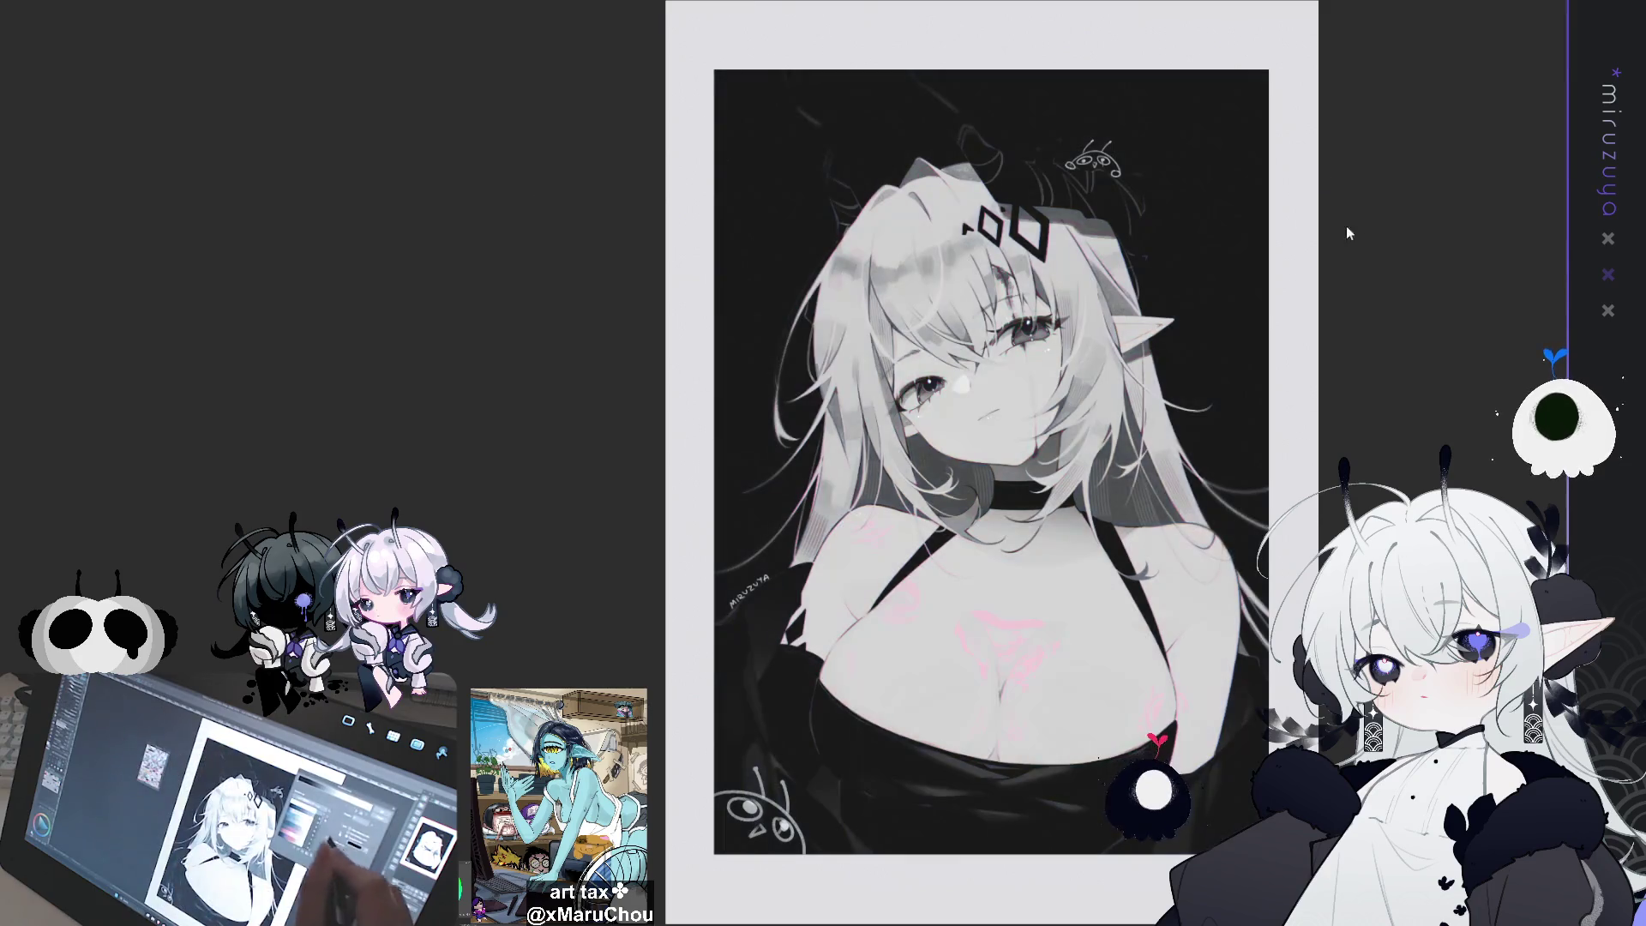
Apply a blue-pink Gradient Map to the finished illustration
{"action": "left_click", "coordinate": [1257, 259]}
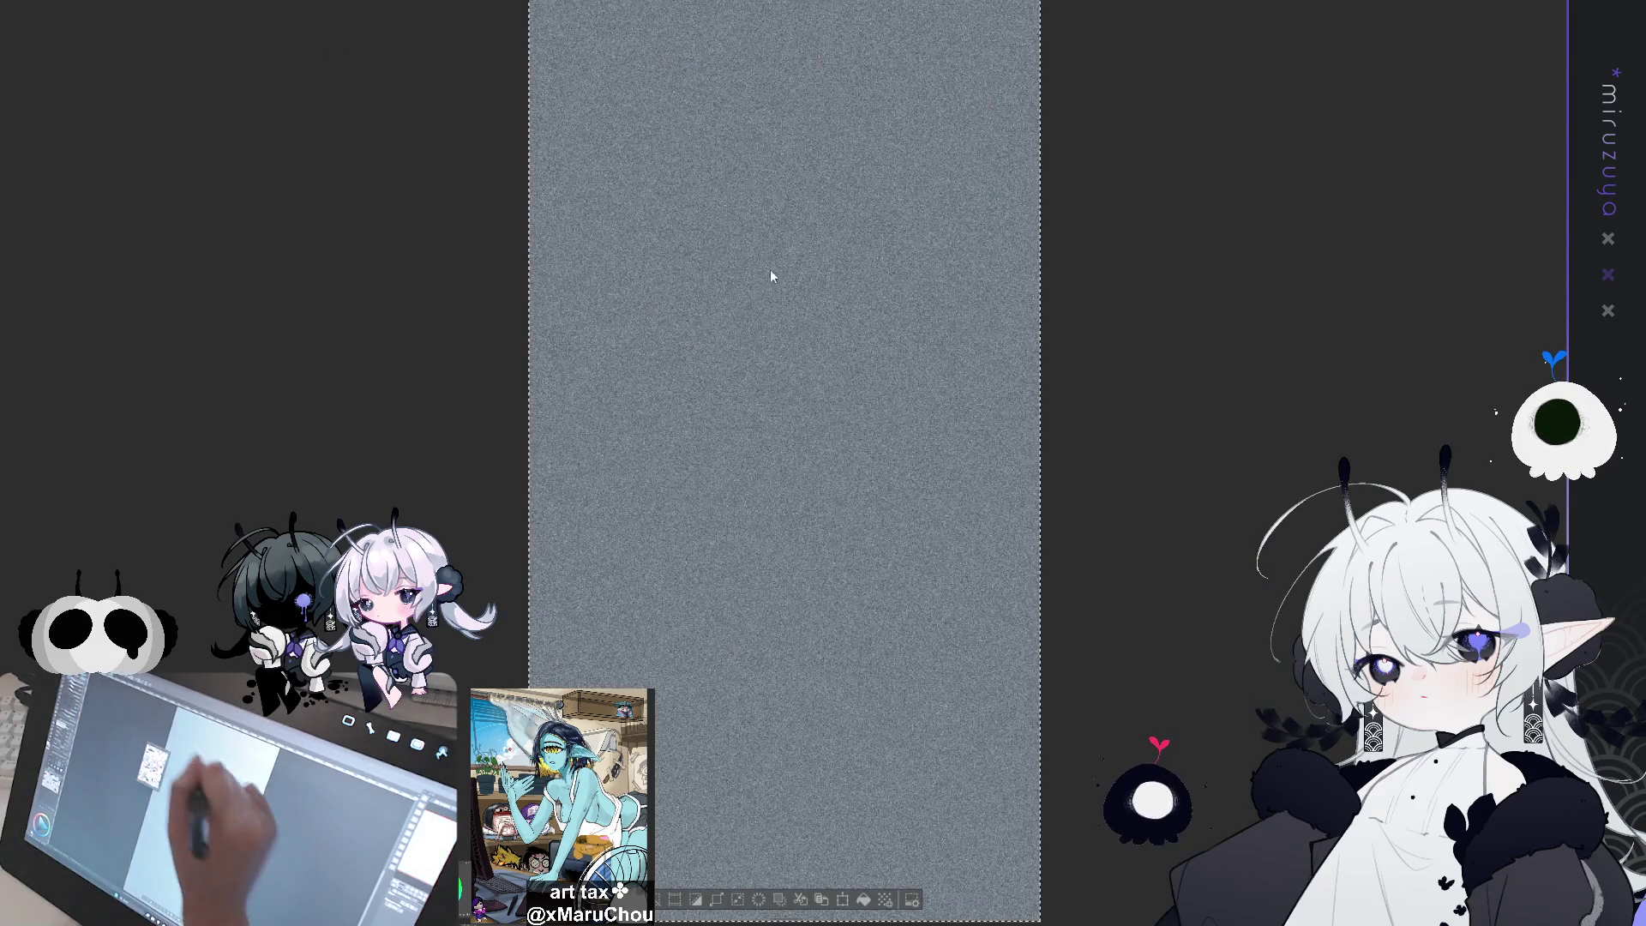
{"action": "left_click", "coordinate": [810, 283]}
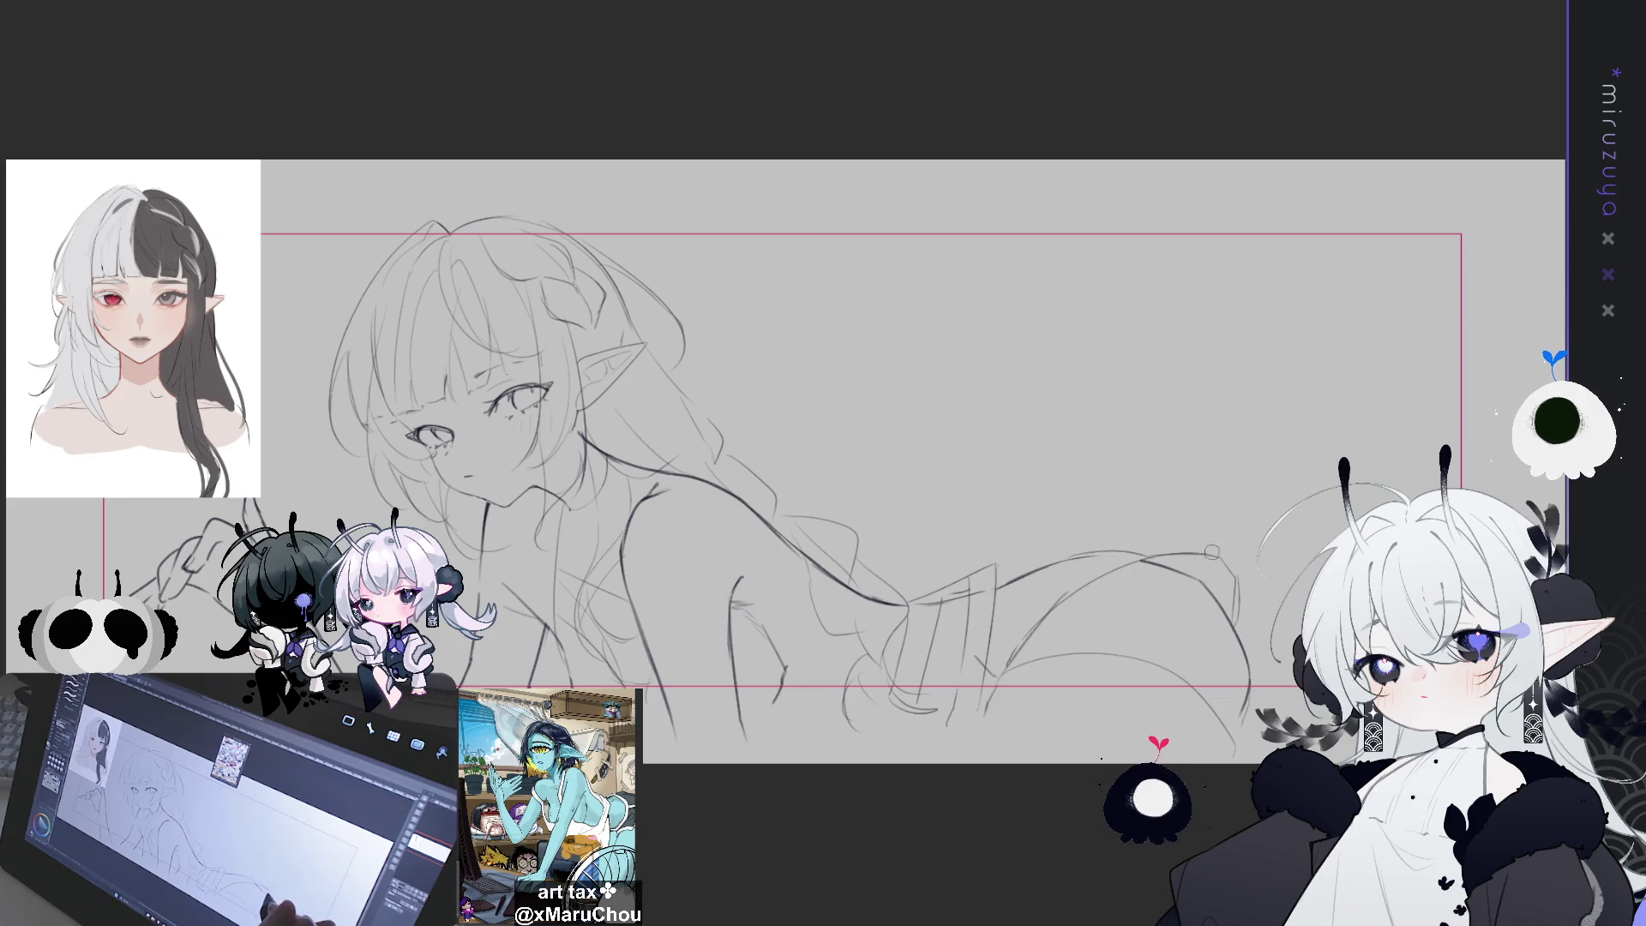
Shift the canvas view slightly right and up over the reclining-girl sketch
{"action": "mouse_move", "coordinate": [1126, 575]}
{"action": "left_mouse_down"}
{"action": "mouse_move", "coordinate": [1212, 588]}
{"action": "mouse_move", "coordinate": [1175, 549]}
{"action": "left_mouse_up"}
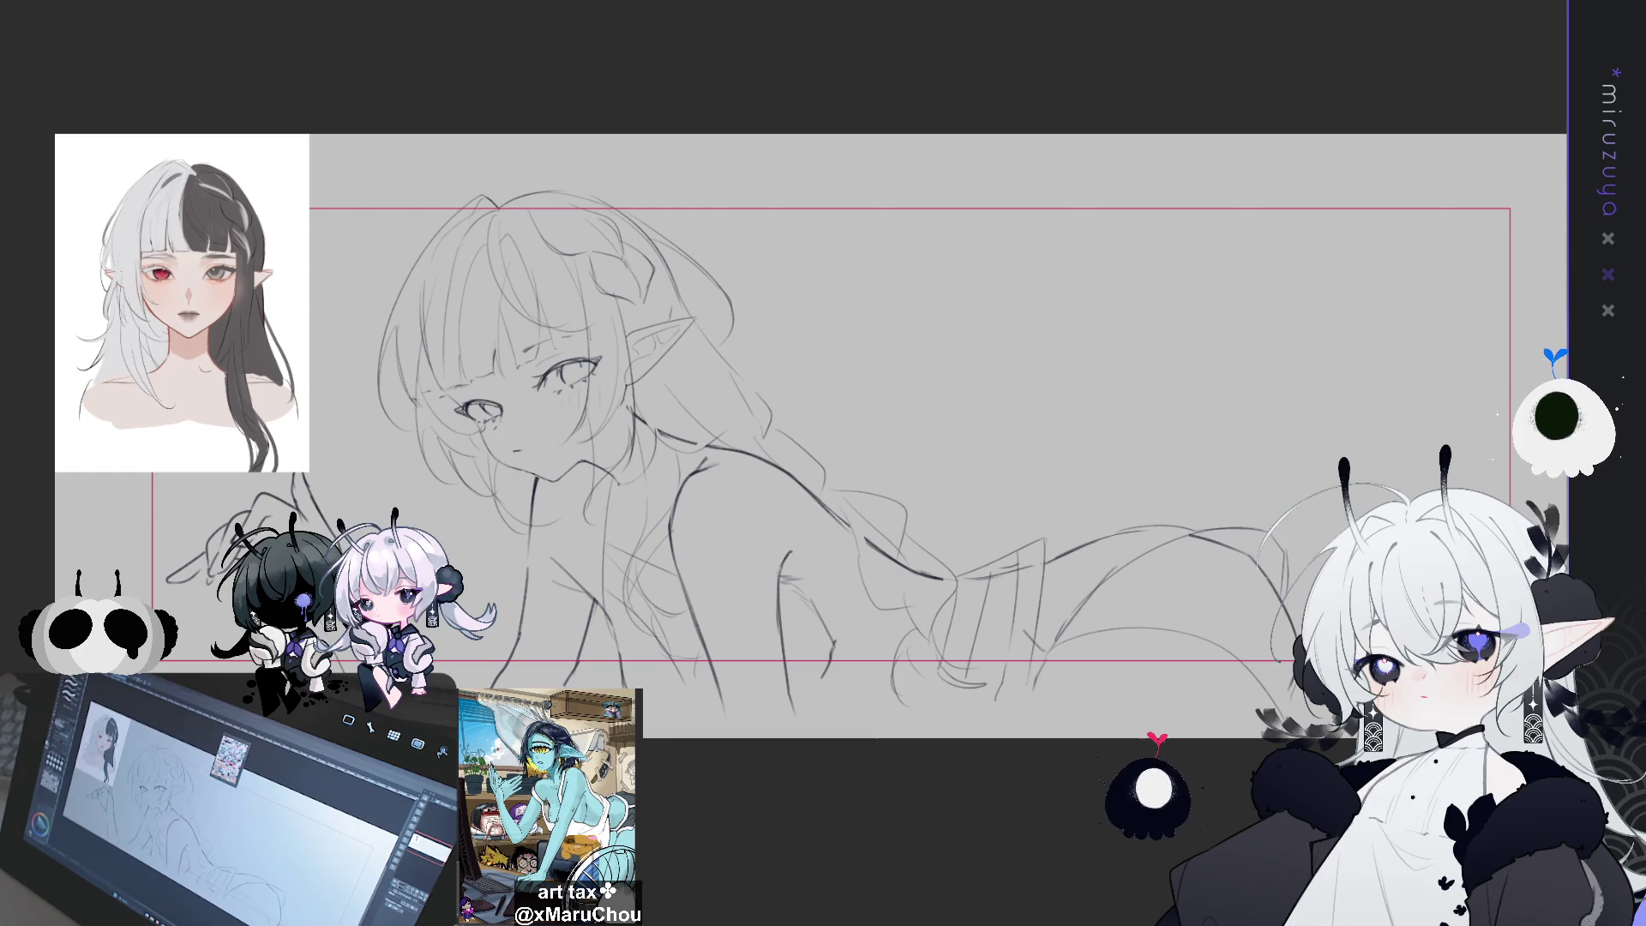
Pan around the sketch, briefly hiding then restoring the rough hair strokes to check it
{"action": "left_click_drag", "start_coordinate": [772, 429], "coordinate": [887, 440]}
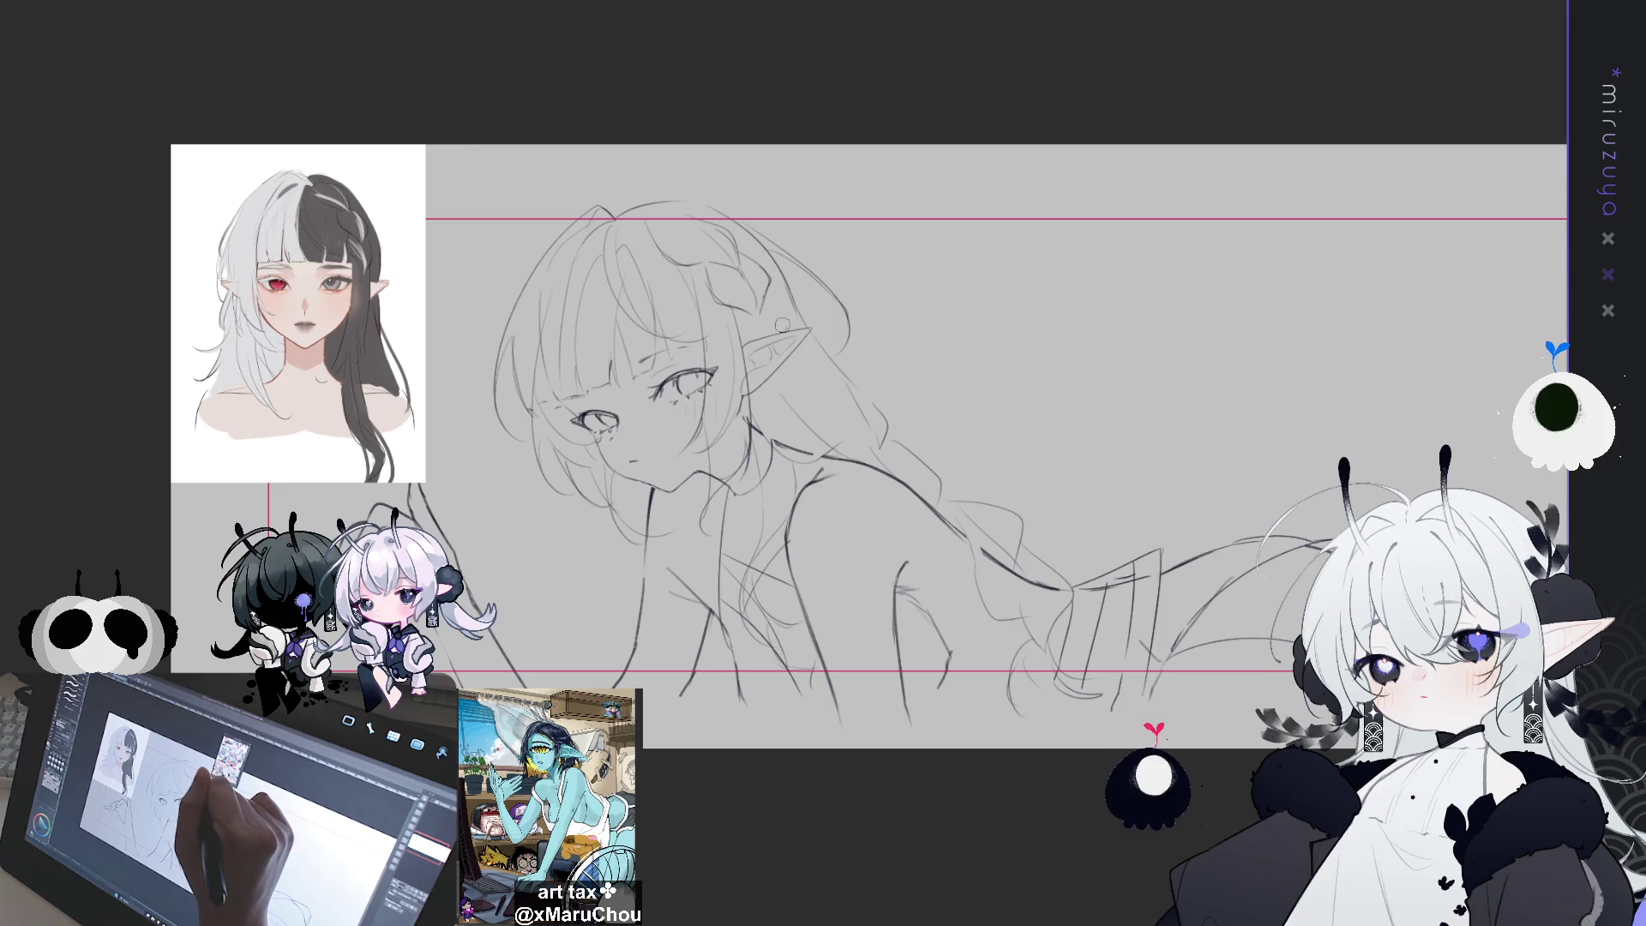
{"action": "key", "text": "Delete"}
{"action": "key", "text": "ctrl+z"}
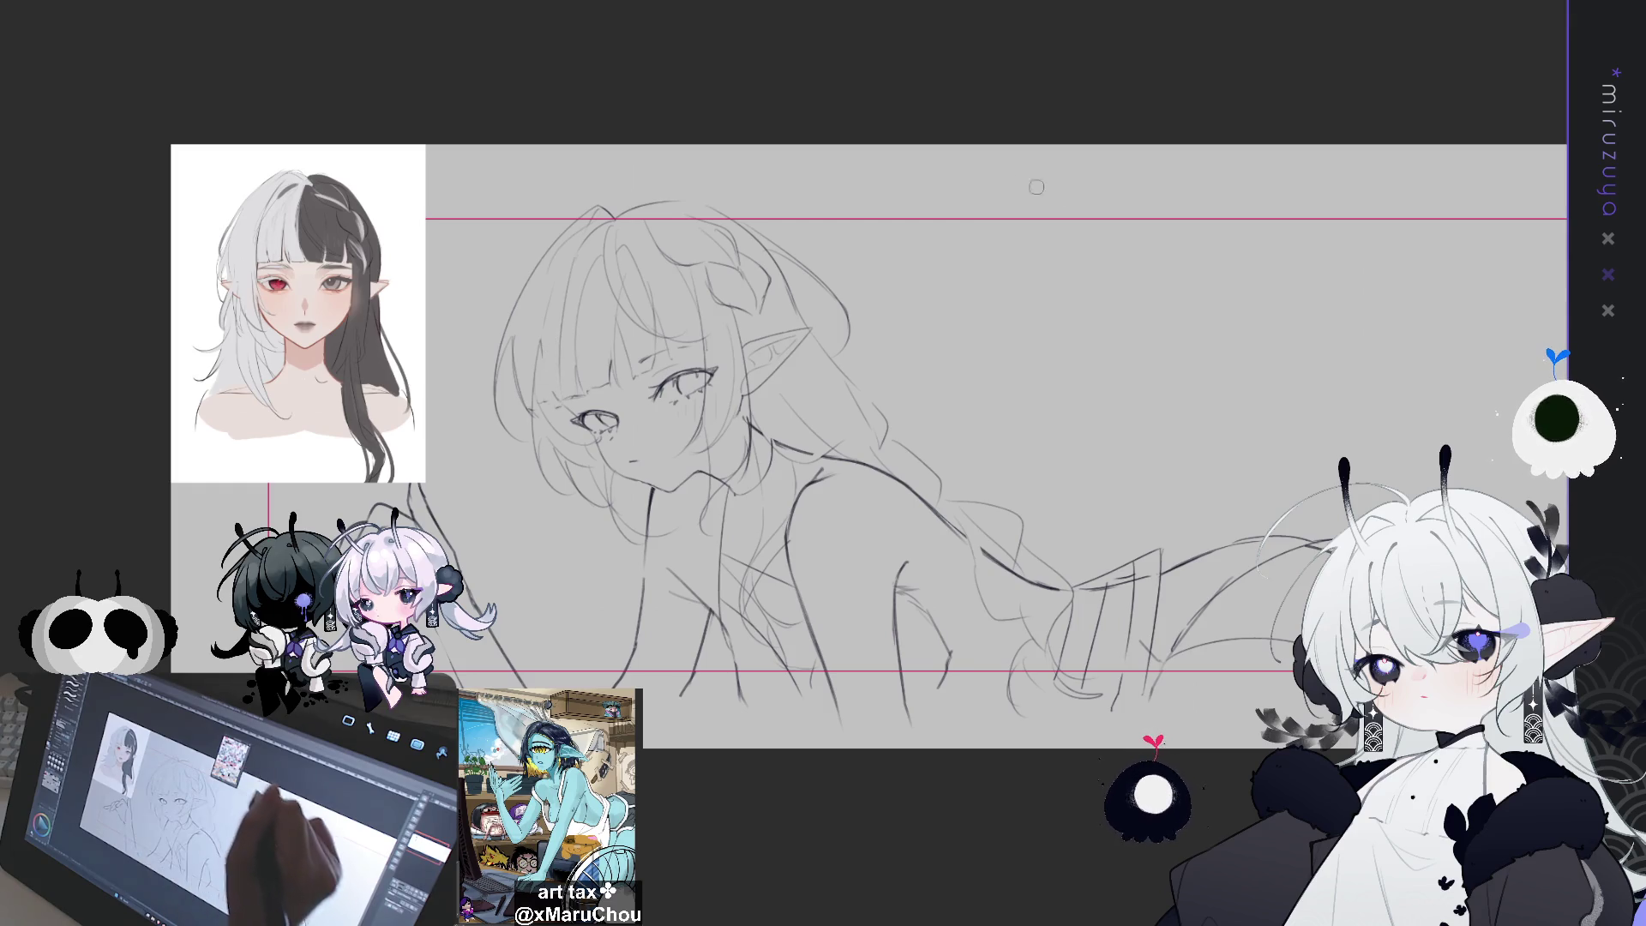
{"action": "left_click_drag", "start_coordinate": [1238, 448], "coordinate": [1242, 437]}
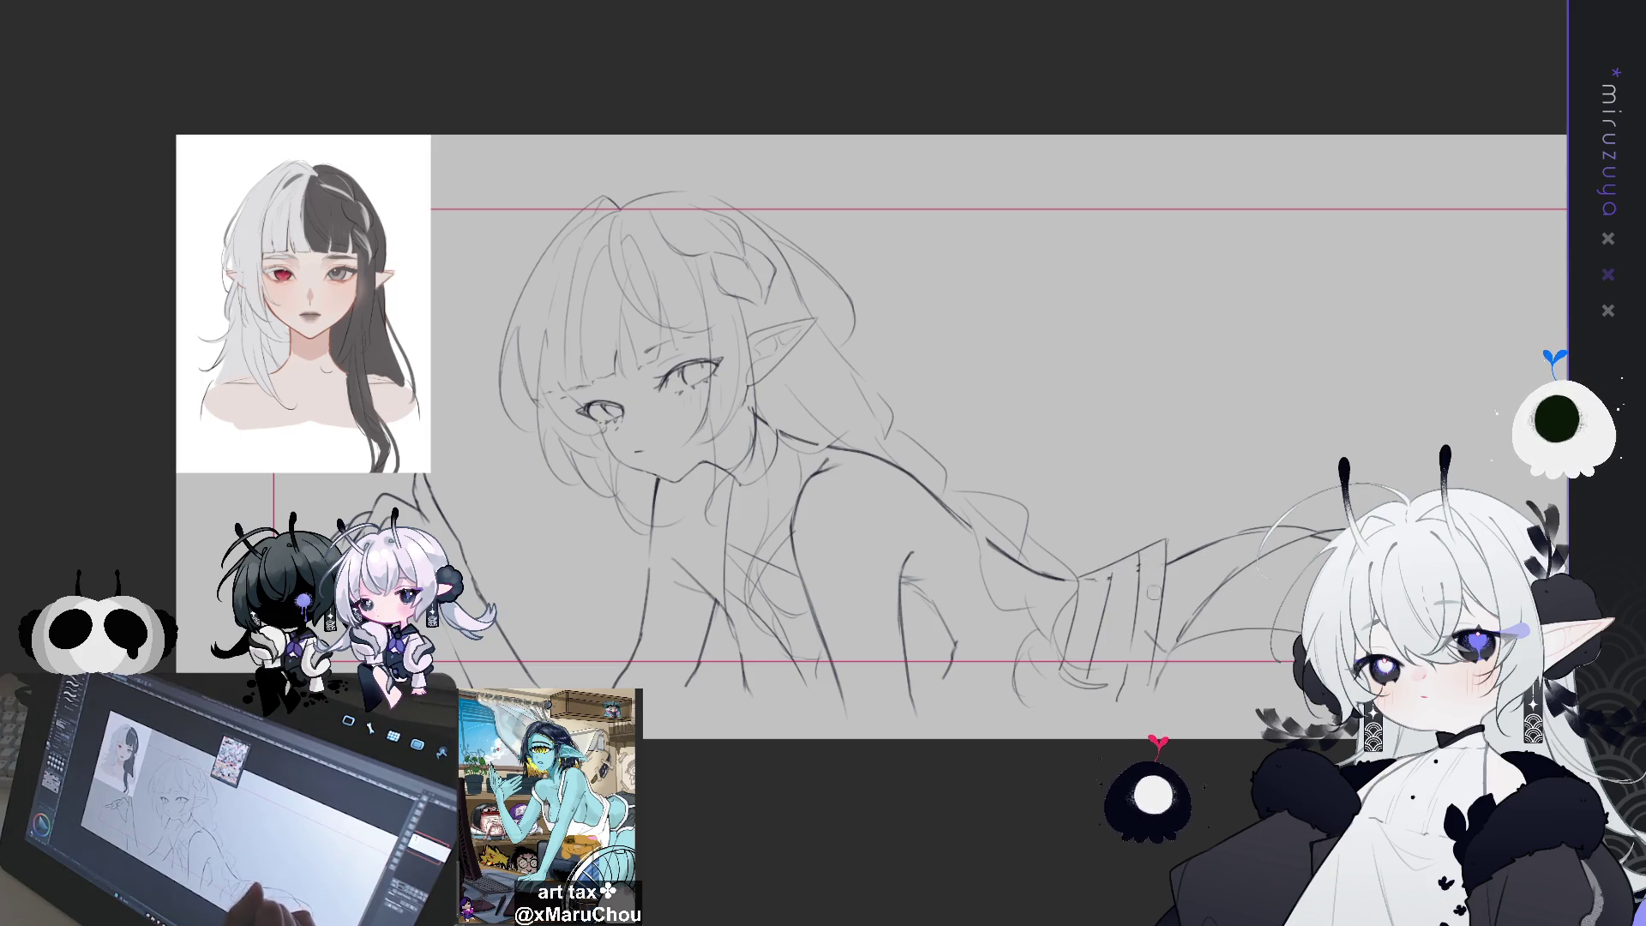
{"action": "left_click_drag", "start_coordinate": [1144, 570], "coordinate": [1042, 425]}
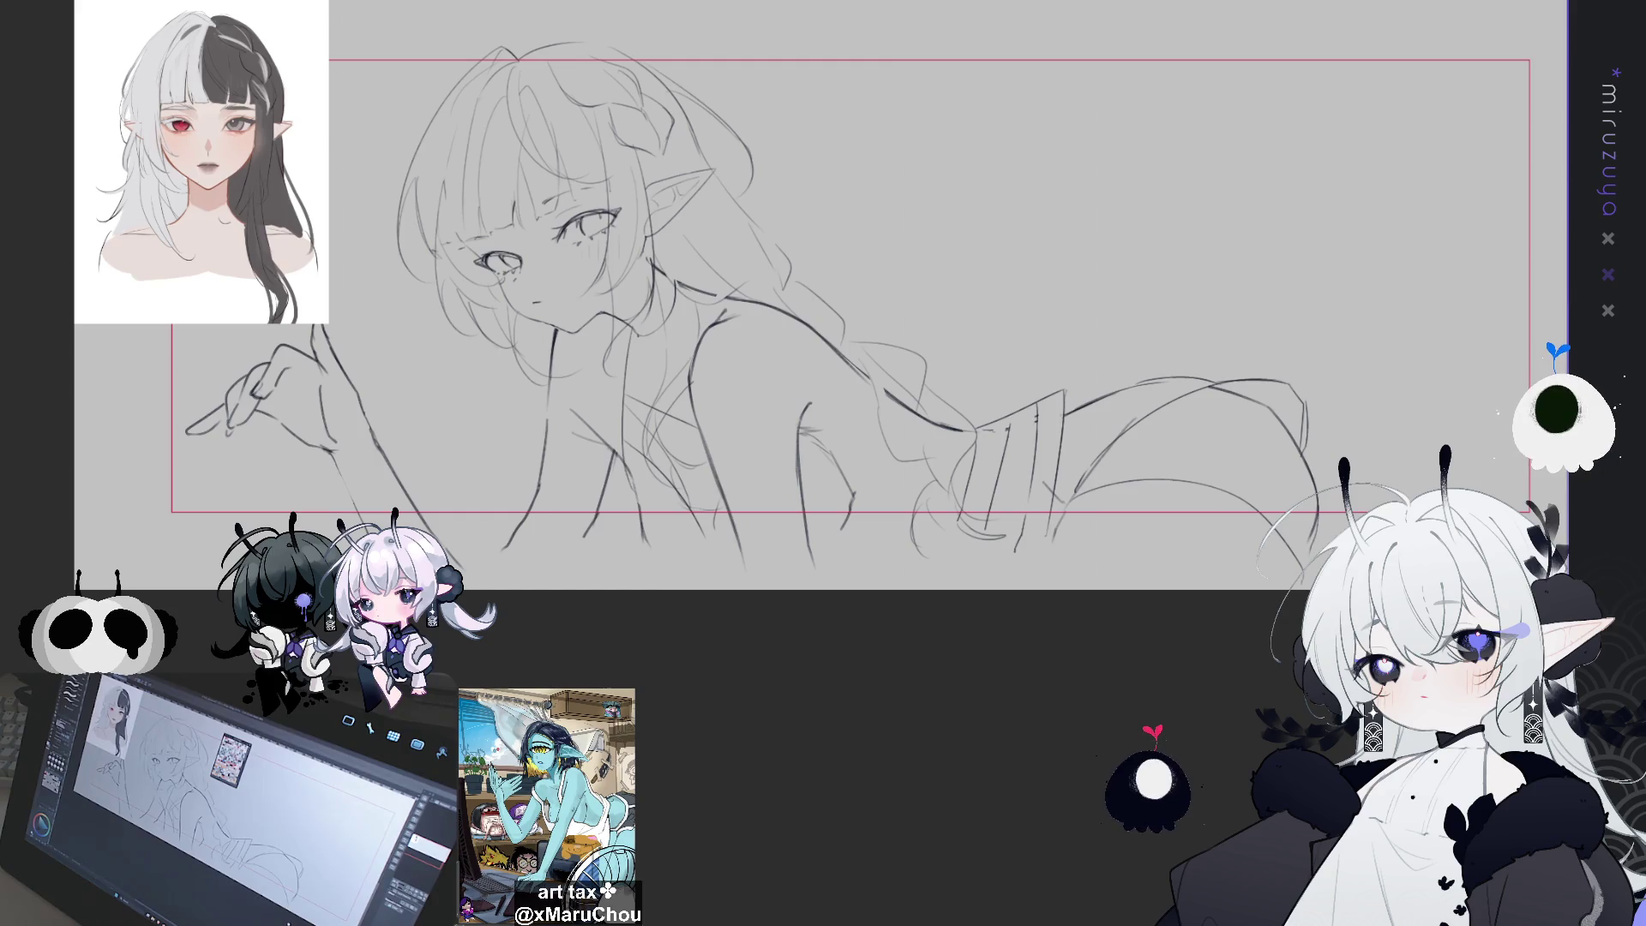
Enlarge the pencil brush twice with ] and keep sketching the arm, shoulder and hair
{"action": "left_click_drag", "start_coordinate": [1291, 726], "coordinate": [1288, 713]}
{"action": "mouse_move", "coordinate": [846, 389]}
{"action": "left_mouse_down"}
{"action": "mouse_move", "coordinate": [824, 389]}
{"action": "mouse_move", "coordinate": [898, 393]}
{"action": "left_mouse_up"}
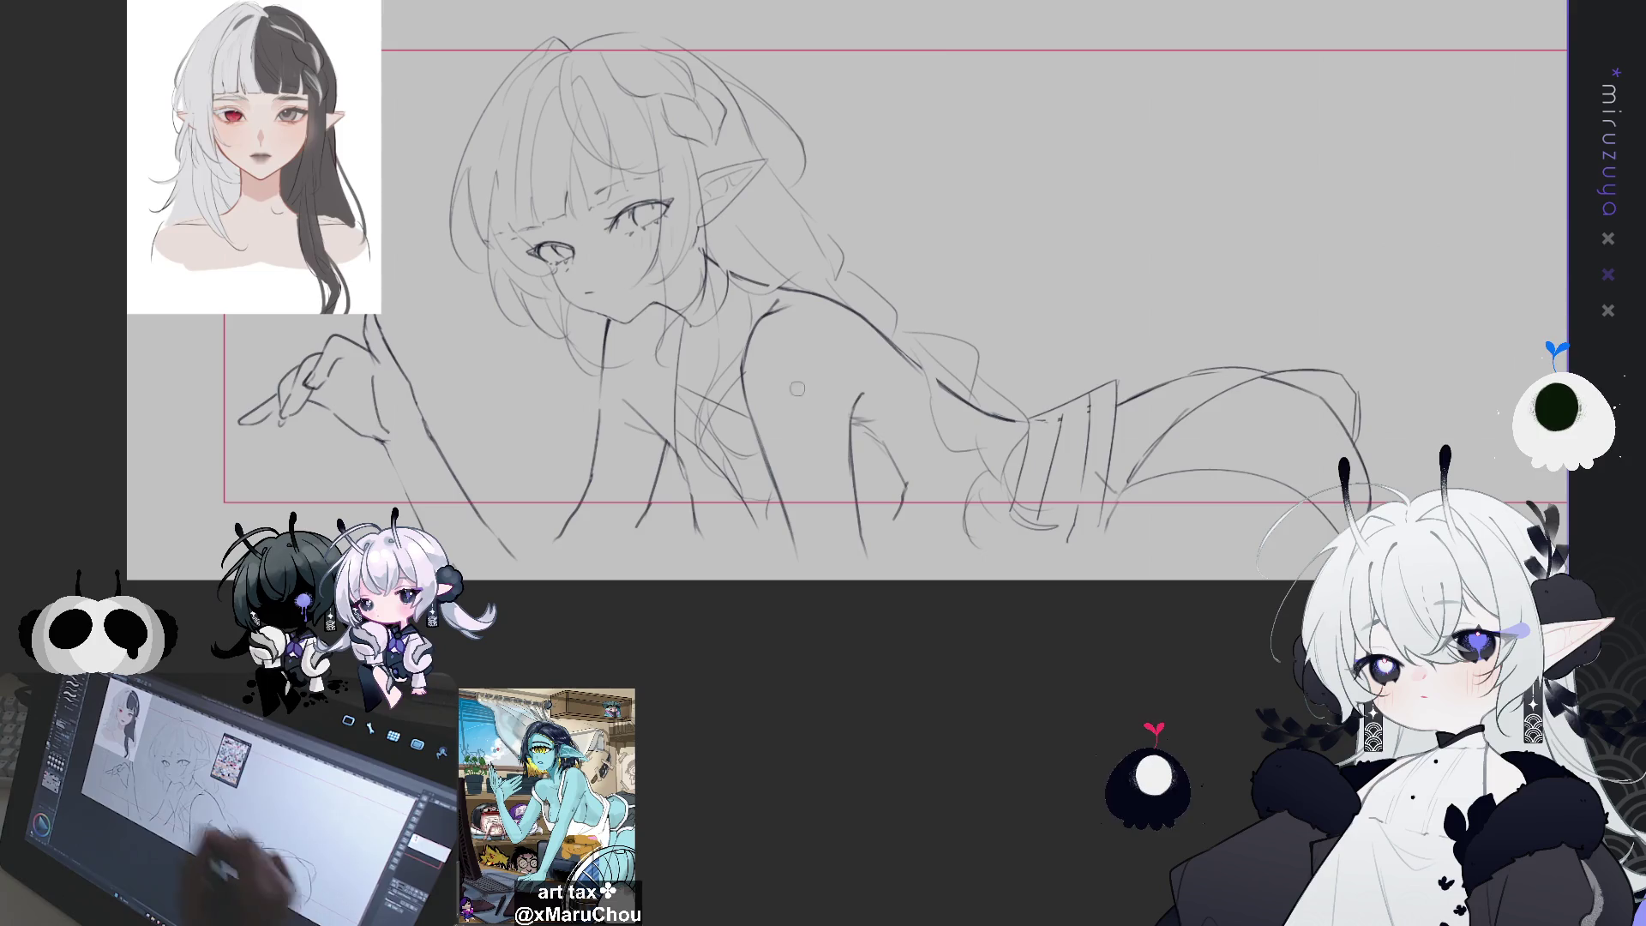
{"action": "left_click_drag", "start_coordinate": [155, 469], "coordinate": [28, 469]}
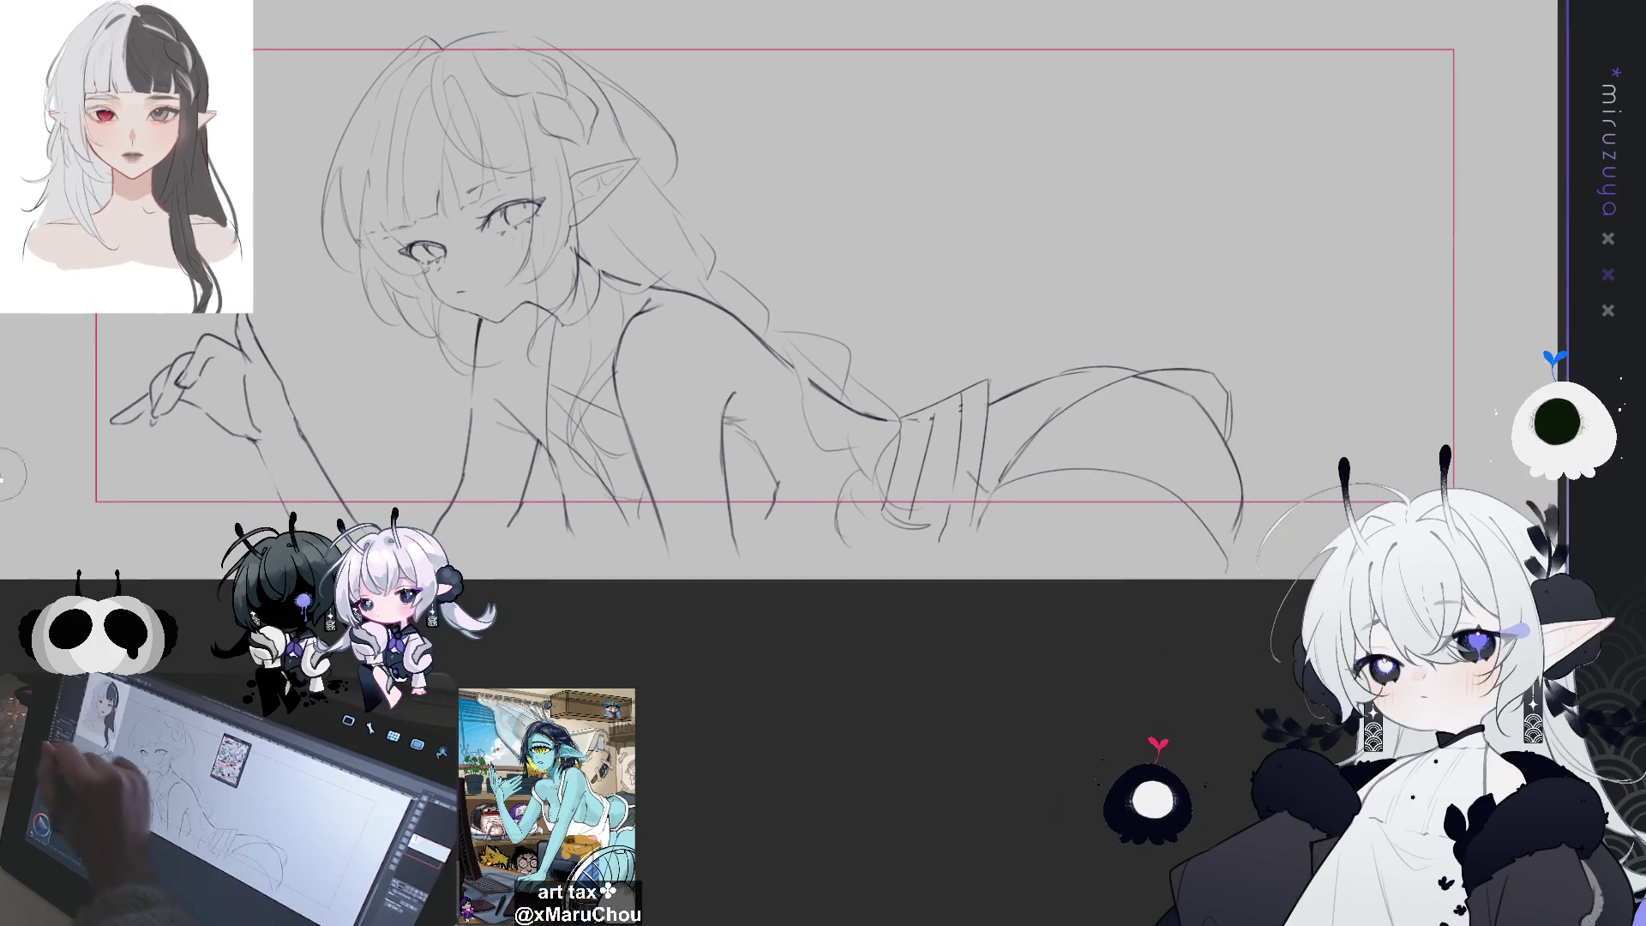
{"action": "key", "text": "bracketright"}
{"action": "key", "text": "bracketright"}
{"action": "key", "text": "bracketright"}
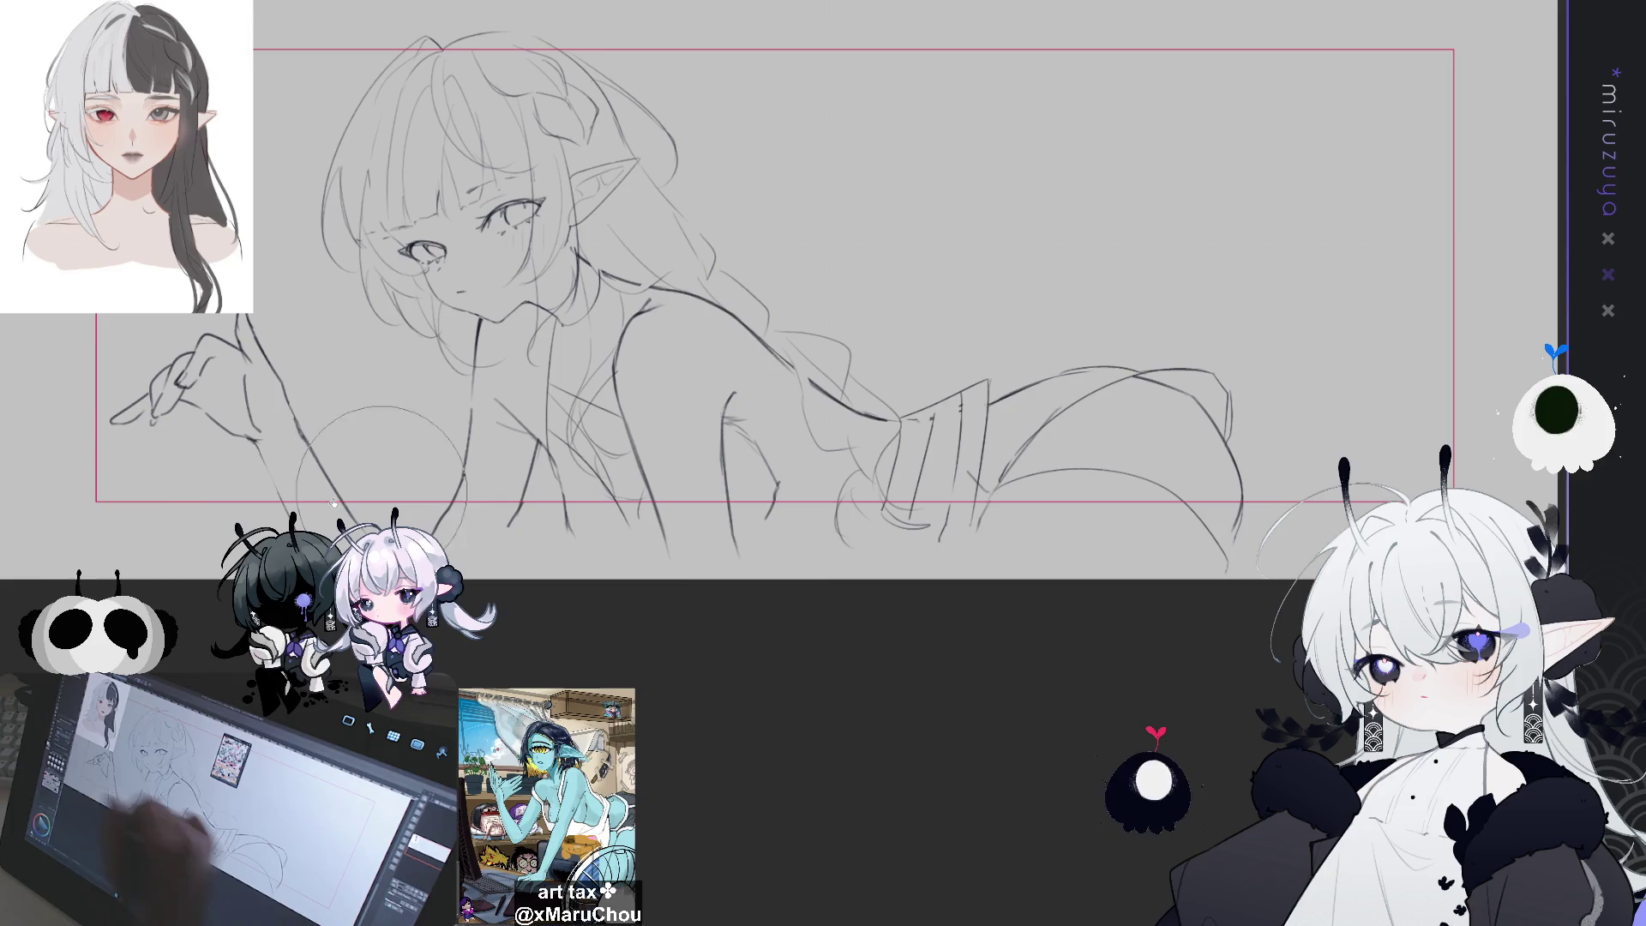
{"action": "key", "text": "bracketright"}
{"action": "key", "text": "bracketright"}
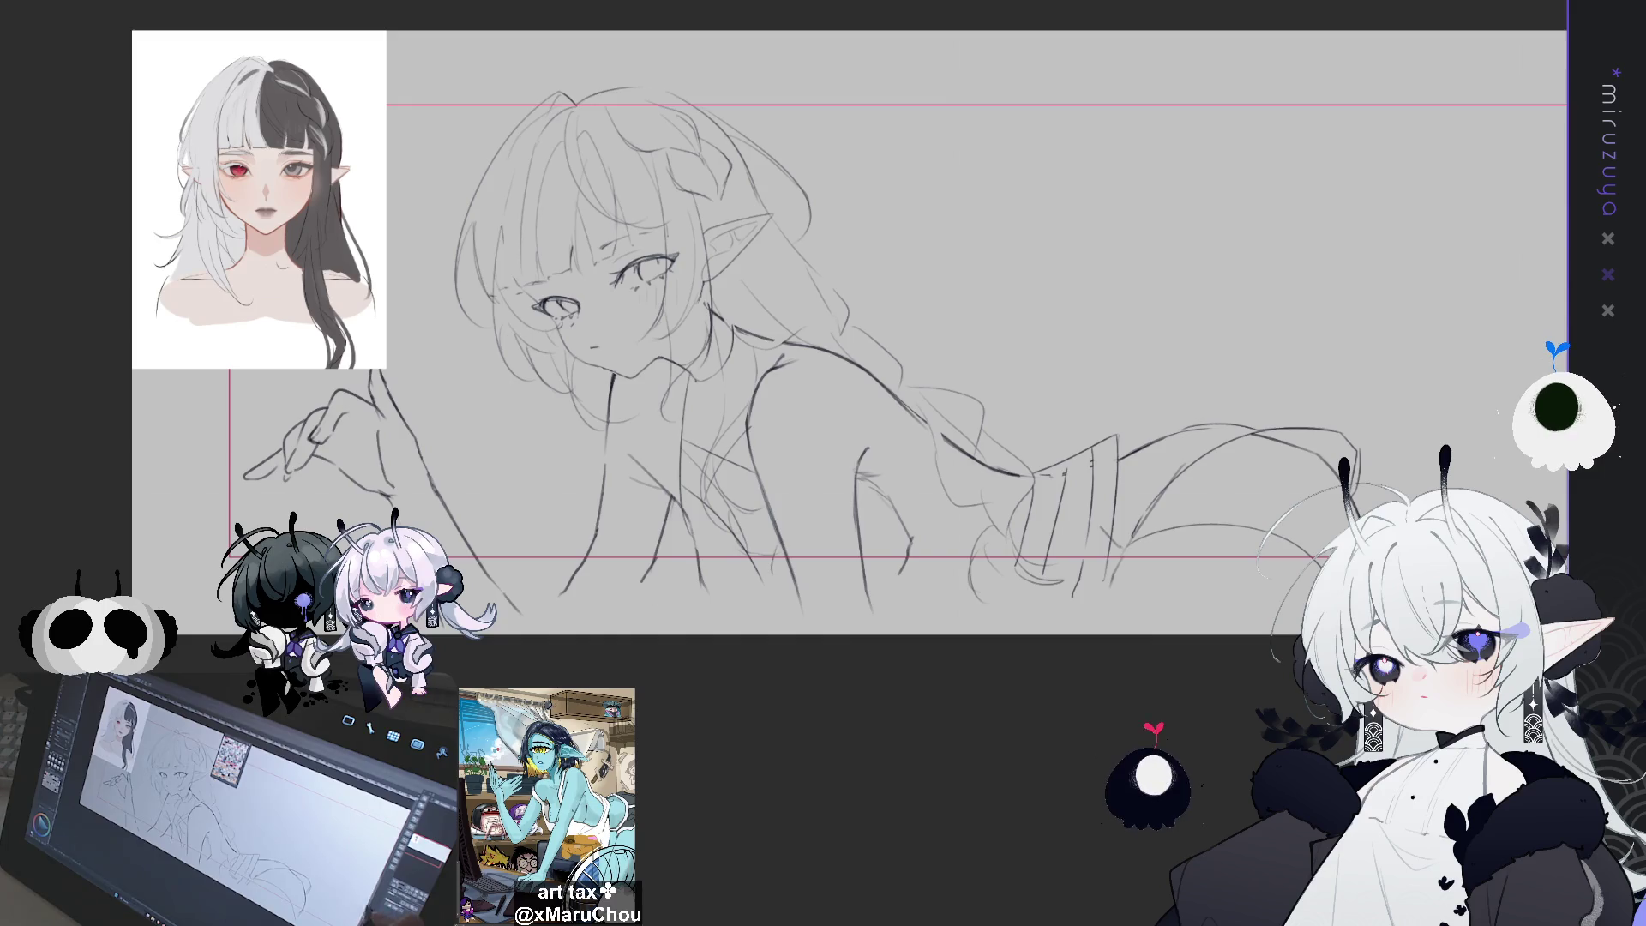
{"action": "left_click_drag", "start_coordinate": [642, 205], "coordinate": [581, 213]}
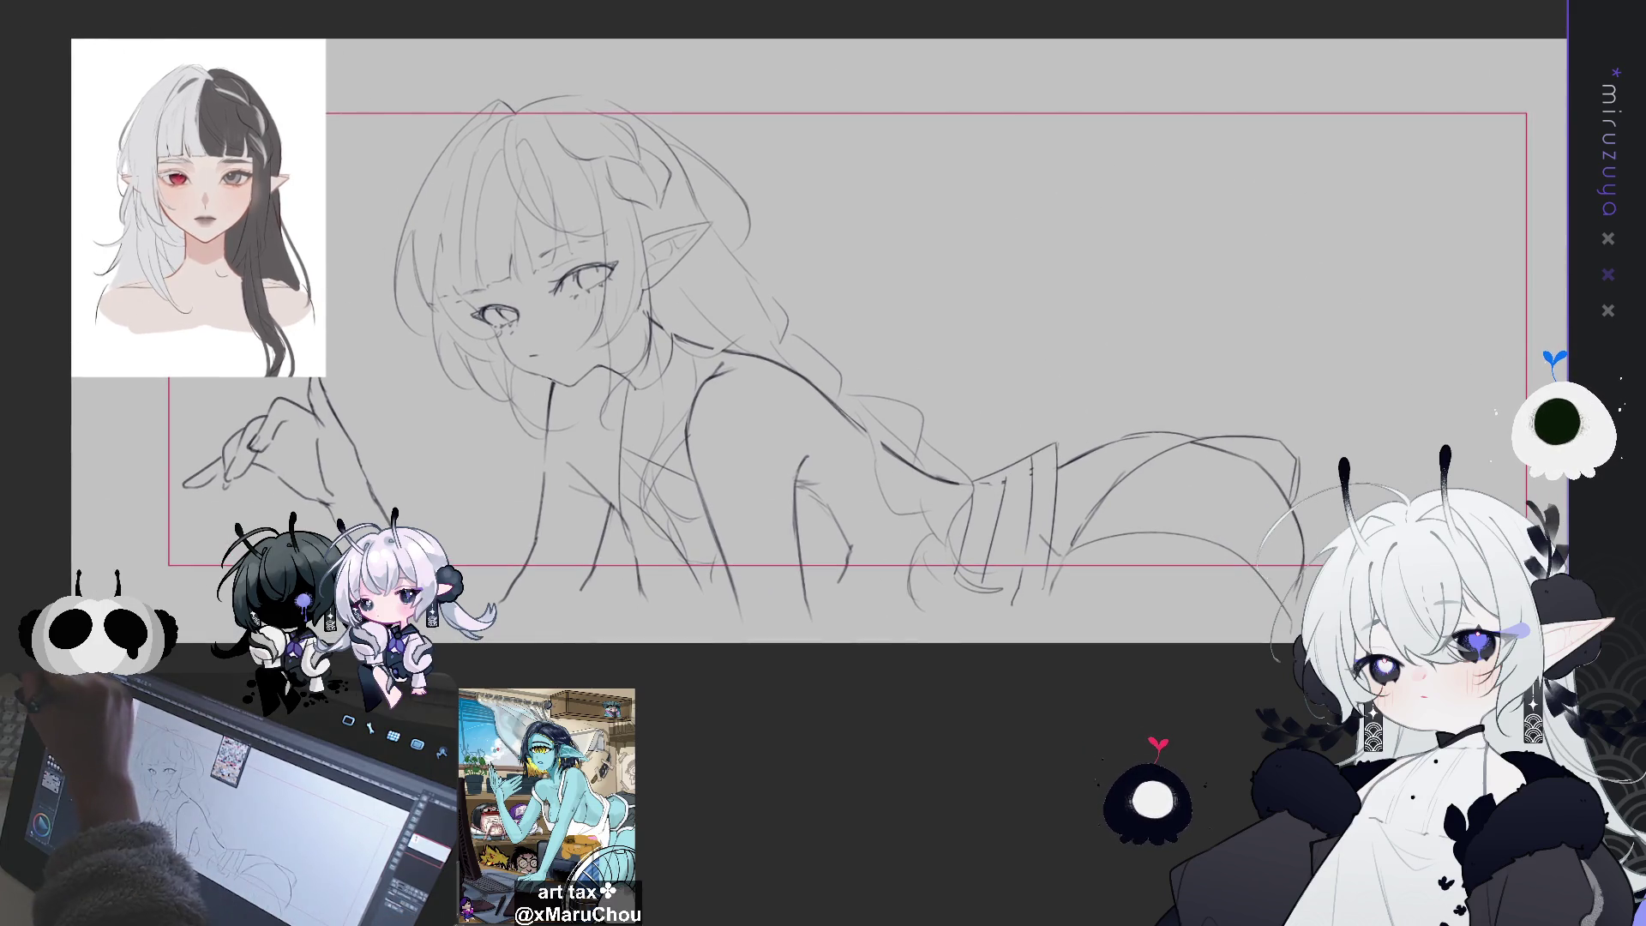
Add a pencil stroke, then nudge the lasso-selected lower-right body strokes left and up and deselect
{"action": "mouse_move", "coordinate": [883, 570]}
{"action": "left_mouse_down"}
{"action": "mouse_move", "coordinate": [873, 618]}
{"action": "mouse_move", "coordinate": [886, 513]}
{"action": "mouse_move", "coordinate": [922, 476]}
{"action": "mouse_move", "coordinate": [1248, 347]}
{"action": "mouse_move", "coordinate": [1338, 481]}
{"action": "left_mouse_up"}
{"action": "left_click_drag", "start_coordinate": [1128, 707], "coordinate": [909, 661]}
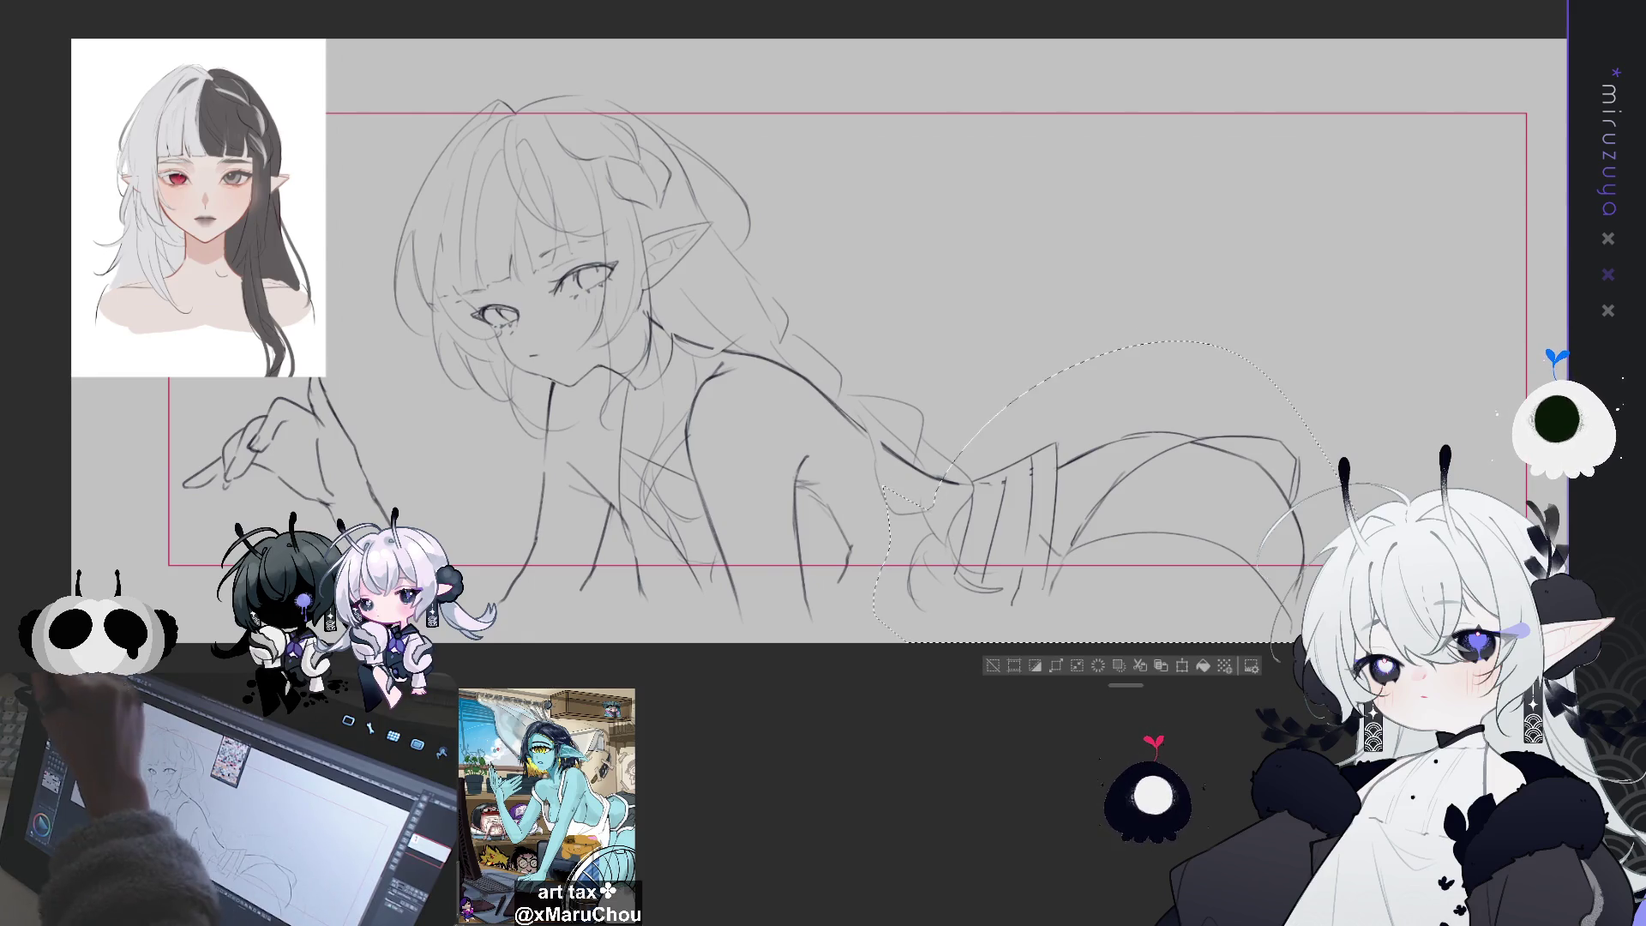
{"action": "left_click_drag", "start_coordinate": [1126, 563], "coordinate": [1115, 557]}
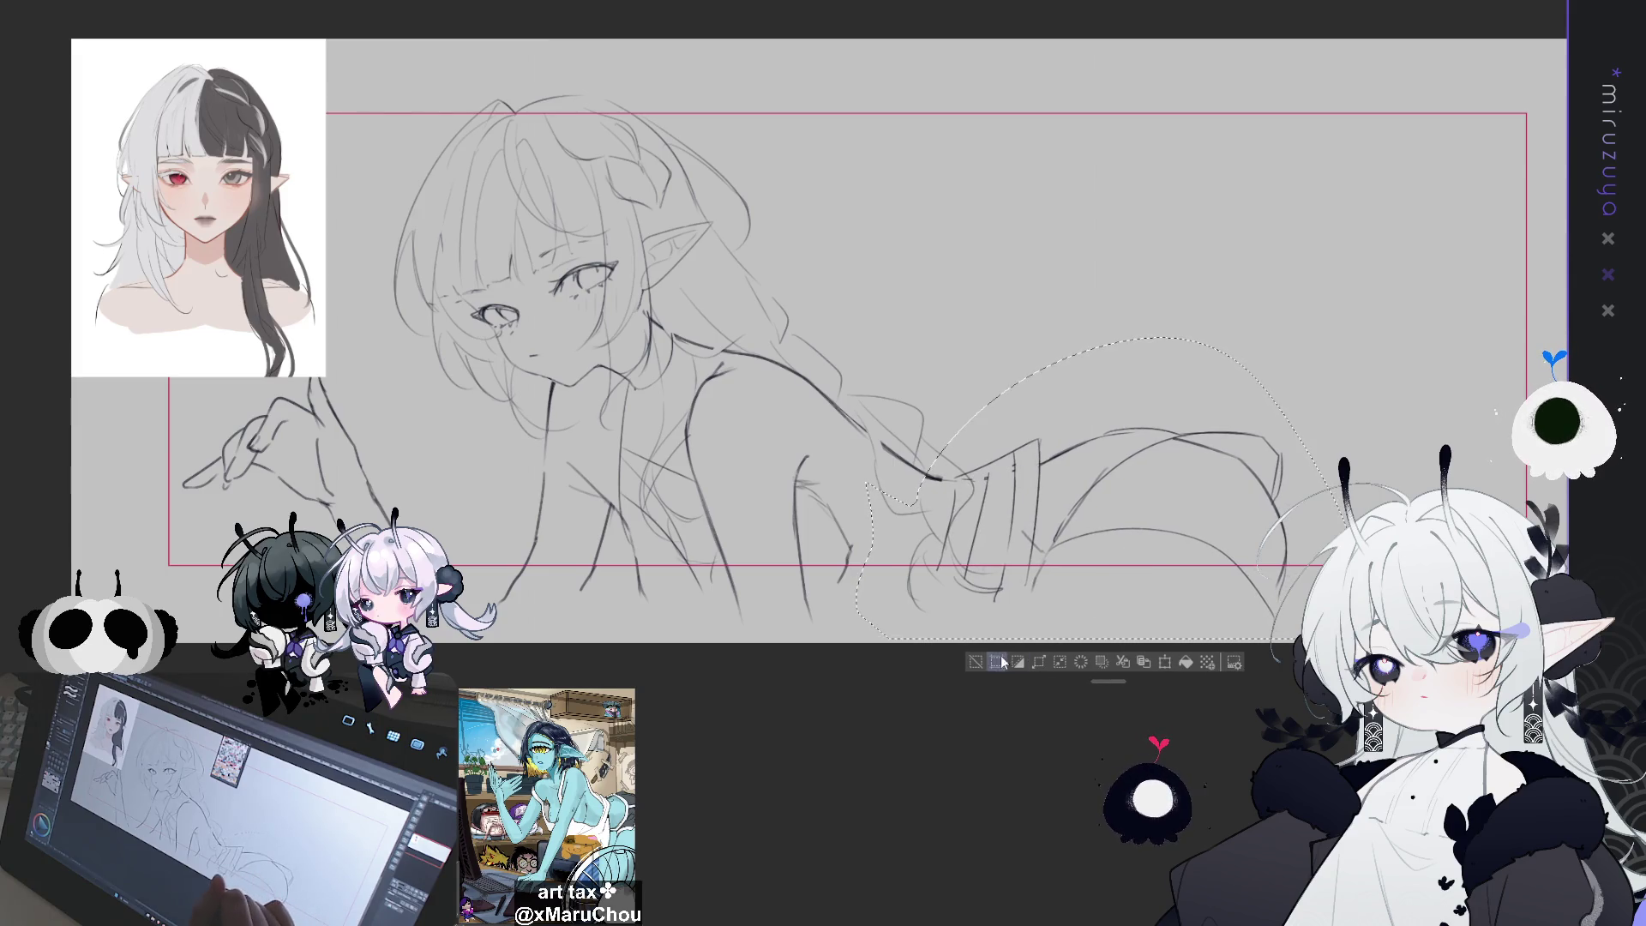
{"action": "key", "text": "ctrl+d"}
{"action": "key", "text": "p"}
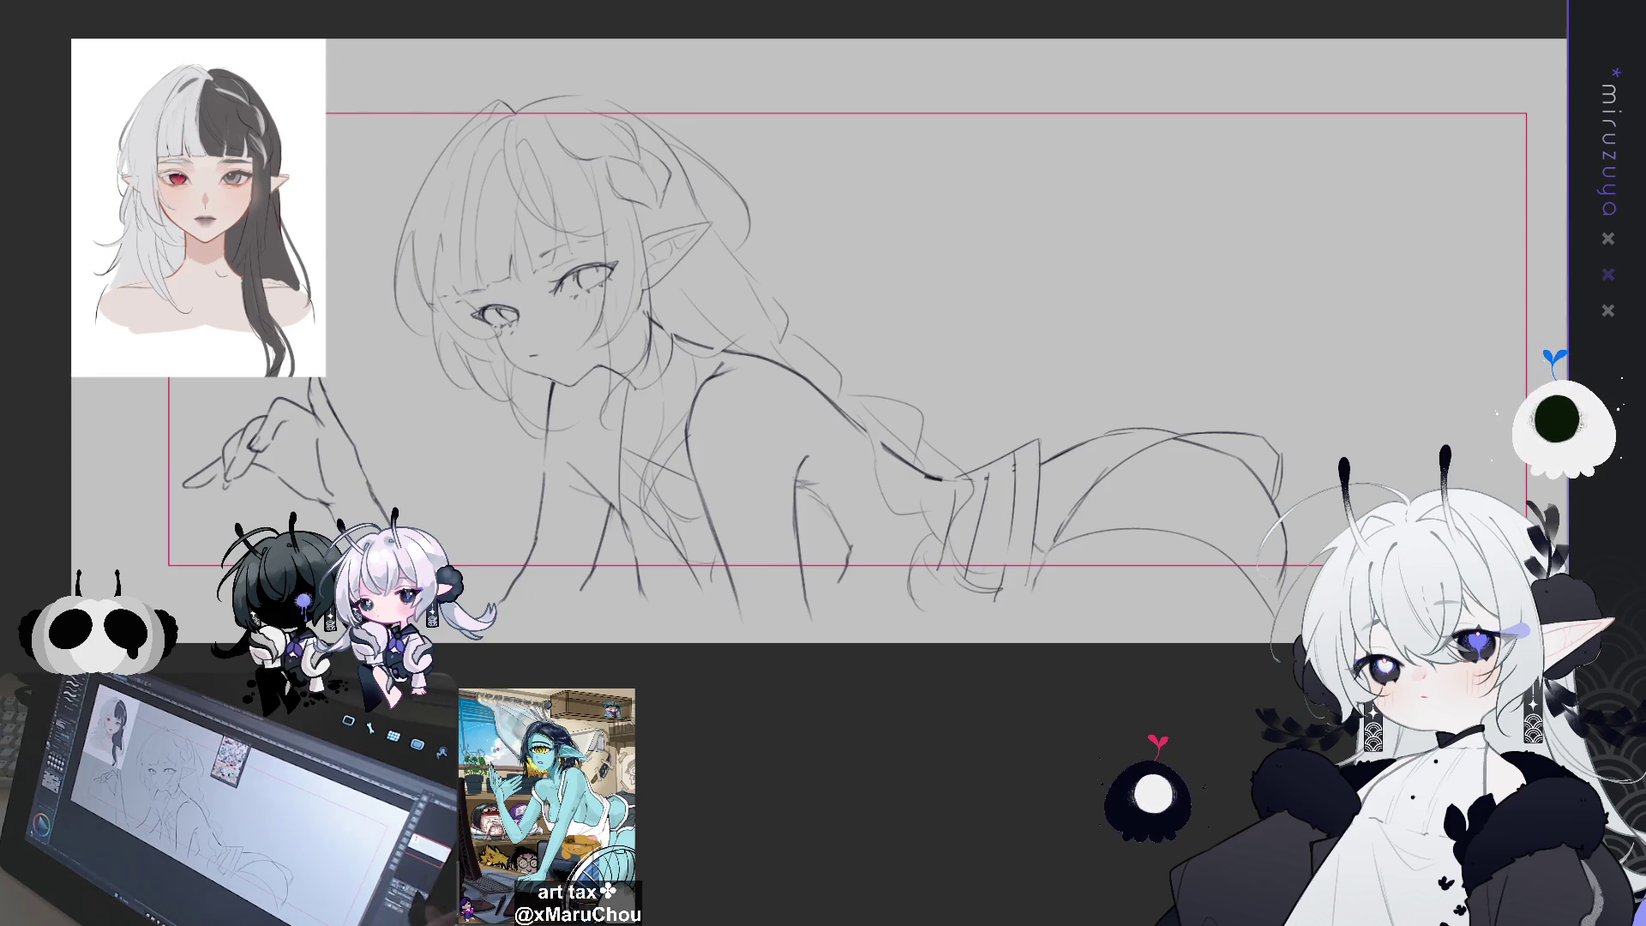
{"action": "left_click_drag", "start_coordinate": [823, 343], "coordinate": [757, 463]}
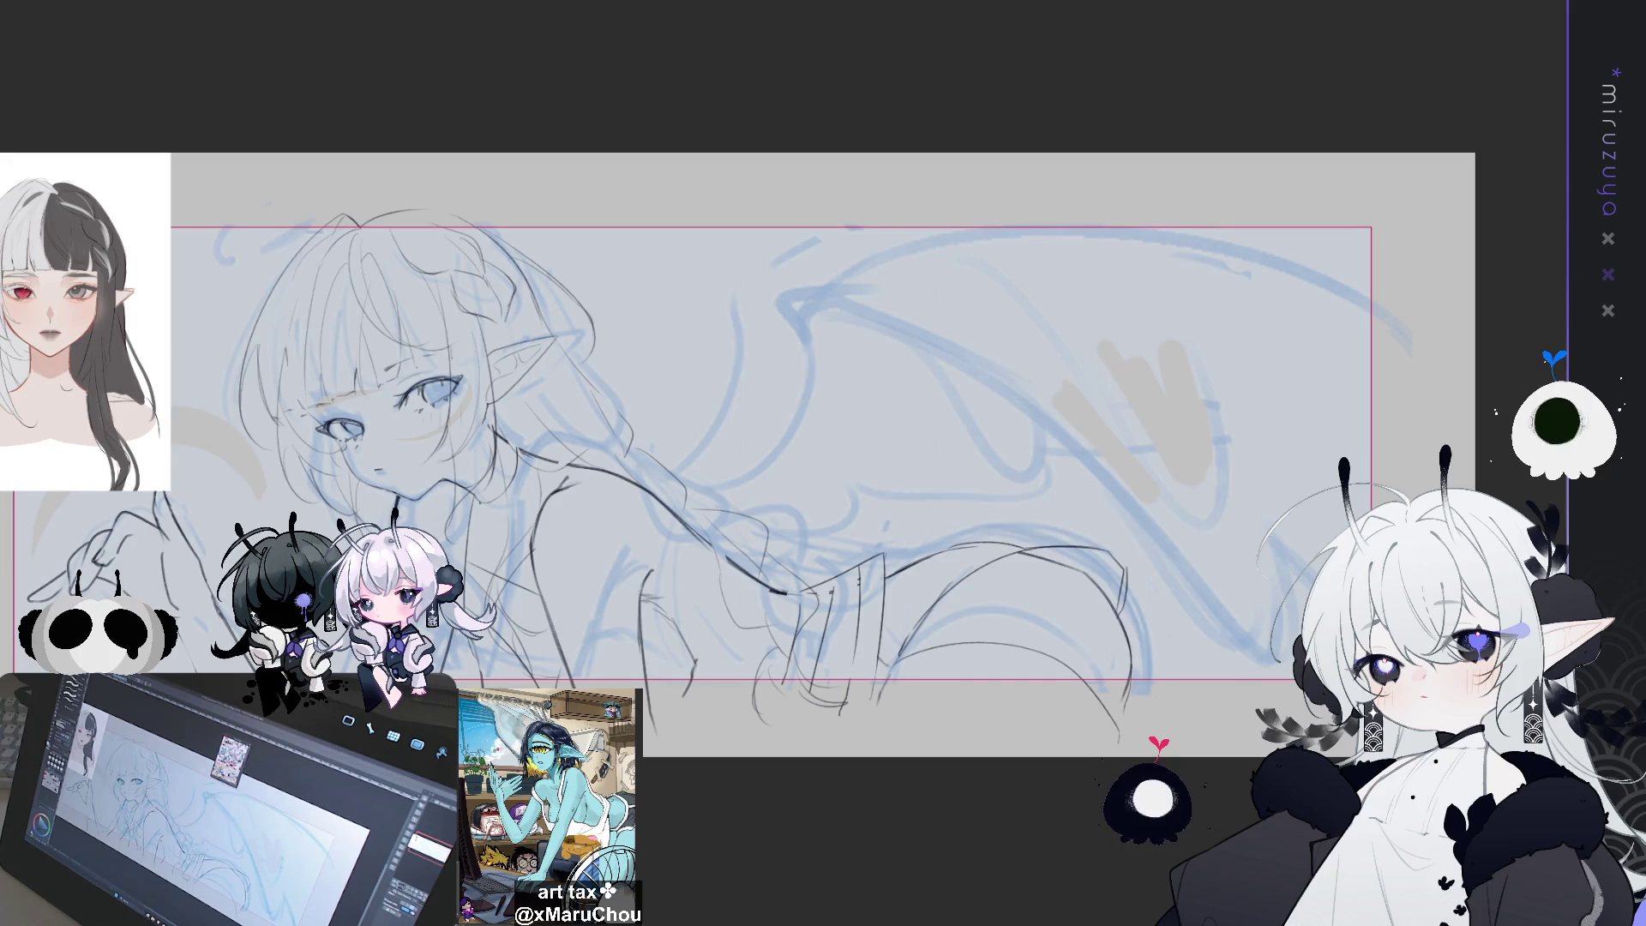
Trace the wing's leading, upper and lower edges, membranes and tip in dark line
{"action": "key", "text": "Delete"}
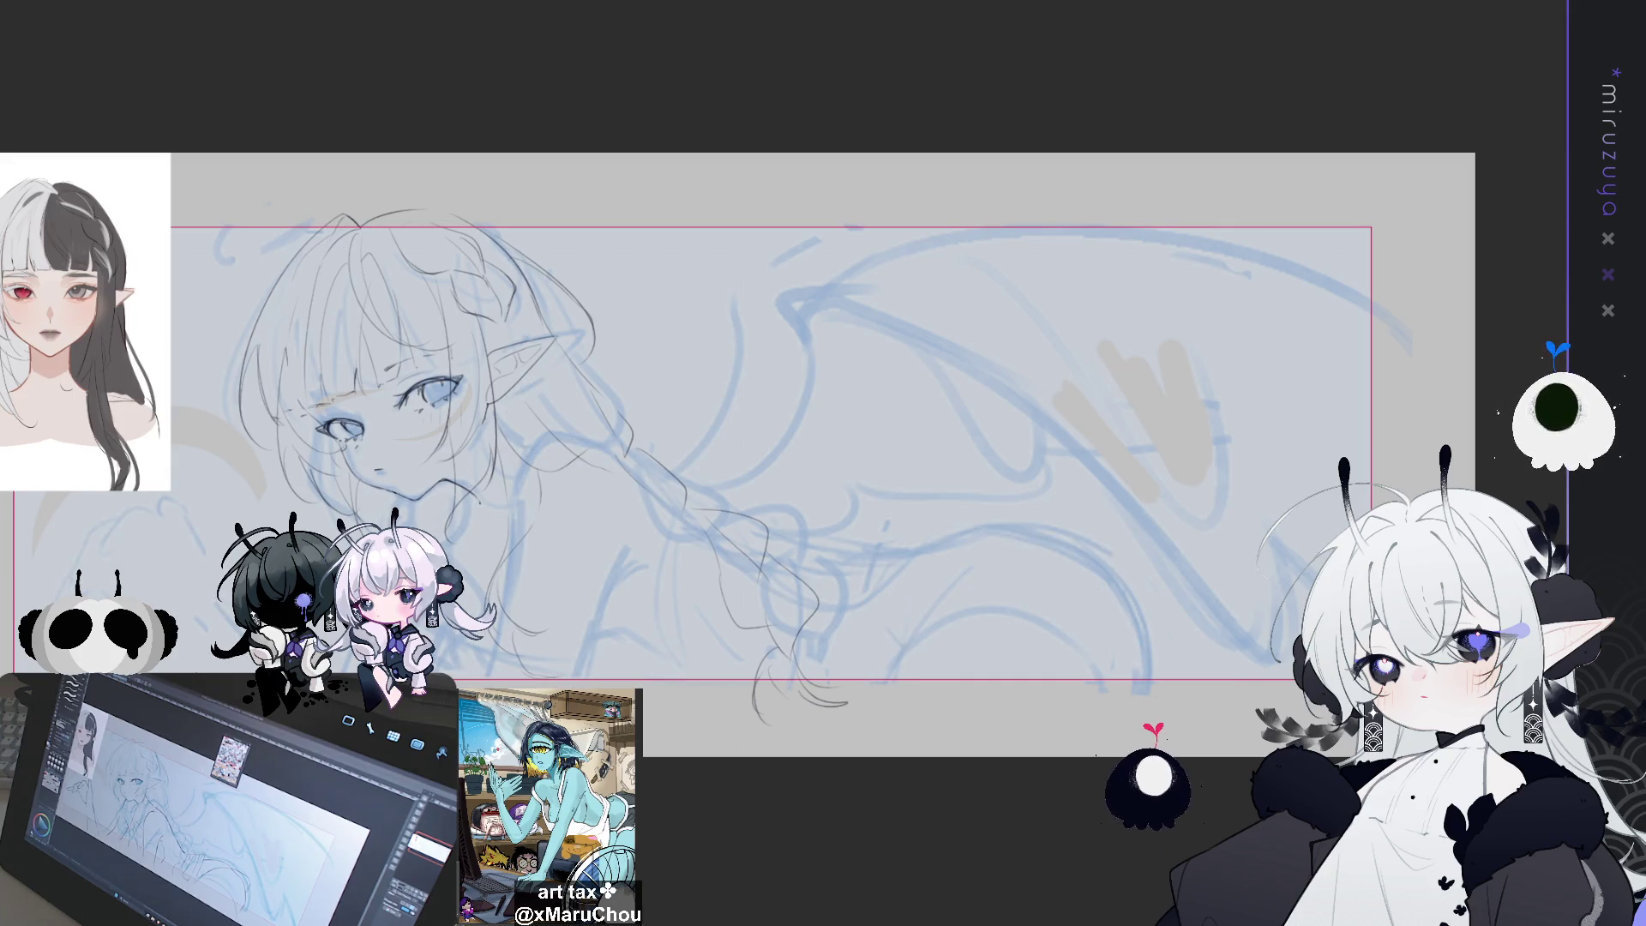
{"action": "key", "text": "ctrl+z"}
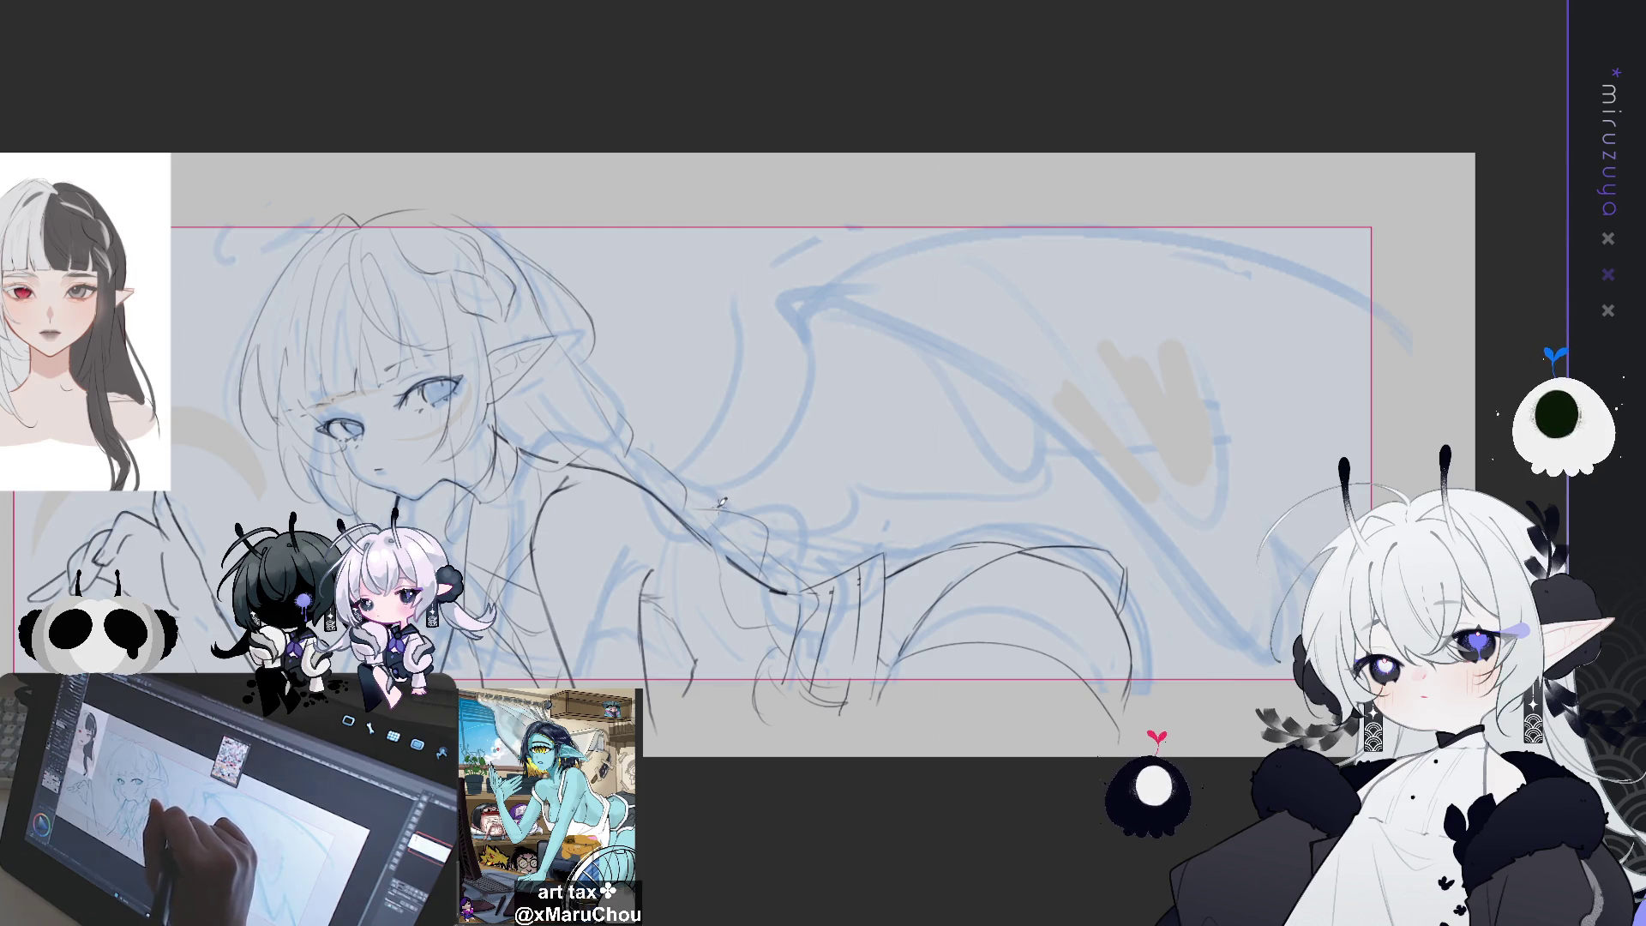
{"action": "mouse_move", "coordinate": [820, 402]}
{"action": "left_mouse_down"}
{"action": "mouse_move", "coordinate": [814, 298]}
{"action": "mouse_move", "coordinate": [1243, 225]}
{"action": "left_mouse_up"}
{"action": "key", "text": "ctrl+z"}
{"action": "mouse_move", "coordinate": [811, 283]}
{"action": "left_mouse_down"}
{"action": "mouse_move", "coordinate": [1363, 296]}
{"action": "mouse_move", "coordinate": [1450, 349]}
{"action": "left_mouse_up"}
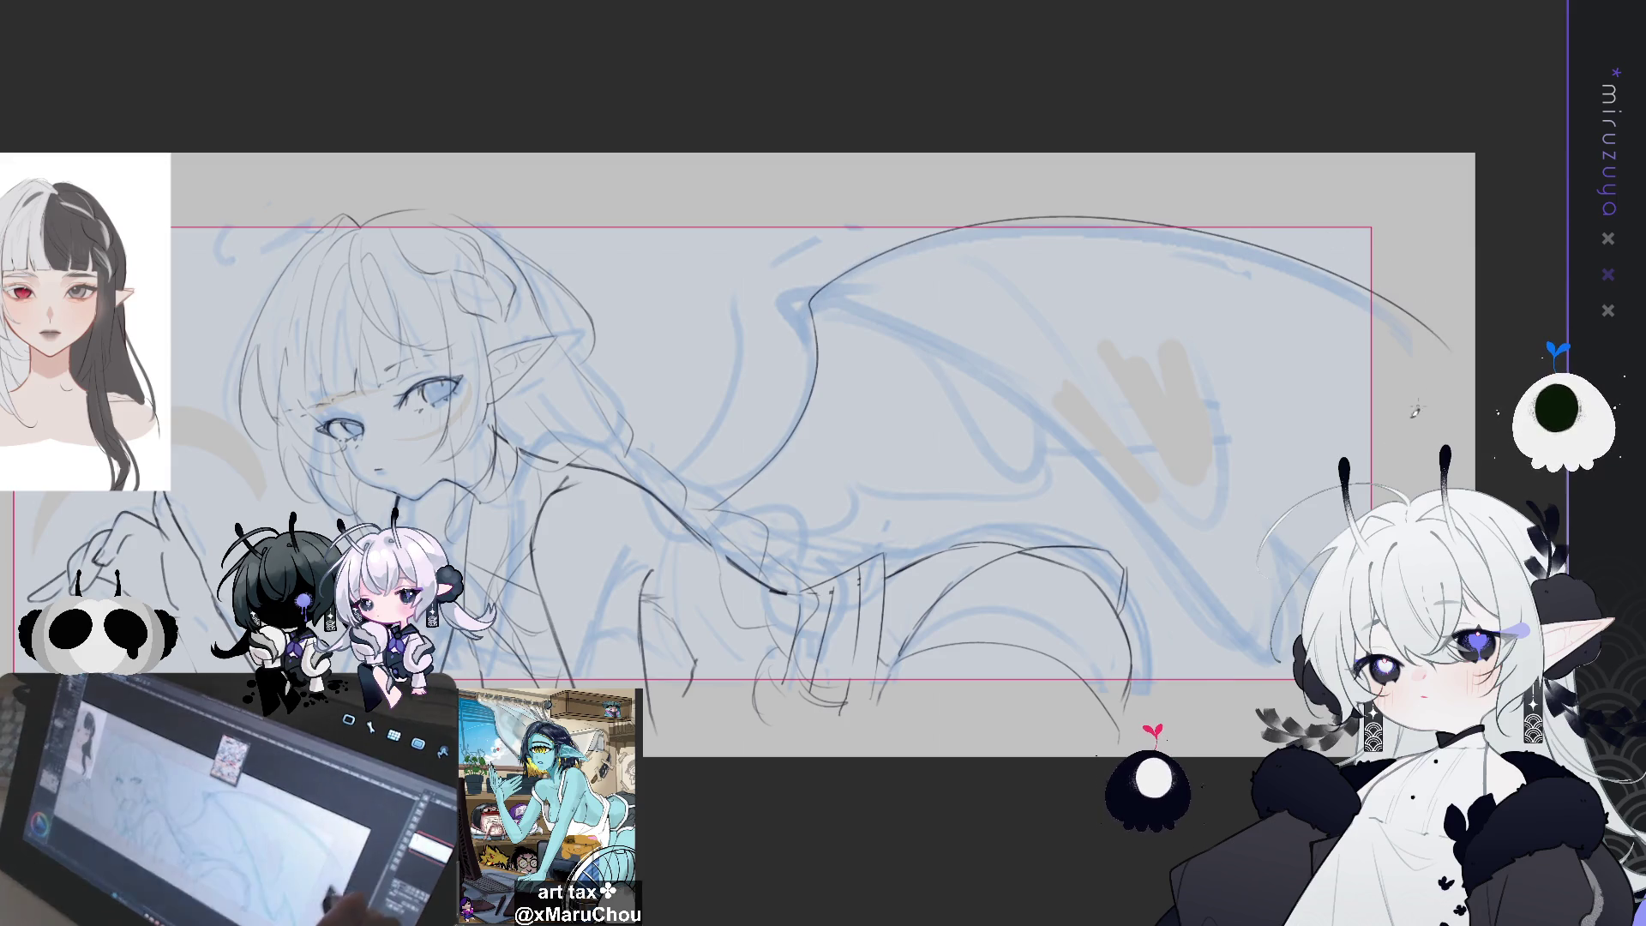
{"action": "left_click_drag", "start_coordinate": [961, 378], "coordinate": [699, 309]}
{"action": "left_click_drag", "start_coordinate": [628, 254], "coordinate": [768, 416]}
{"action": "mouse_move", "coordinate": [765, 328]}
{"action": "left_mouse_down"}
{"action": "mouse_move", "coordinate": [1007, 588]}
{"action": "mouse_move", "coordinate": [1008, 473]}
{"action": "left_mouse_up"}
{"action": "left_click_drag", "start_coordinate": [1068, 527], "coordinate": [1167, 605]}
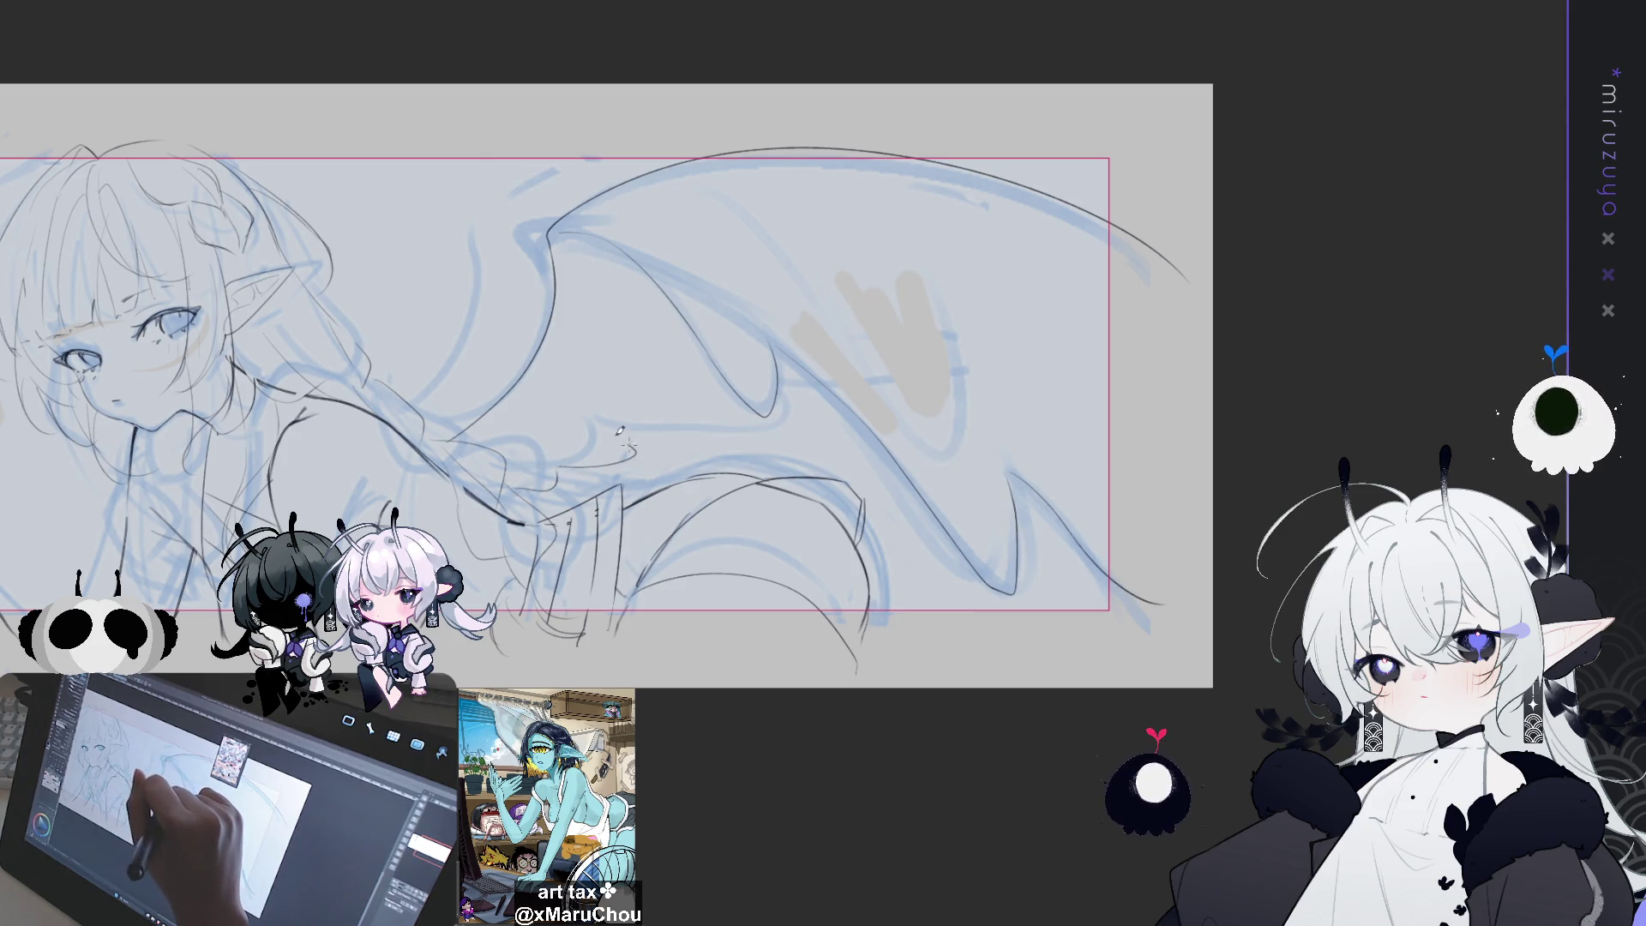
{"action": "left_click_drag", "start_coordinate": [634, 431], "coordinate": [759, 416]}
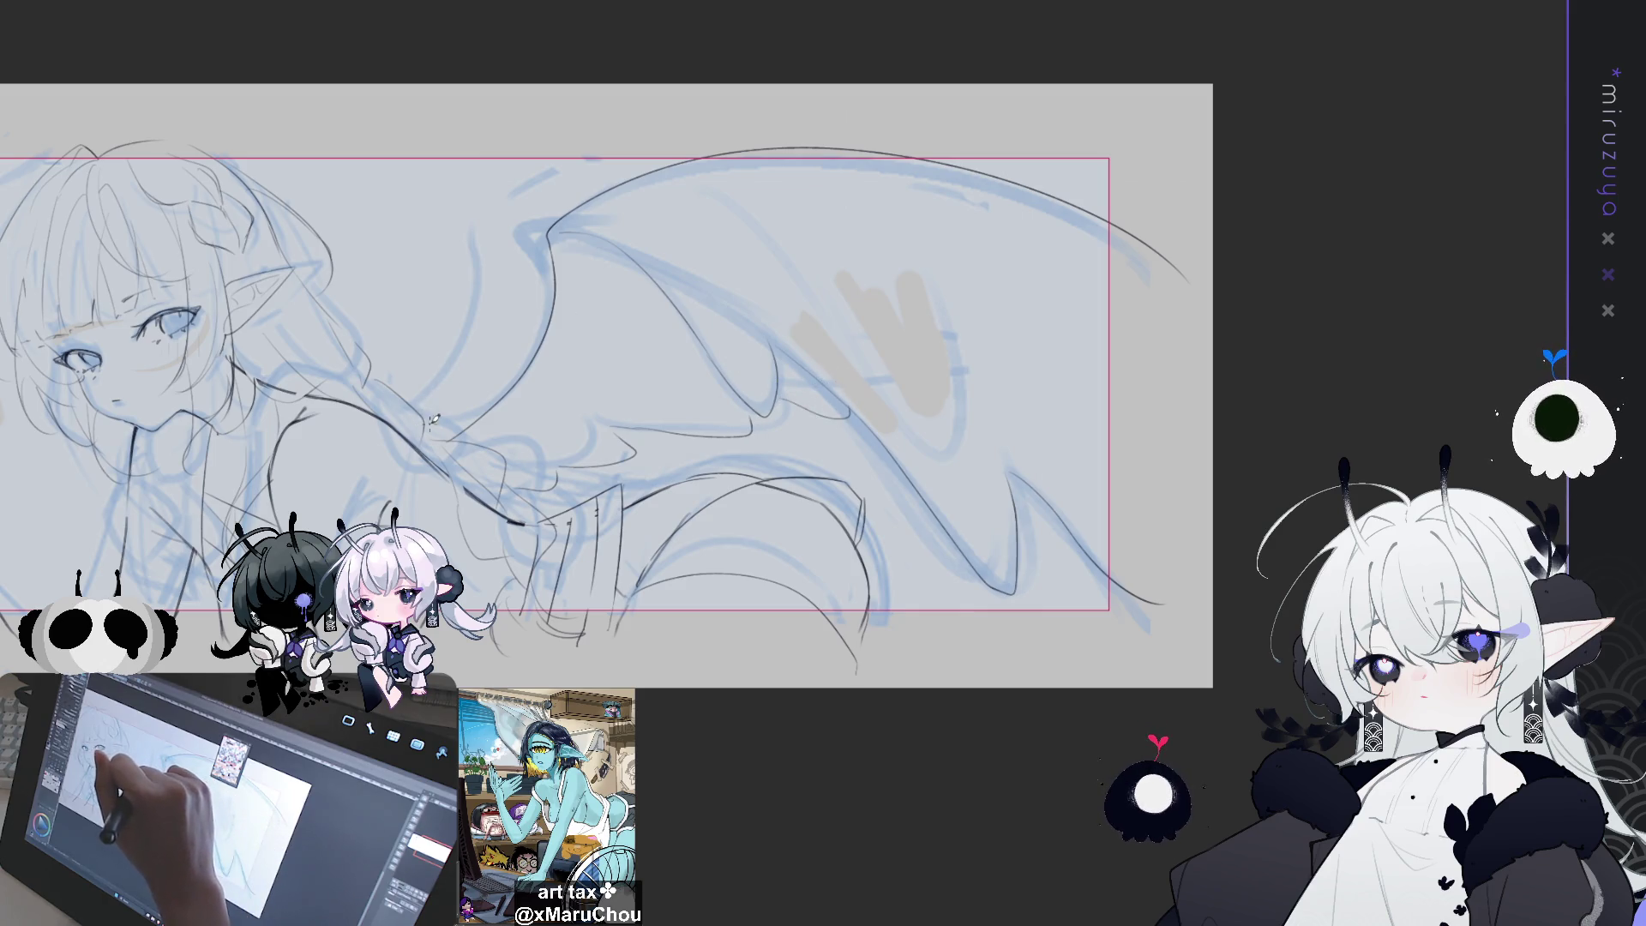
{"action": "mouse_move", "coordinate": [467, 386]}
{"action": "left_mouse_down"}
{"action": "mouse_move", "coordinate": [448, 244]}
{"action": "mouse_move", "coordinate": [424, 210]}
{"action": "mouse_move", "coordinate": [549, 99]}
{"action": "left_mouse_up"}
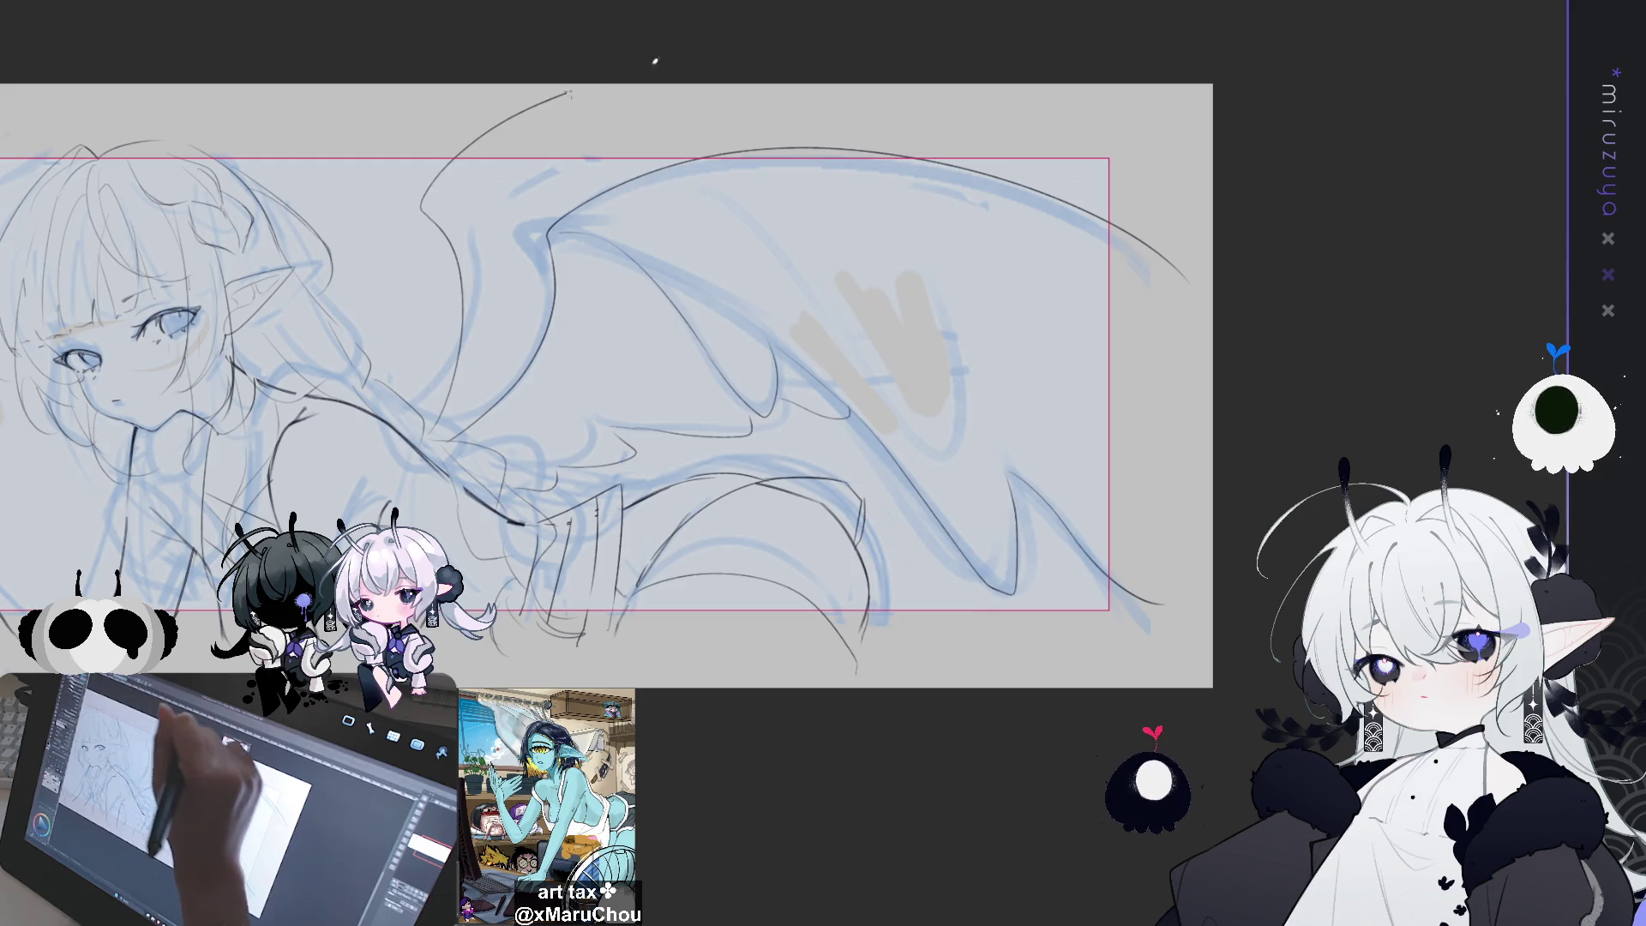
Draw a halo above the head and hide the blue rough sketch layer
{"action": "mouse_move", "coordinate": [1170, 504]}
{"action": "left_mouse_down"}
{"action": "mouse_move", "coordinate": [1364, 435]}
{"action": "mouse_move", "coordinate": [1518, 480]}
{"action": "left_mouse_up"}
{"action": "mouse_move", "coordinate": [334, 118]}
{"action": "left_mouse_down"}
{"action": "mouse_move", "coordinate": [310, 161]}
{"action": "mouse_move", "coordinate": [369, 149]}
{"action": "mouse_move", "coordinate": [408, 109]}
{"action": "mouse_move", "coordinate": [321, 129]}
{"action": "mouse_move", "coordinate": [360, 155]}
{"action": "mouse_move", "coordinate": [321, 167]}
{"action": "mouse_move", "coordinate": [330, 120]}
{"action": "mouse_move", "coordinate": [368, 156]}
{"action": "mouse_move", "coordinate": [413, 113]}
{"action": "left_mouse_up"}
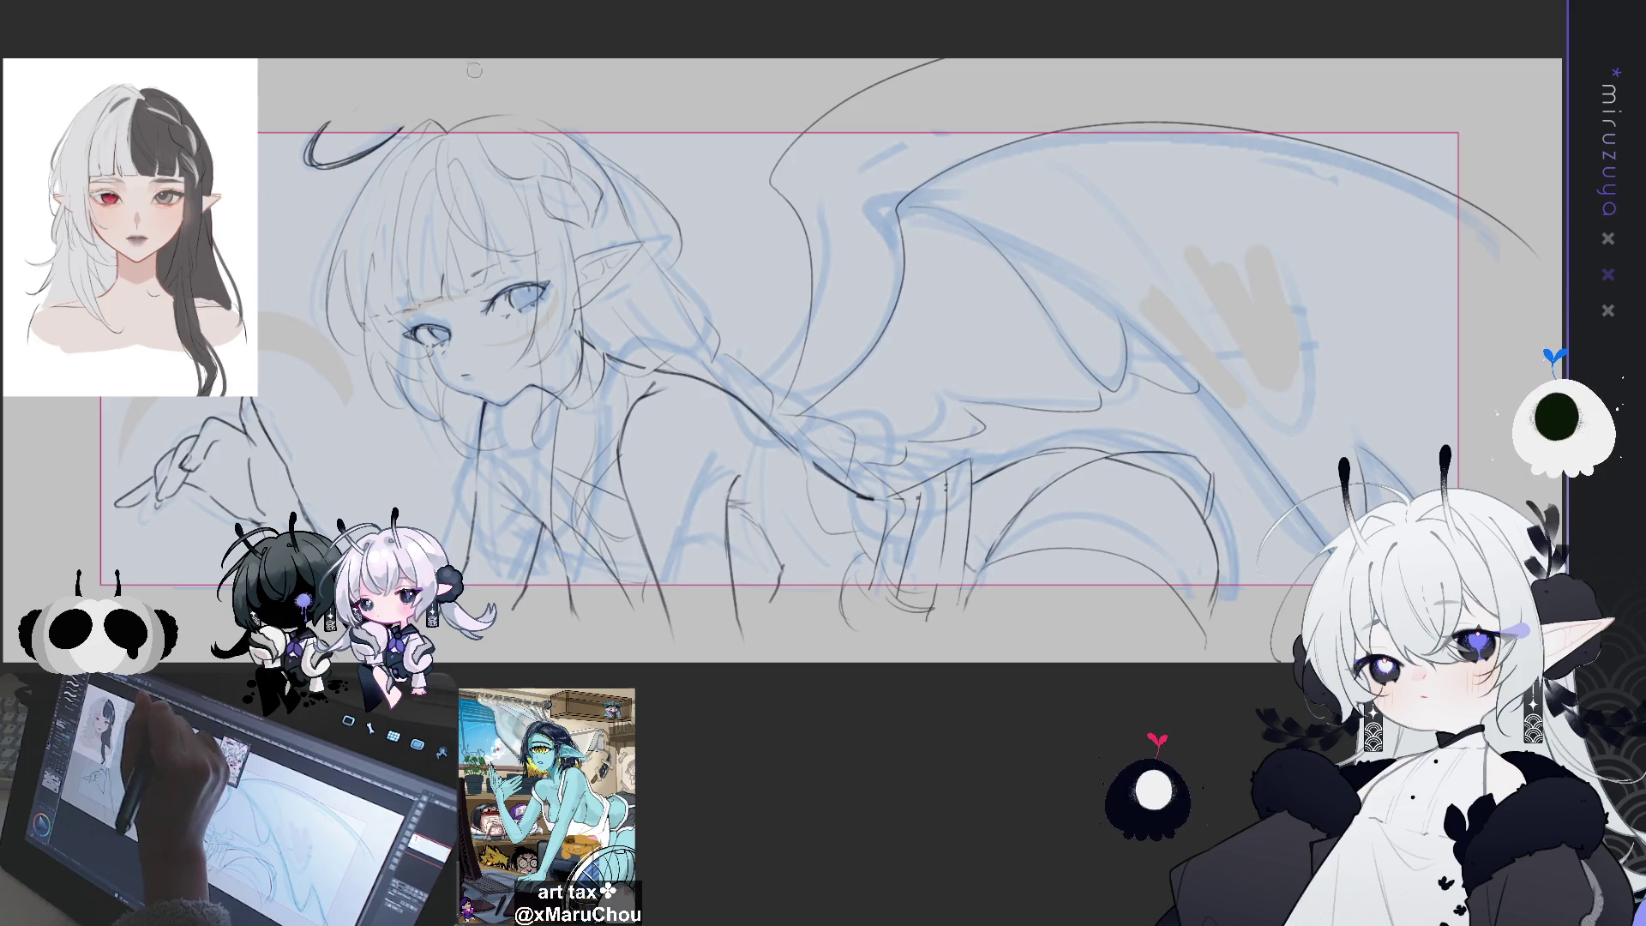
{"action": "mouse_move", "coordinate": [347, 154]}
{"action": "left_mouse_down"}
{"action": "mouse_move", "coordinate": [383, 144]}
{"action": "mouse_move", "coordinate": [344, 160]}
{"action": "left_mouse_up"}
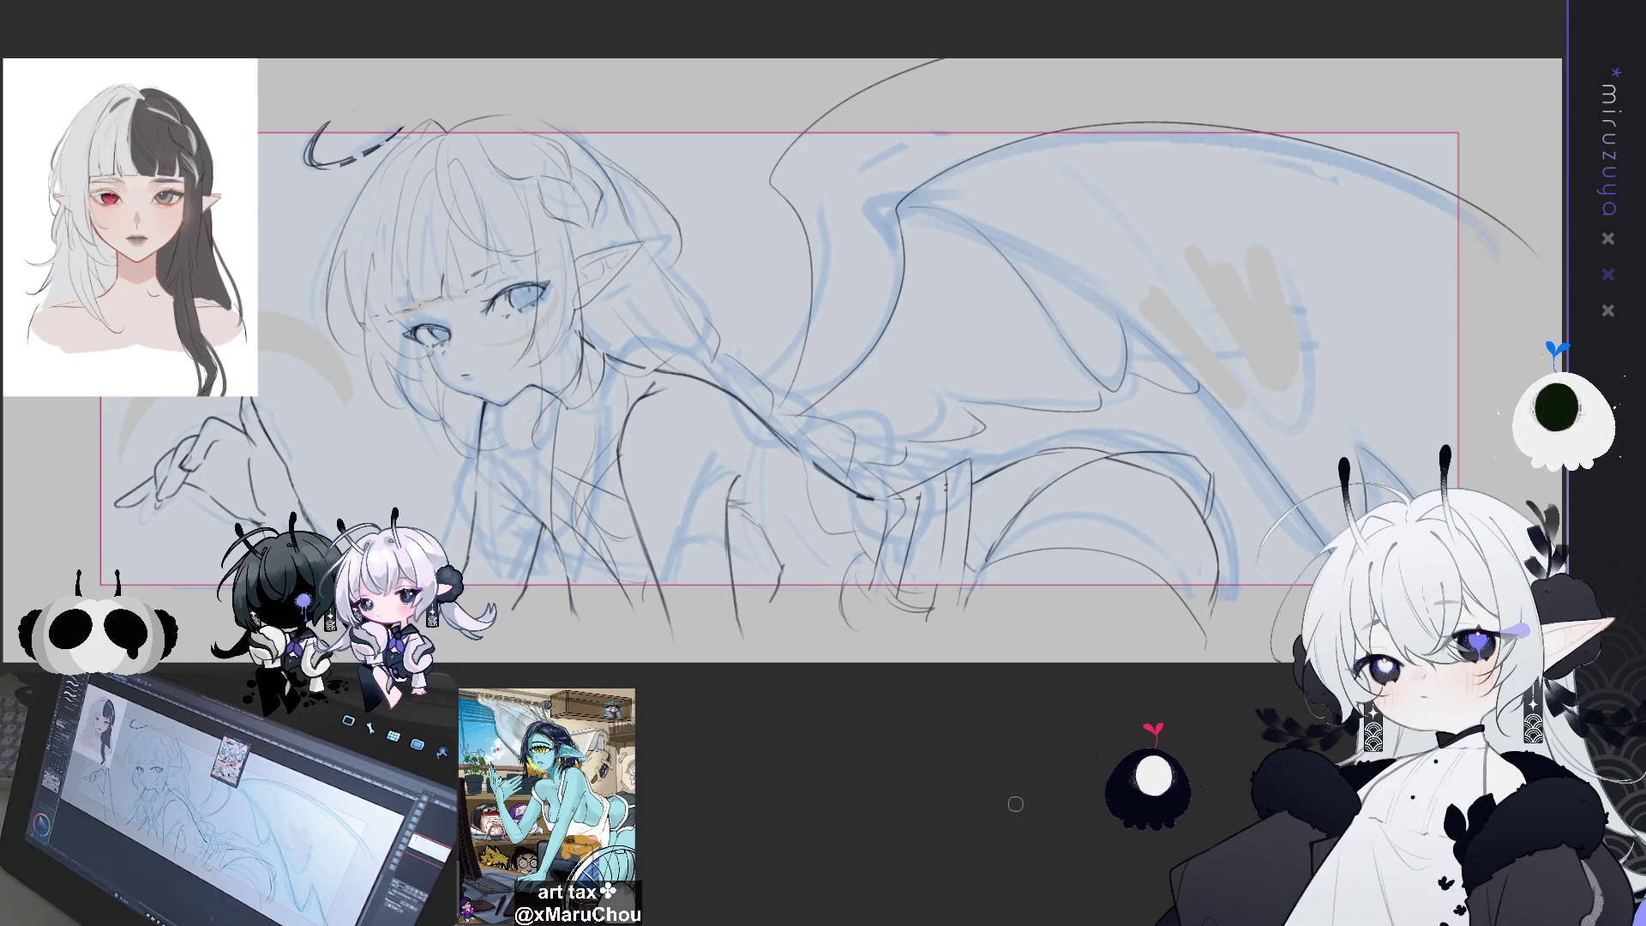
{"action": "key", "text": "ctrl+h"}
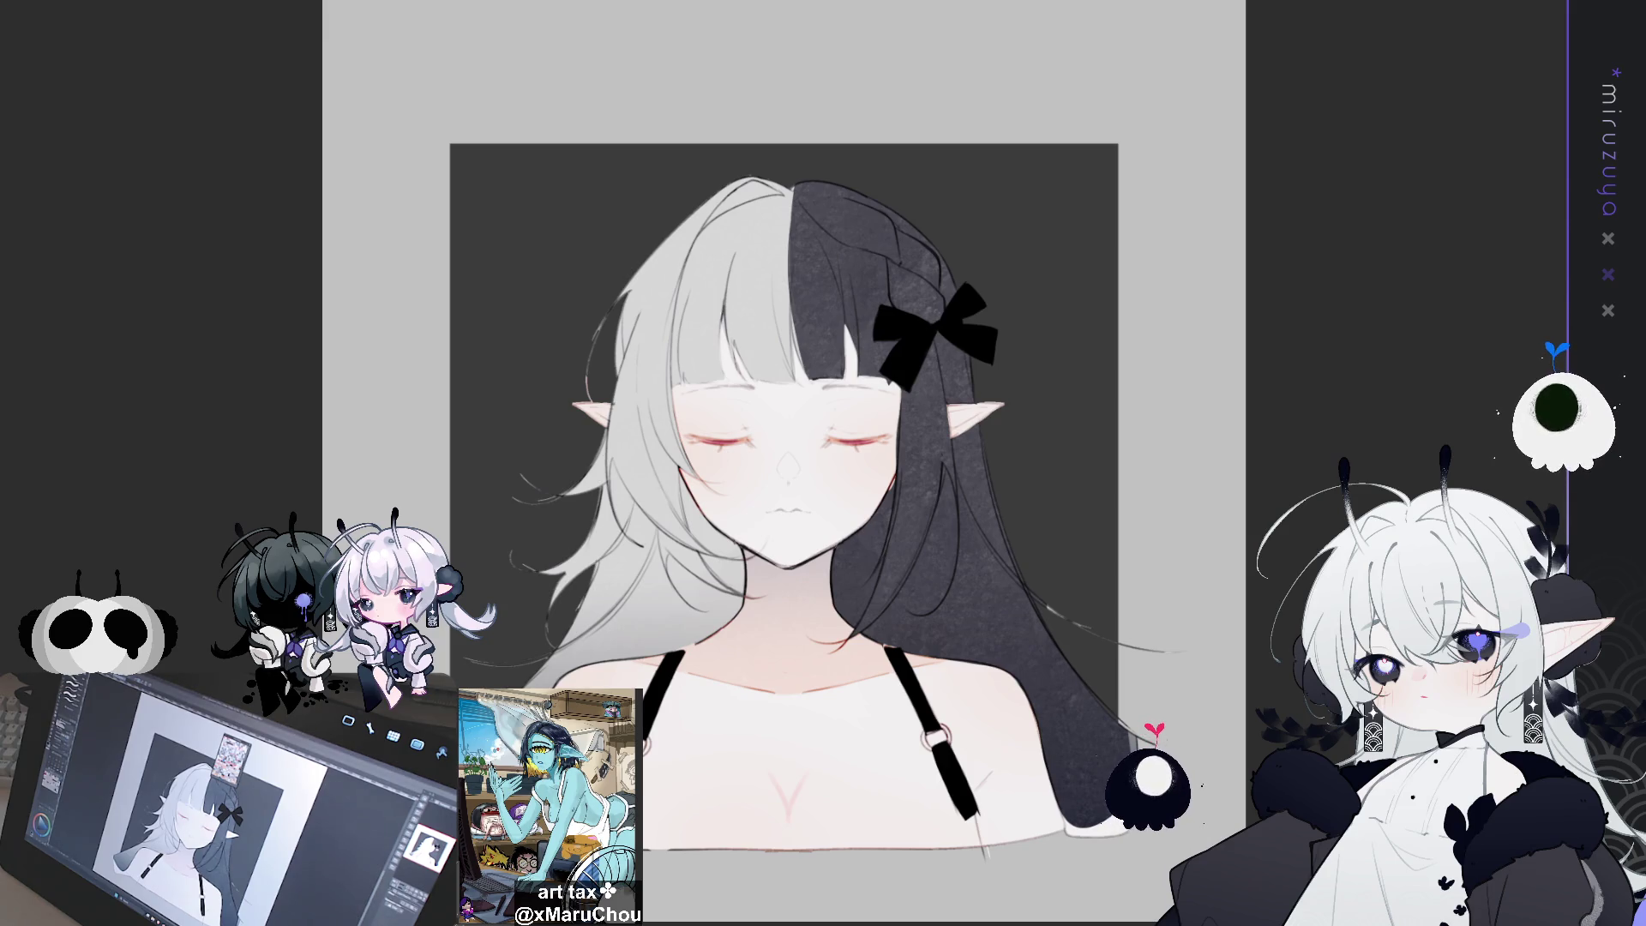
{"action": "left_click_drag", "start_coordinate": [643, 811], "coordinate": [976, 811]}
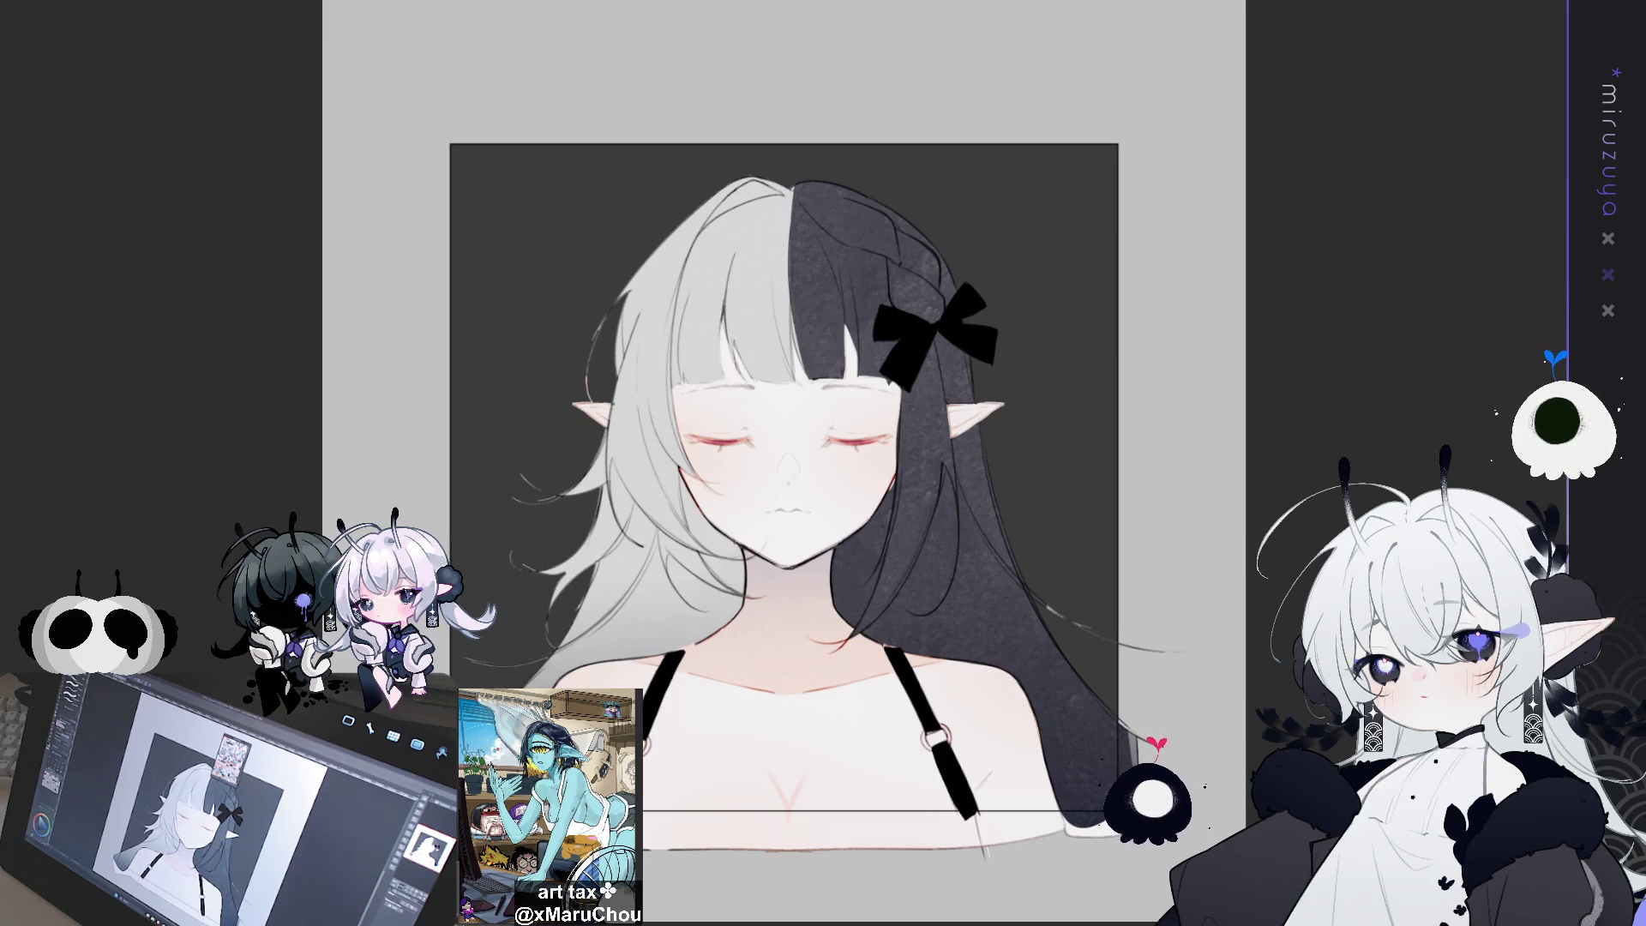
{"action": "left_click_drag", "start_coordinate": [1180, 413], "coordinate": [1172, 354]}
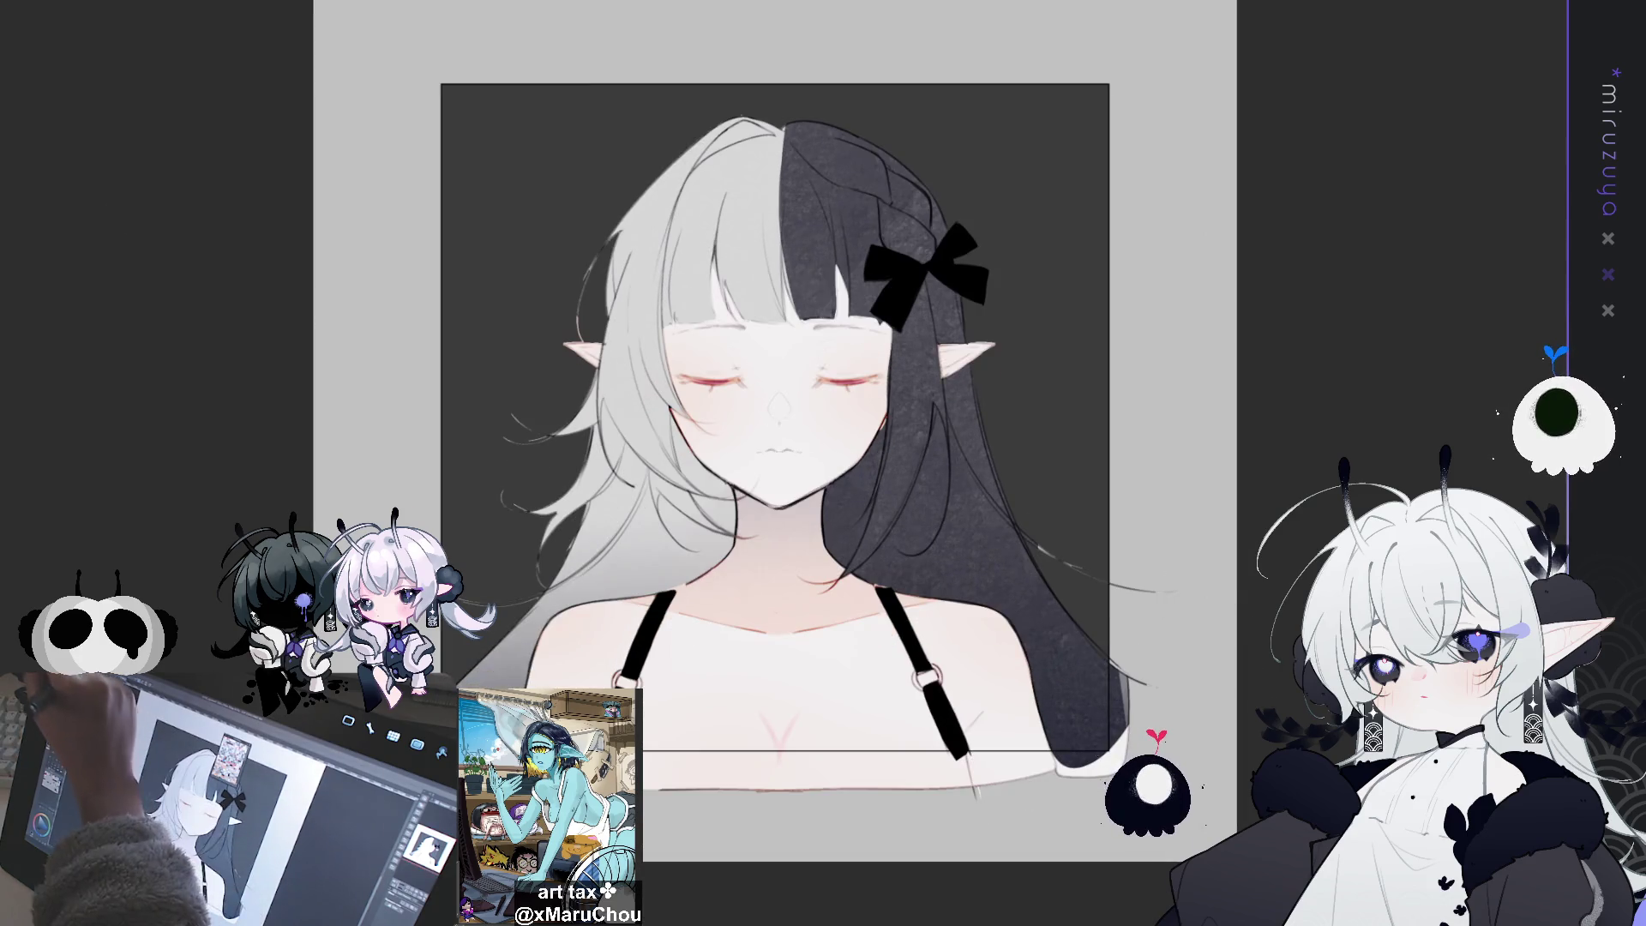
{"action": "key", "text": "ctrl+a"}
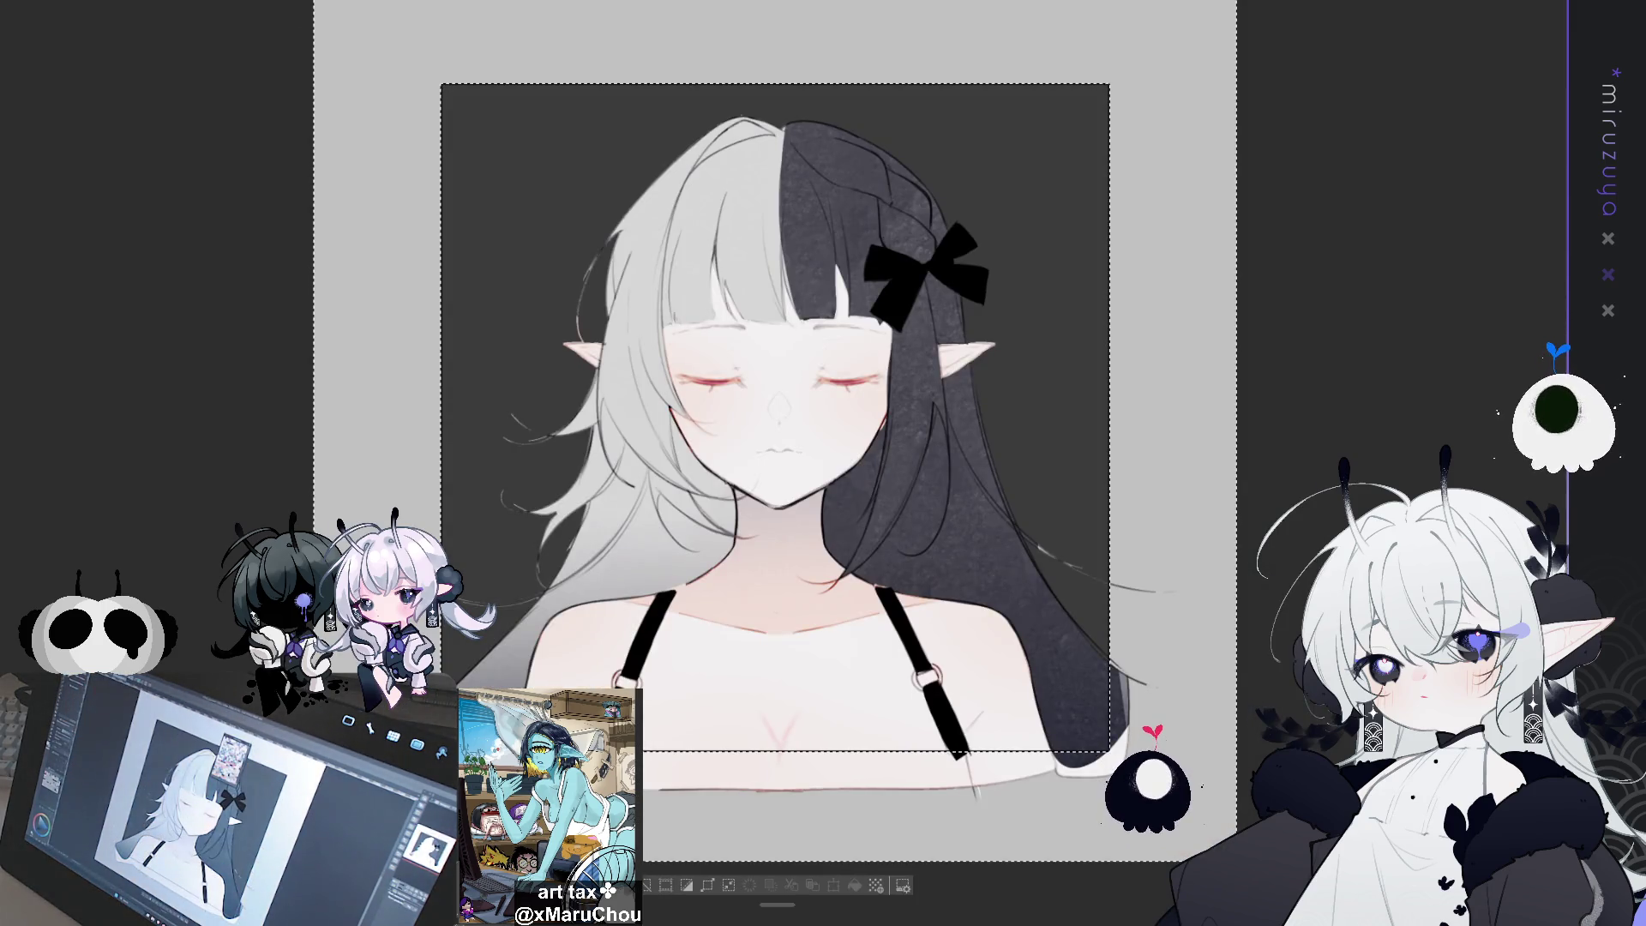
{"action": "left_click", "coordinate": [812, 886]}
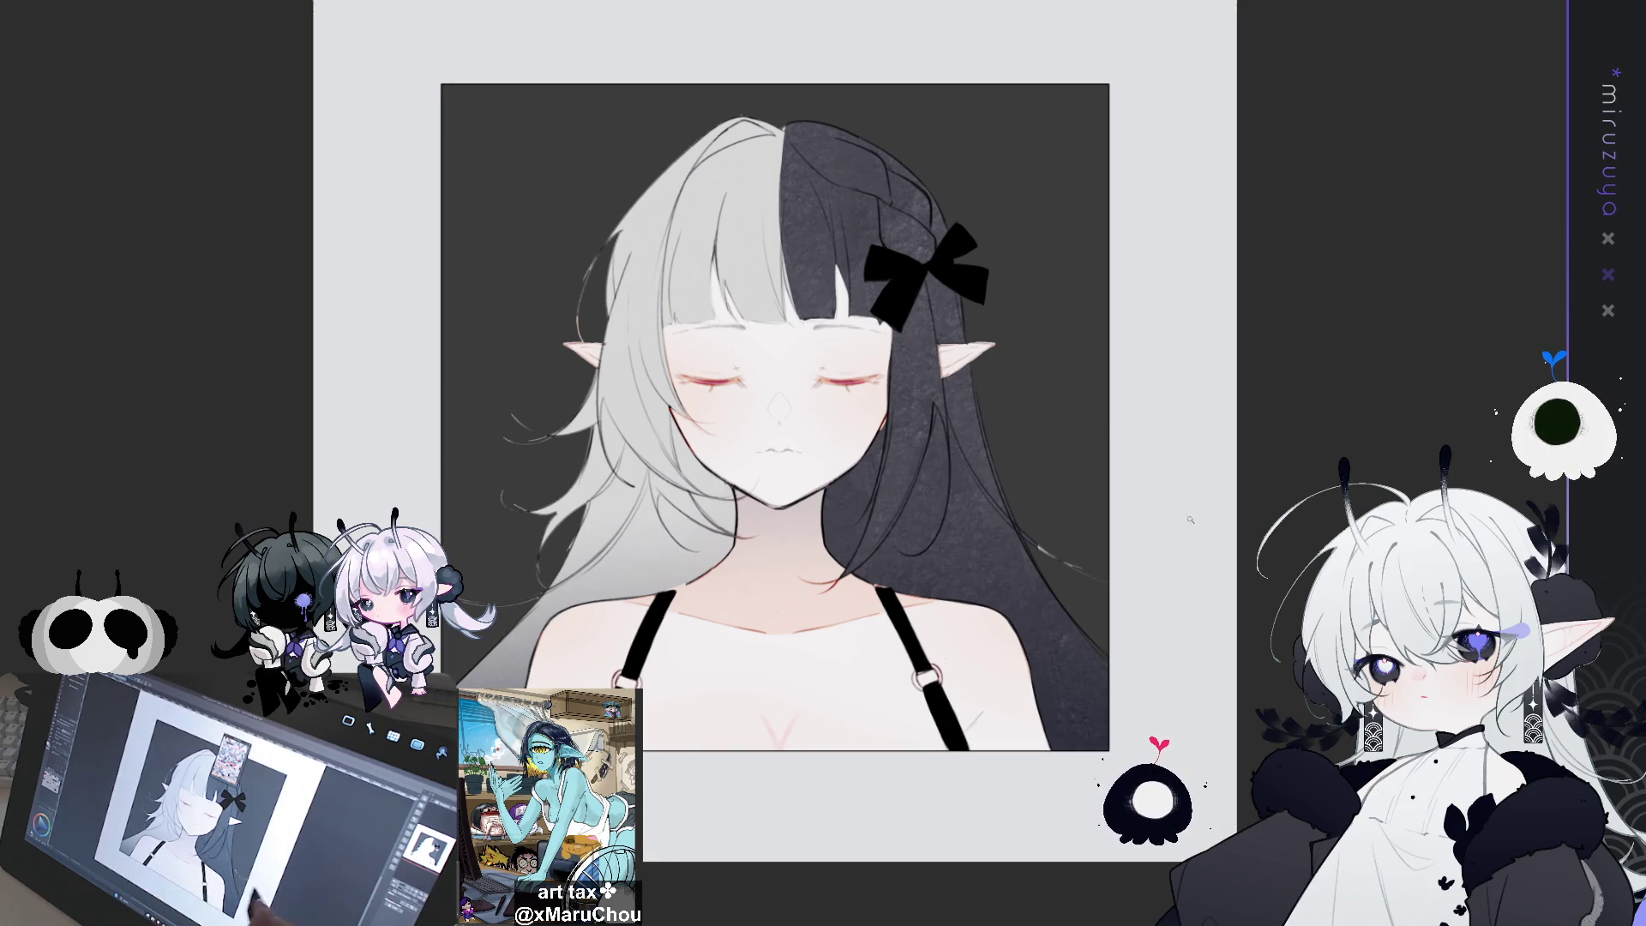
{"action": "key", "text": "ctrl+minus"}
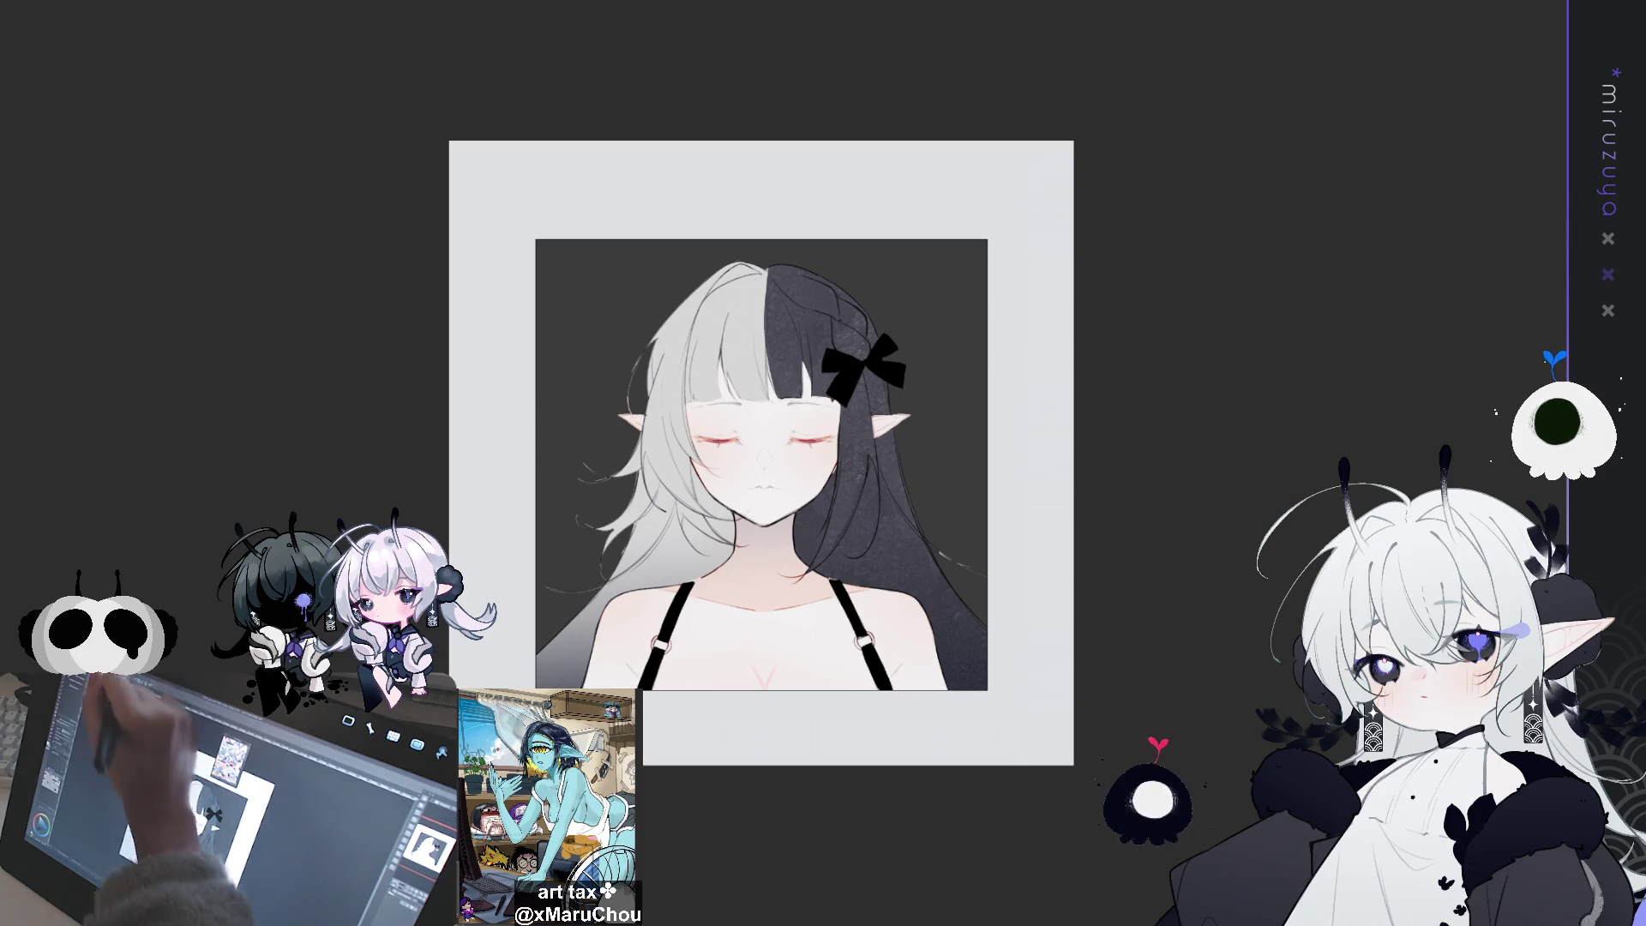
{"action": "key", "text": "ctrl+t"}
{"action": "left_click_drag", "start_coordinate": [760, 214], "coordinate": [757, 237]}
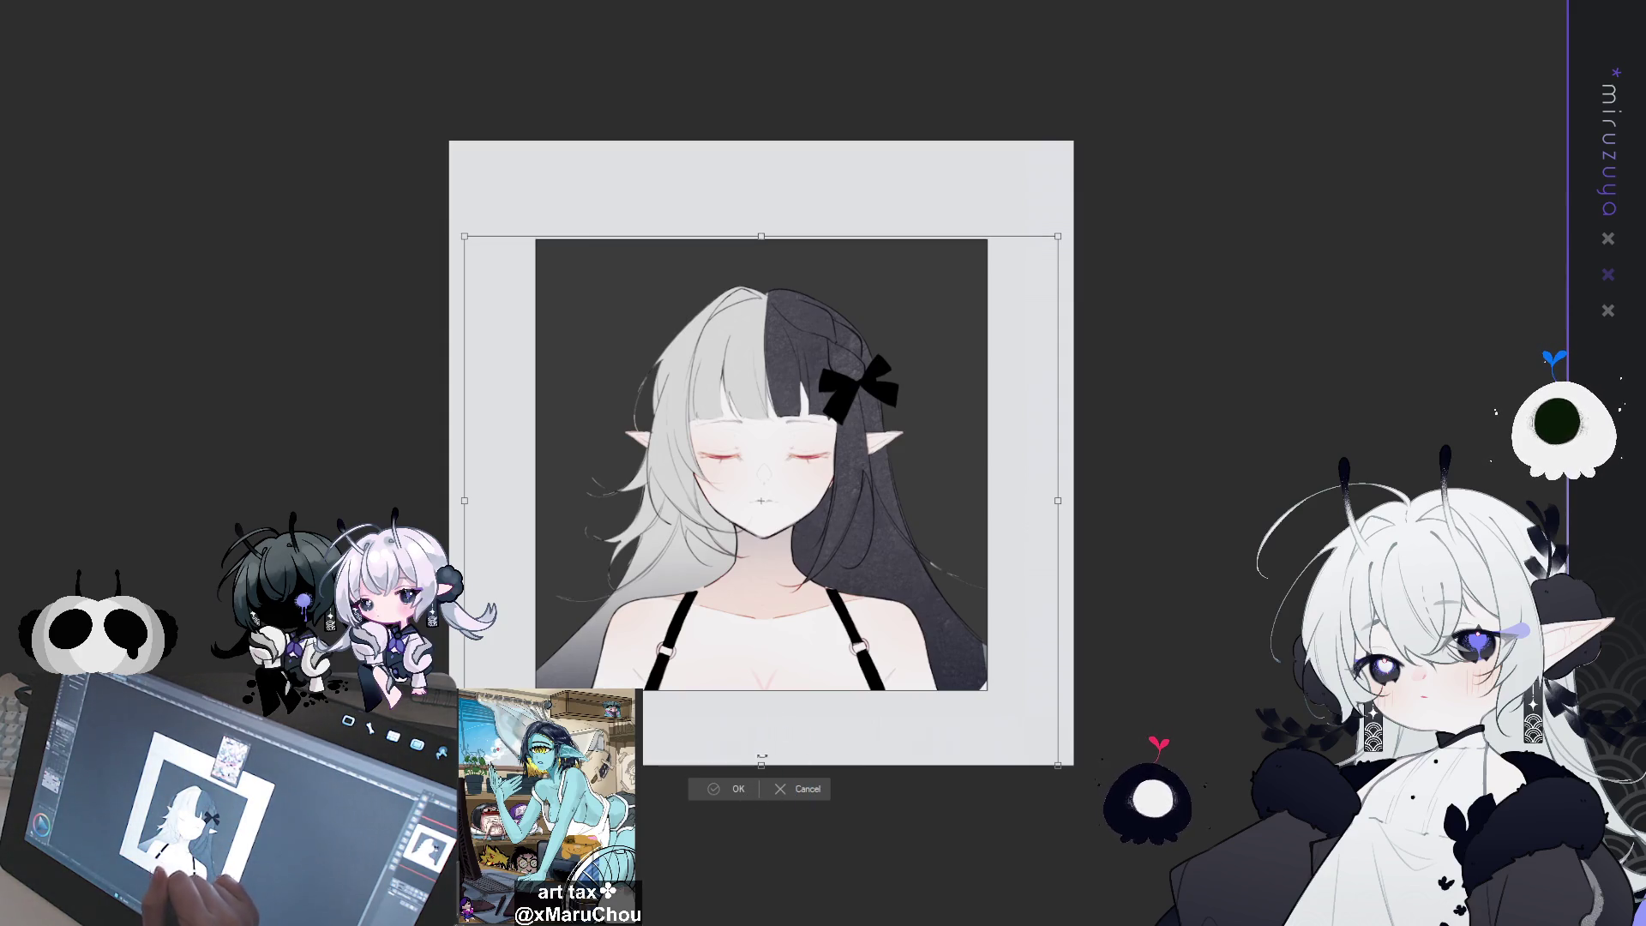
{"action": "left_click", "coordinate": [739, 793]}
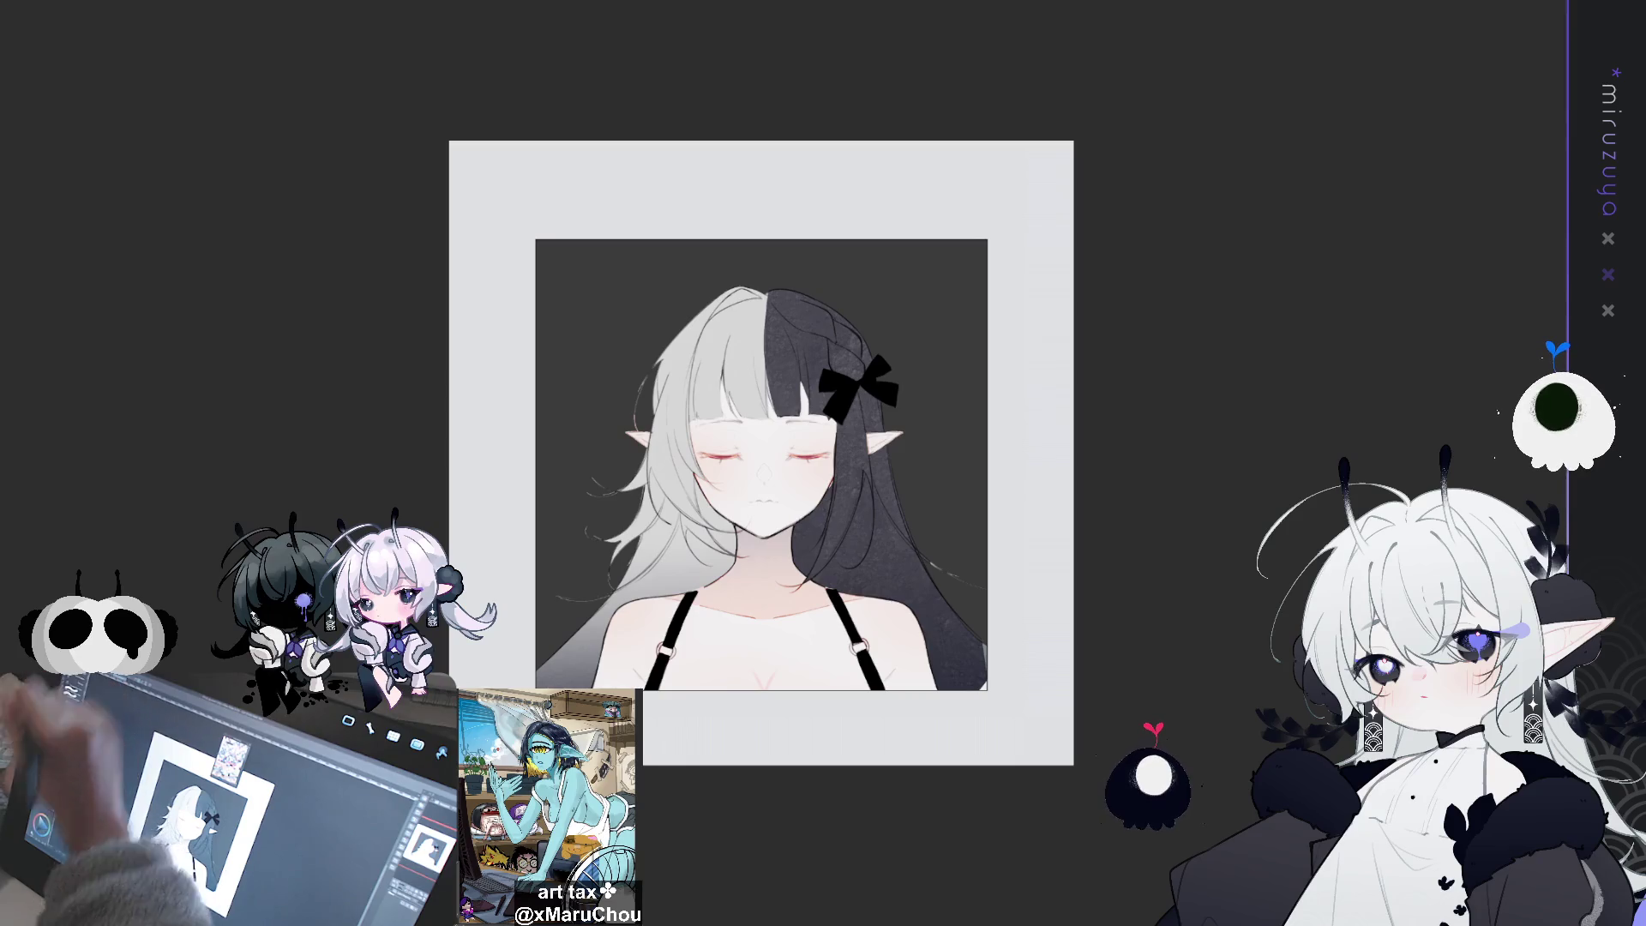
{"action": "key", "text": "ctrl+z"}
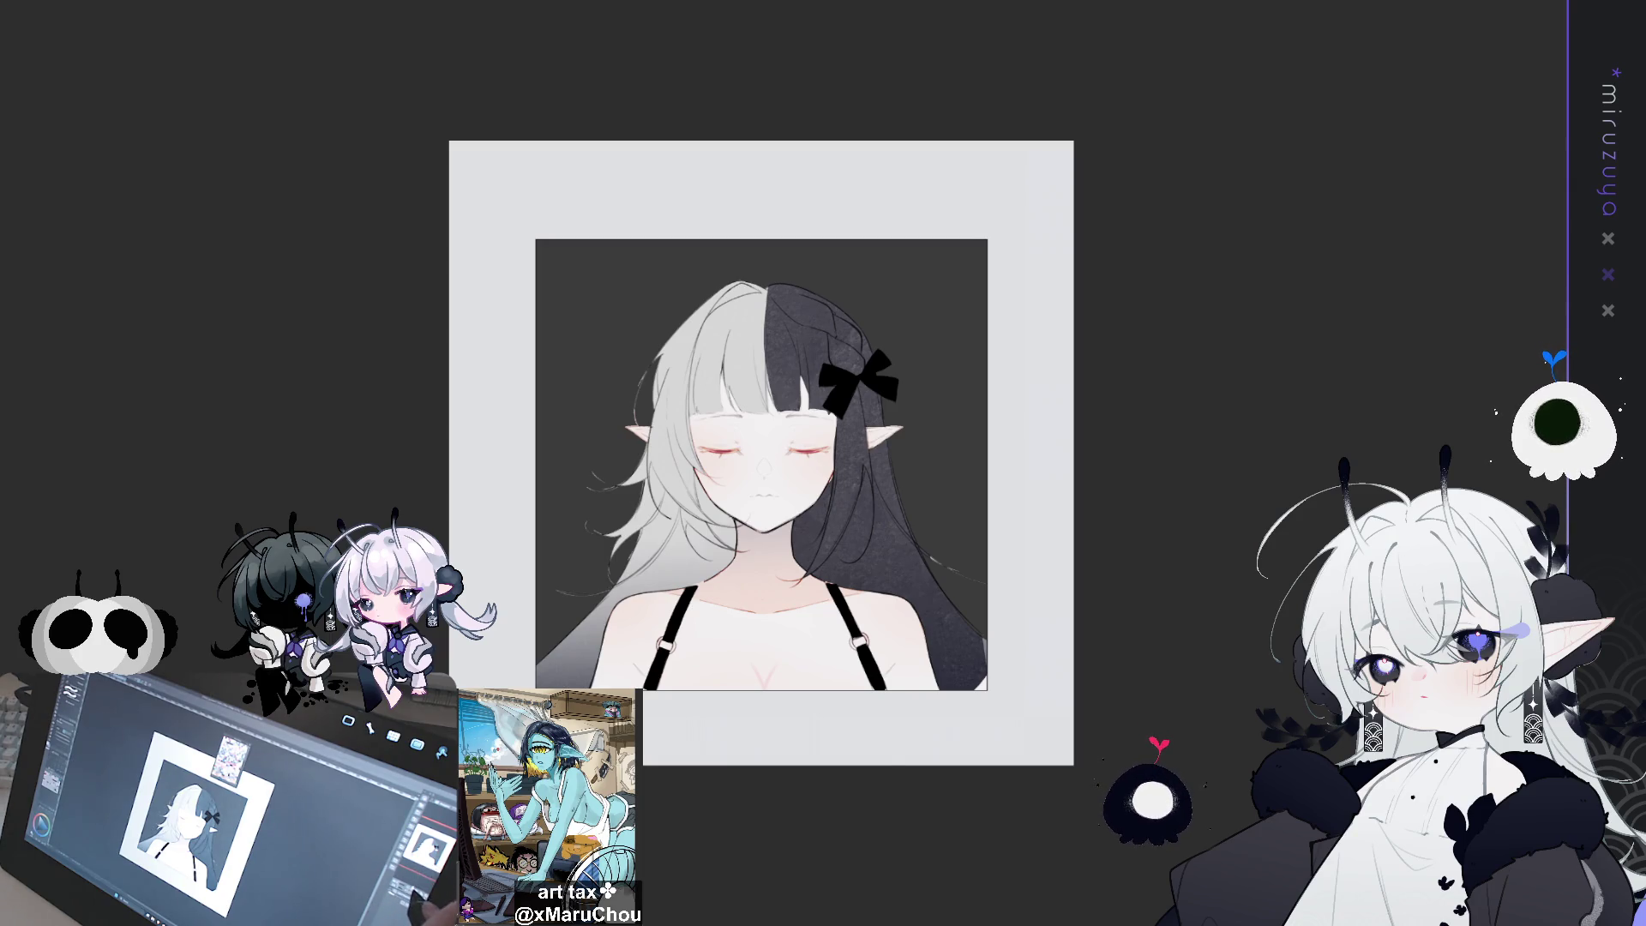
Zoom in with Ctrl+= and scroll so the face fills the view
{"action": "key", "text": "ctrl+plus"}
{"action": "scroll", "coordinate": [737, 463], "scroll_direction": "down", "scroll_amount": 5}
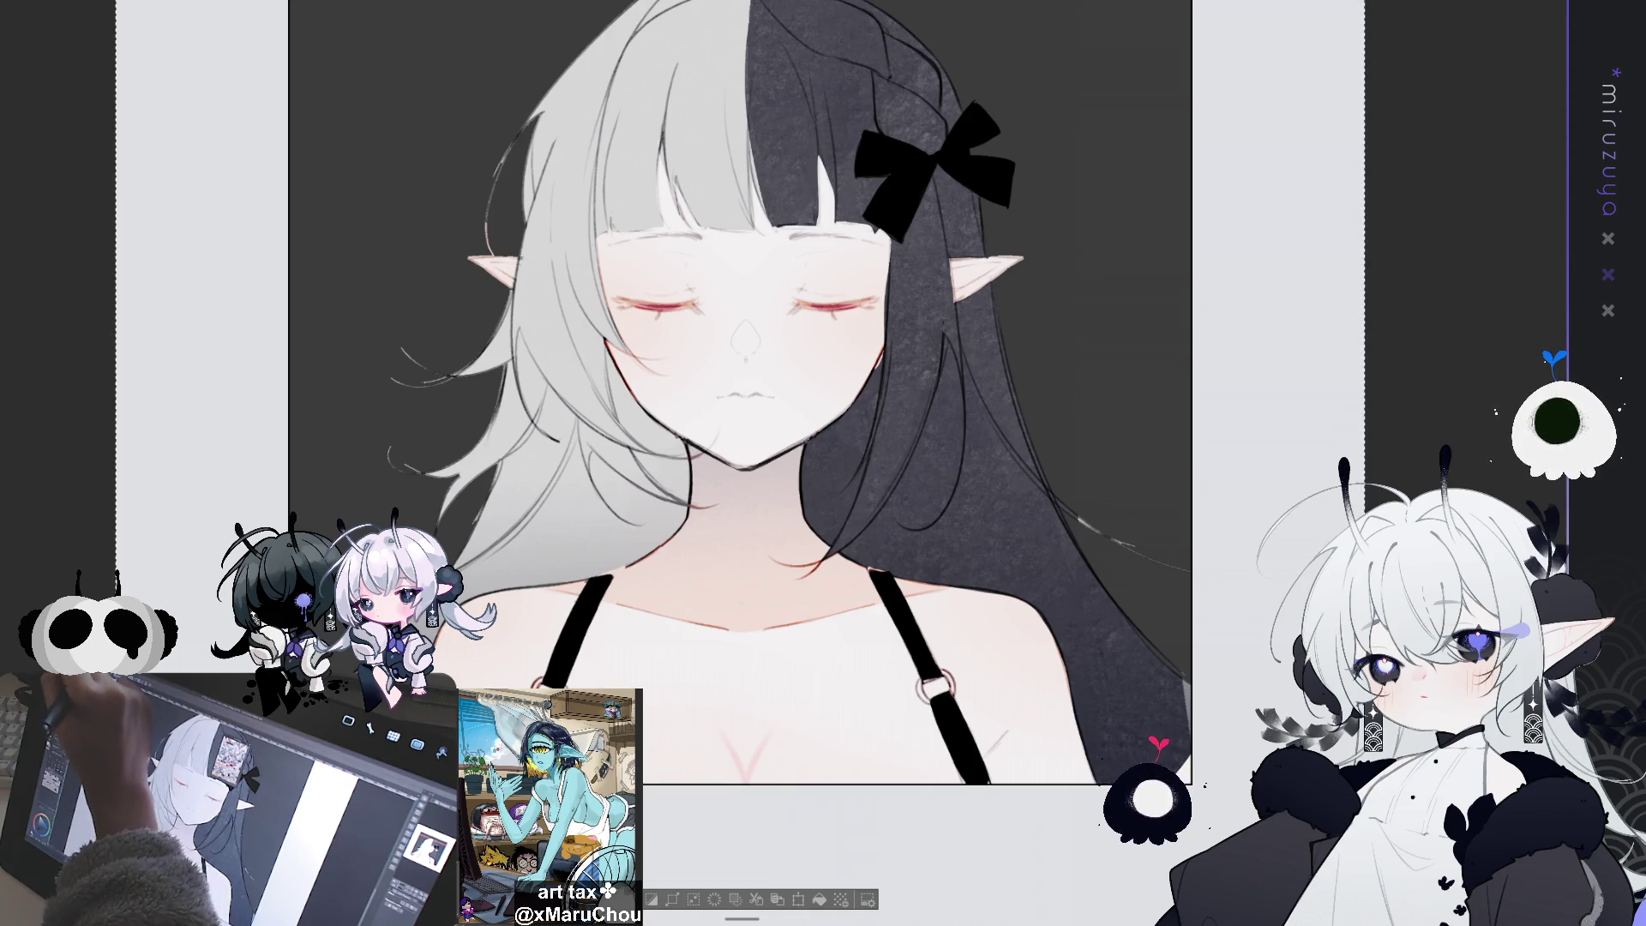
Briefly hide and restore the dark half of the hair, then clear the selection
{"action": "left_click_drag", "start_coordinate": [600, 36], "coordinate": [518, 101]}
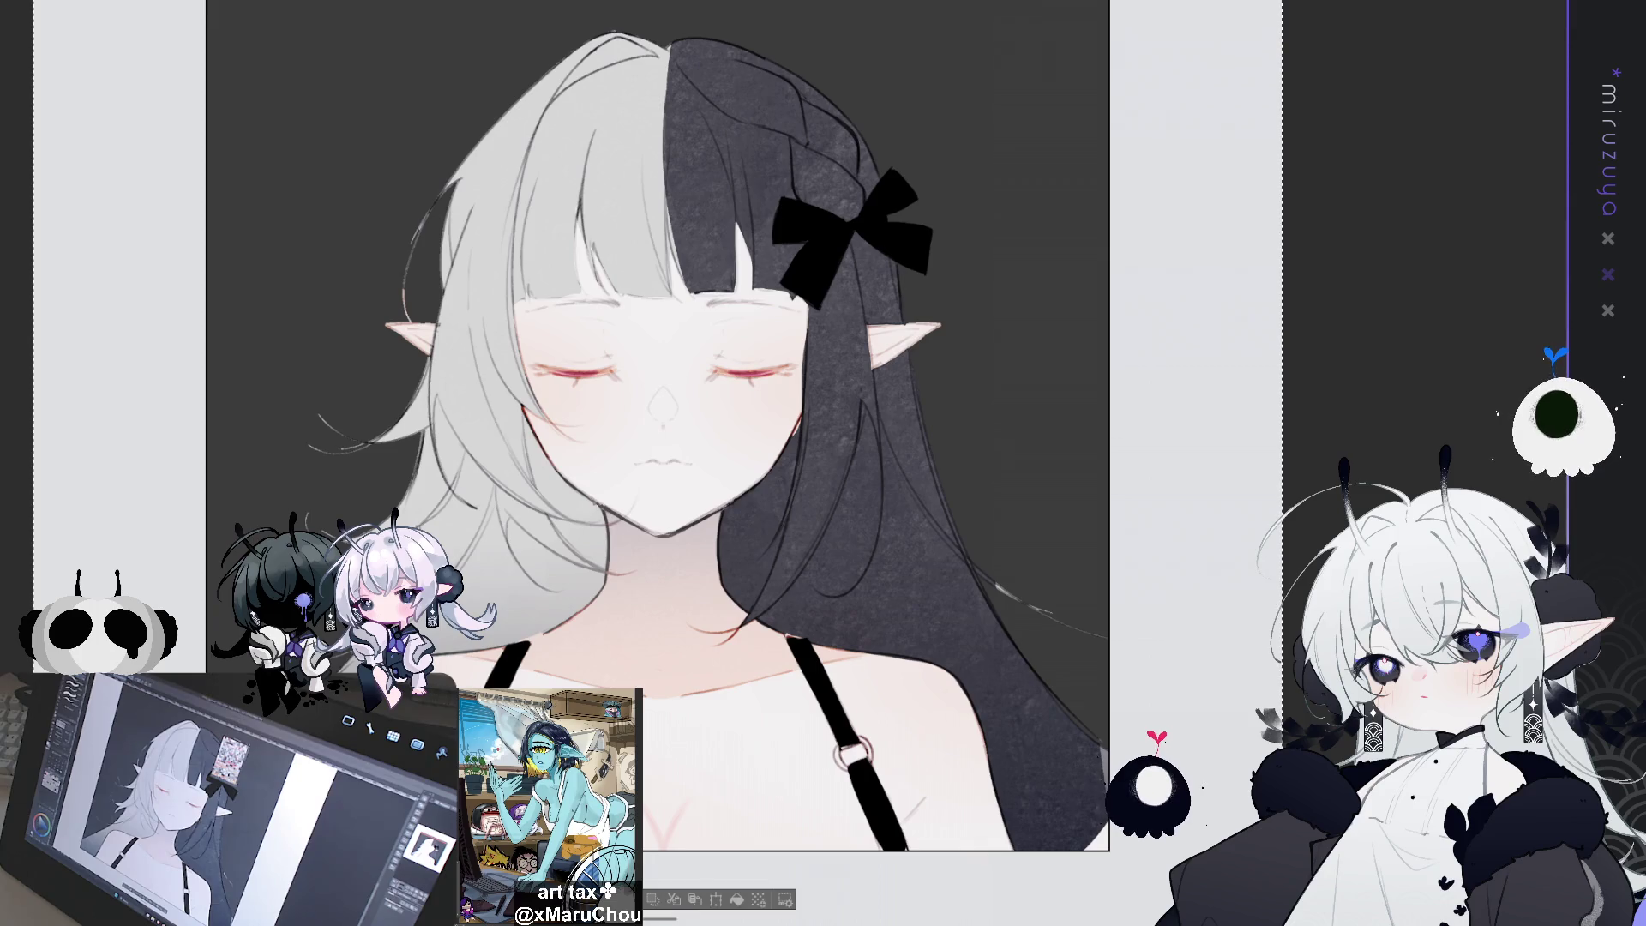
{"action": "key", "text": "ctrl+z"}
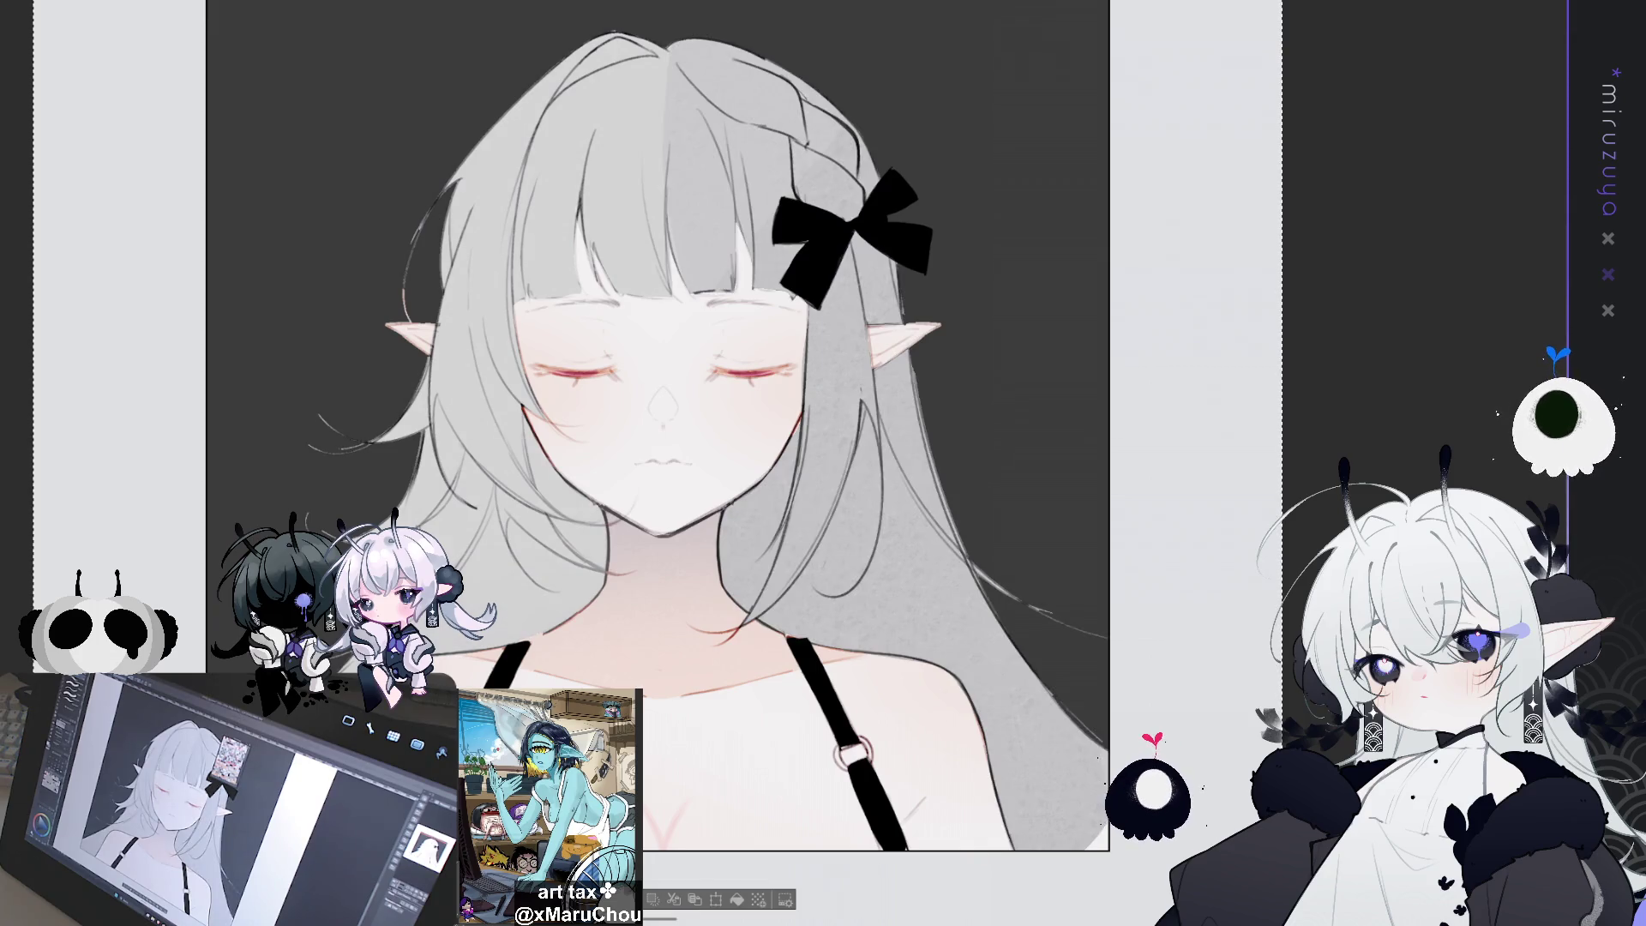
{"action": "key", "text": "ctrl+y"}
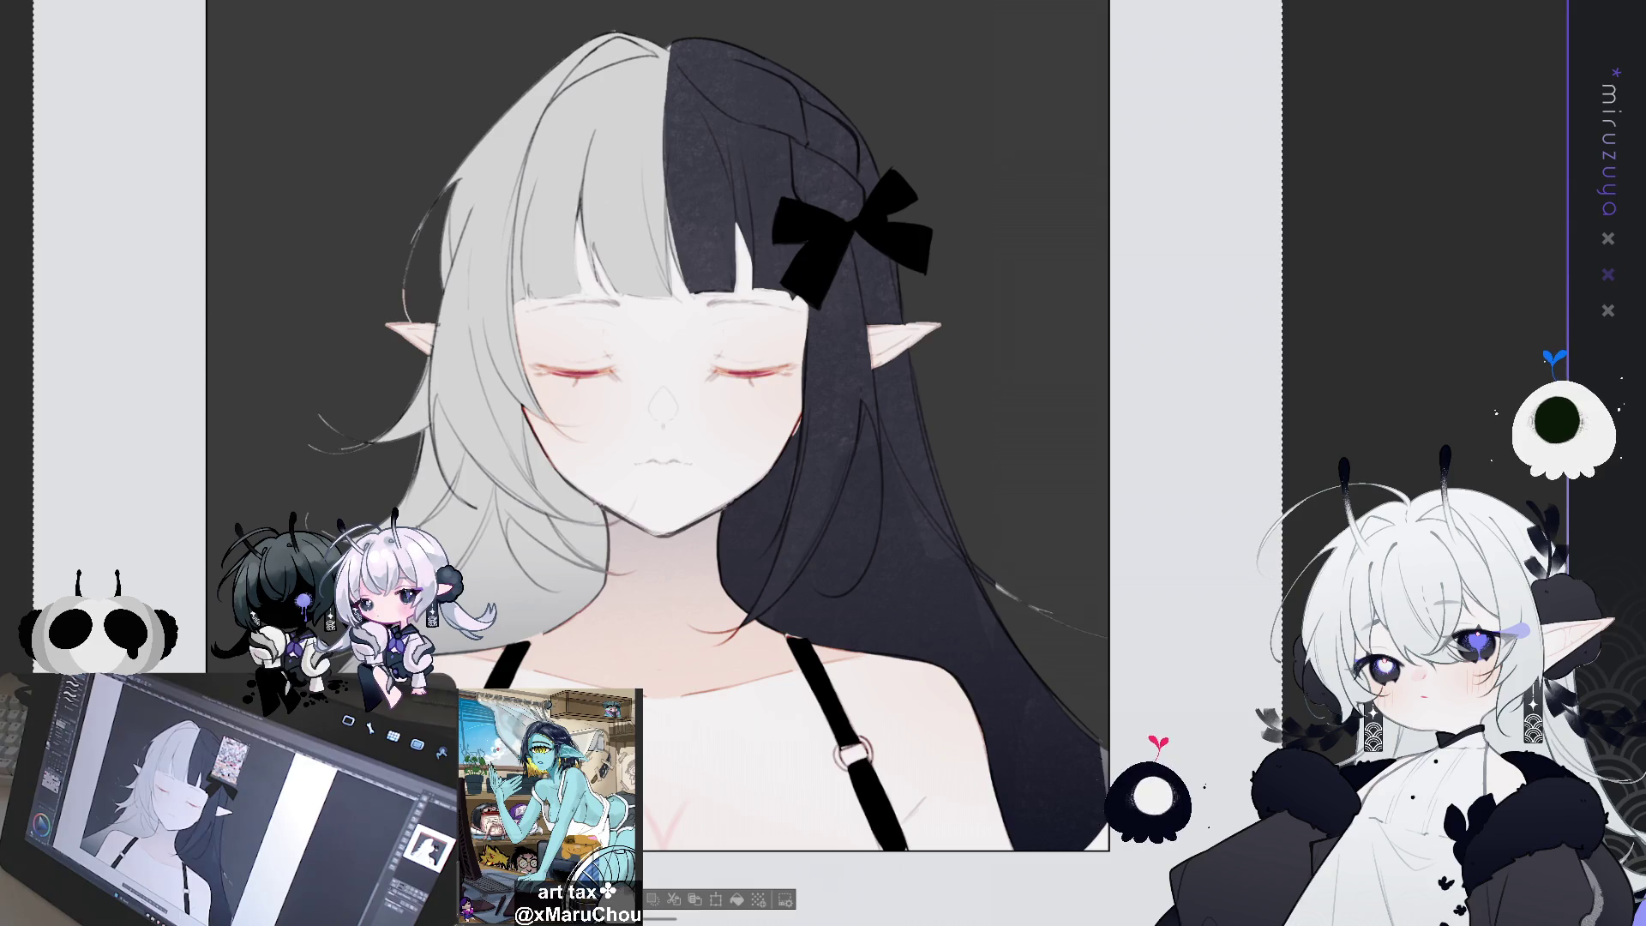
{"action": "key", "text": "ctrl+d"}
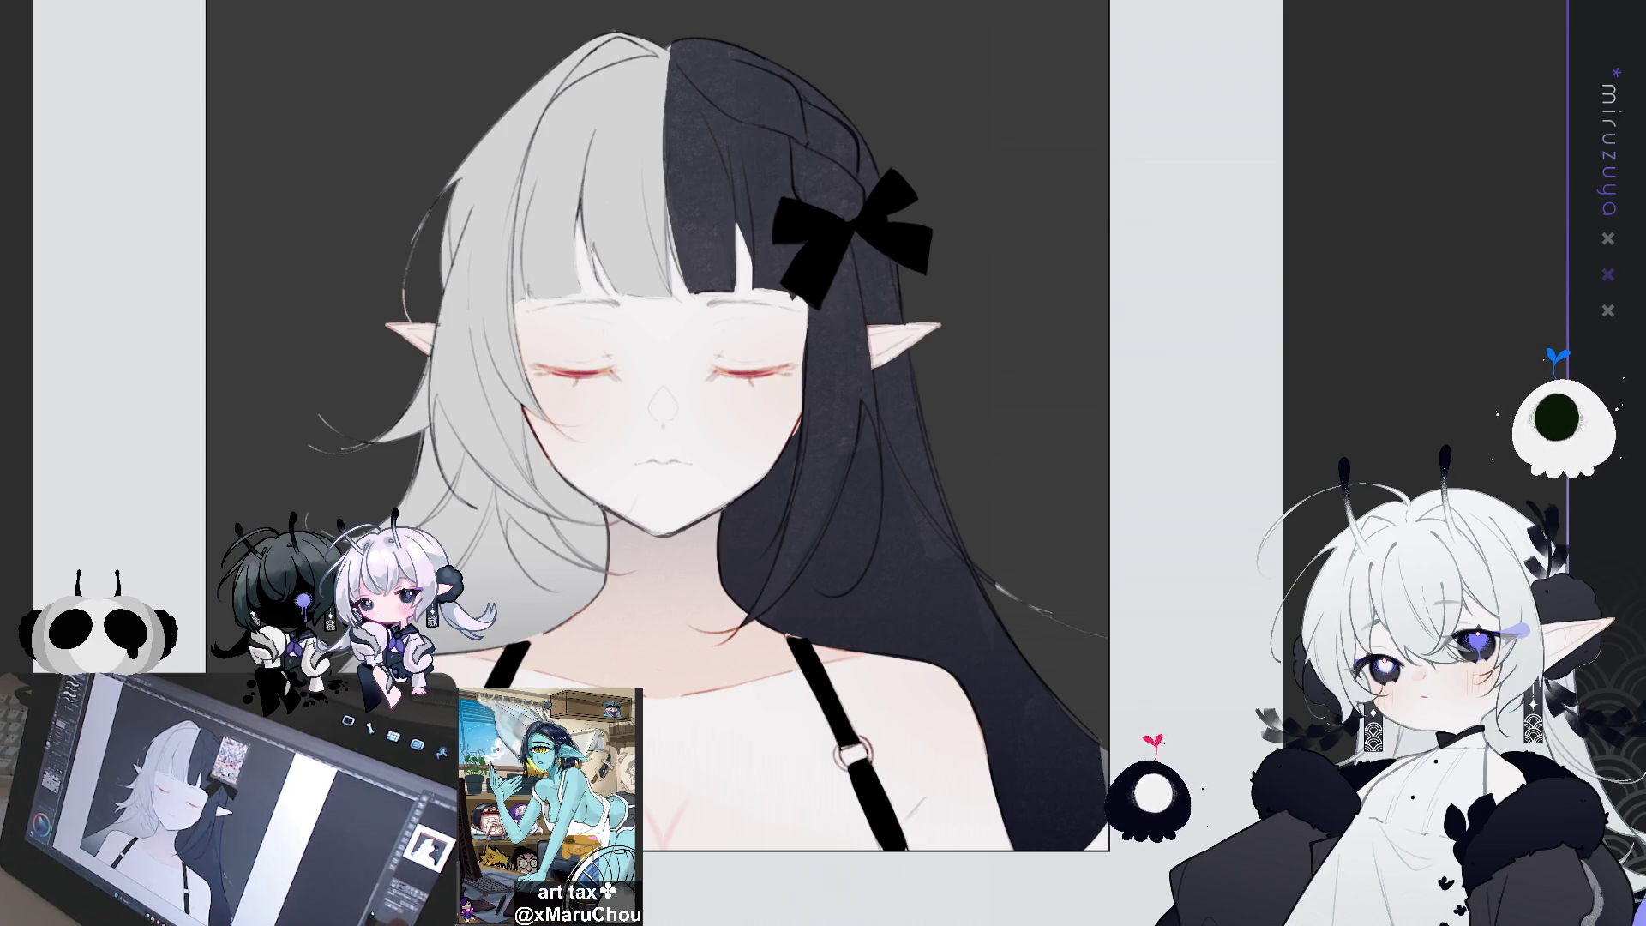
Add a vertical guide down the face centre and paint strands into the lower-right dark hair
{"action": "scroll", "coordinate": [660, 411], "scroll_direction": "up", "scroll_amount": 3}
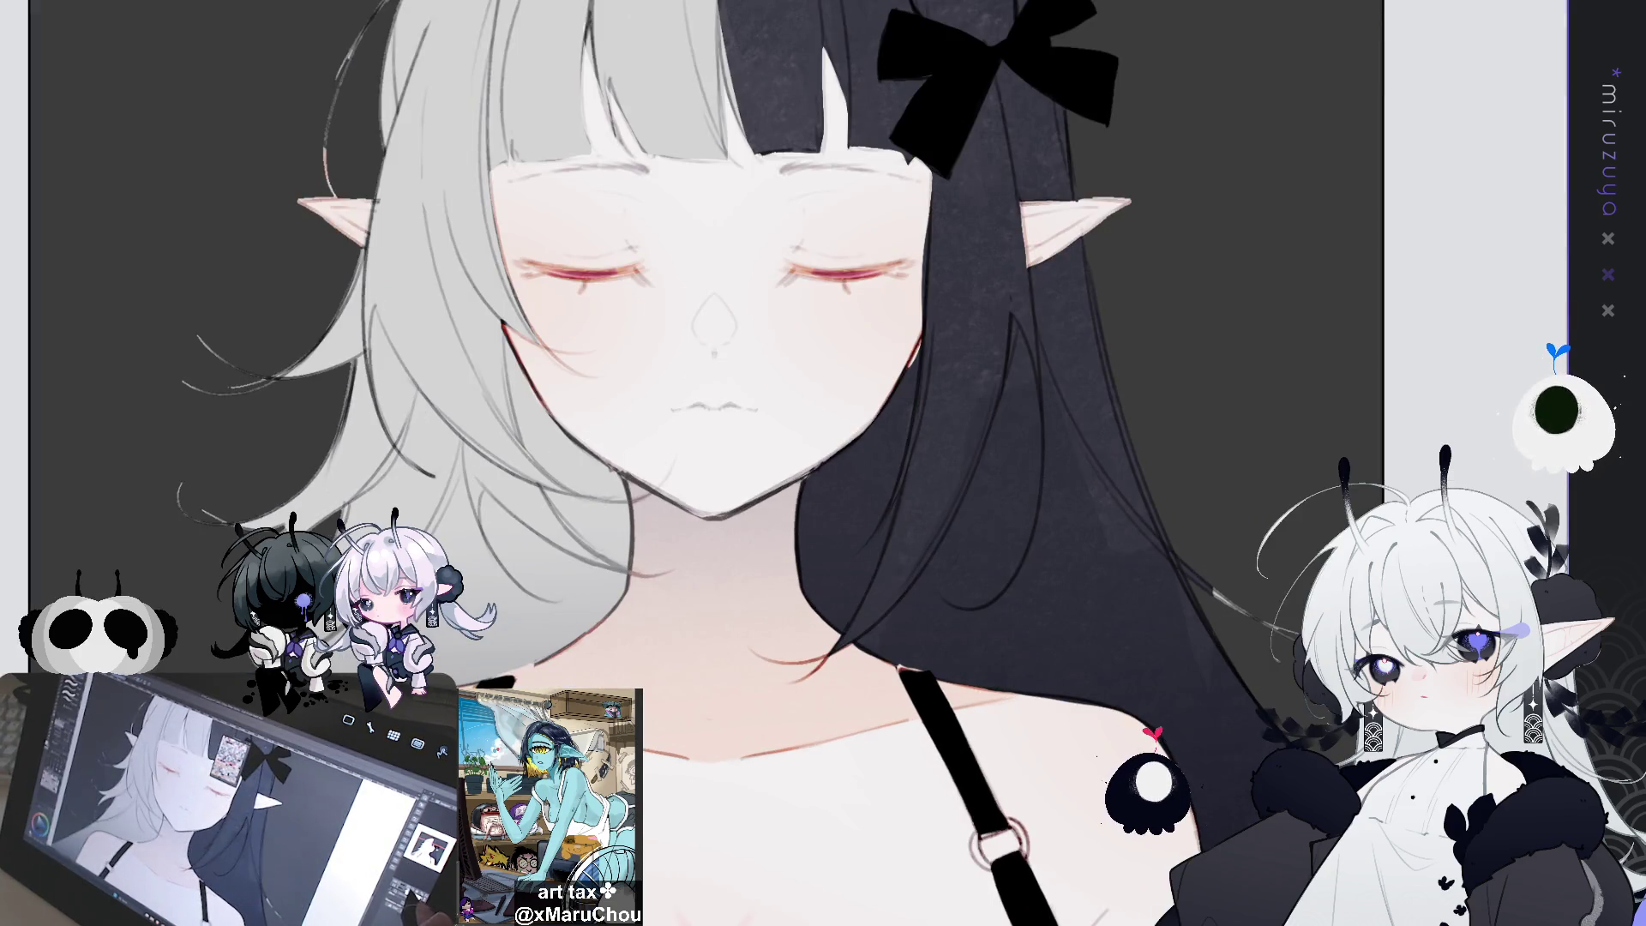
{"action": "scroll", "coordinate": [729, 403], "scroll_direction": "down", "scroll_amount": 1}
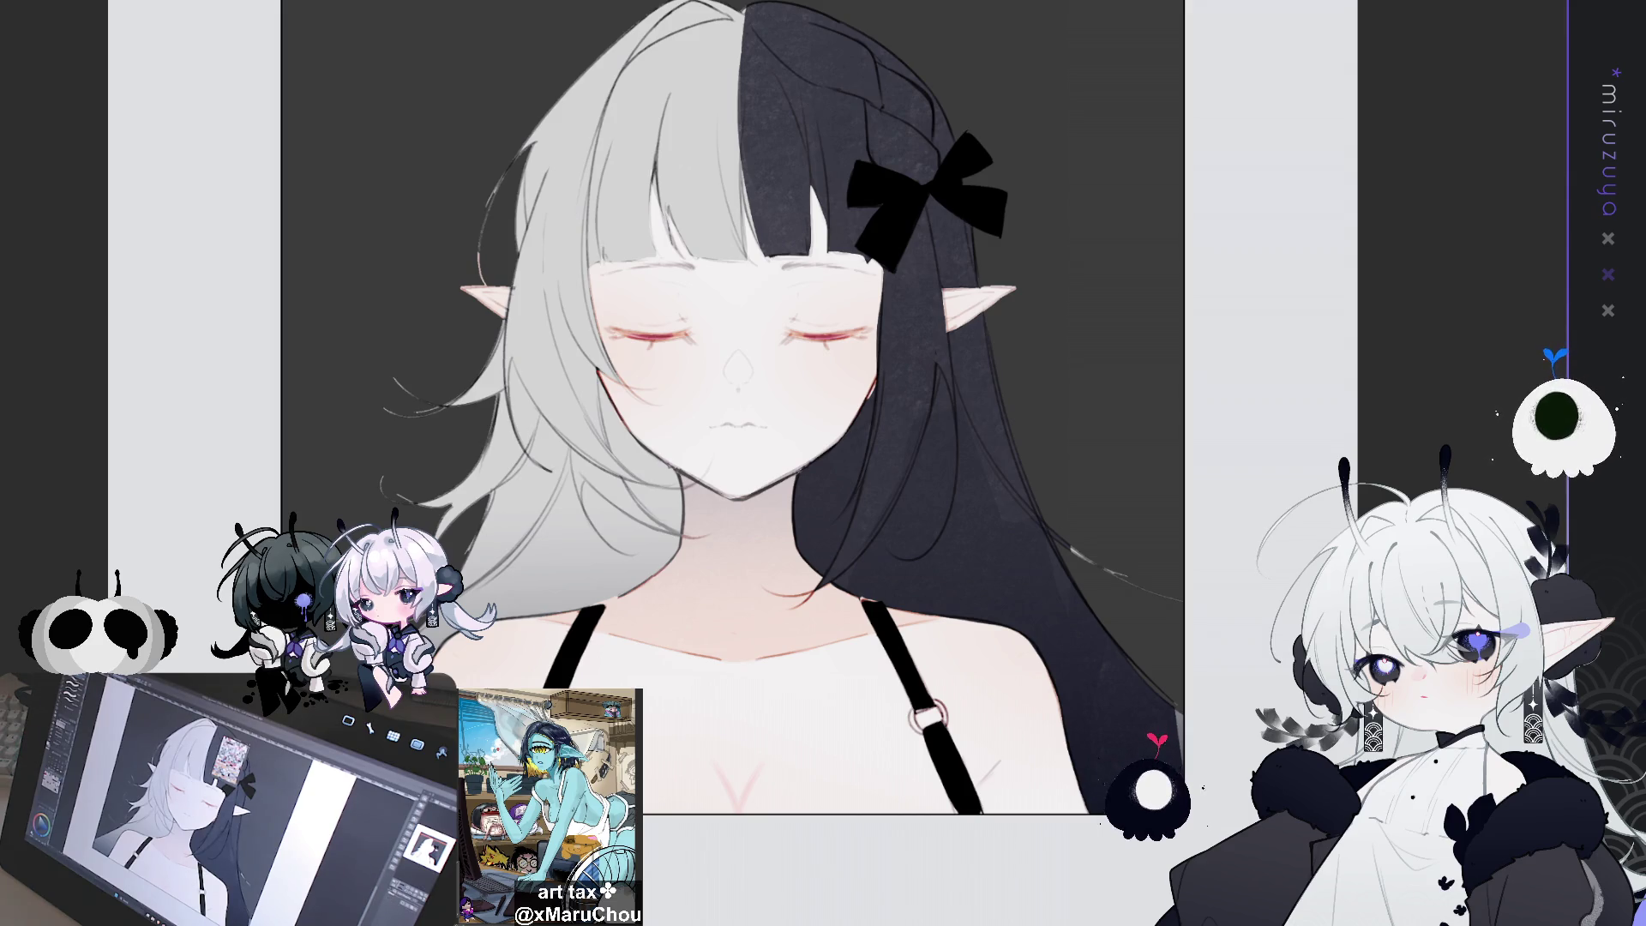
{"action": "left_click_drag", "start_coordinate": [1266, 596], "coordinate": [959, 537]}
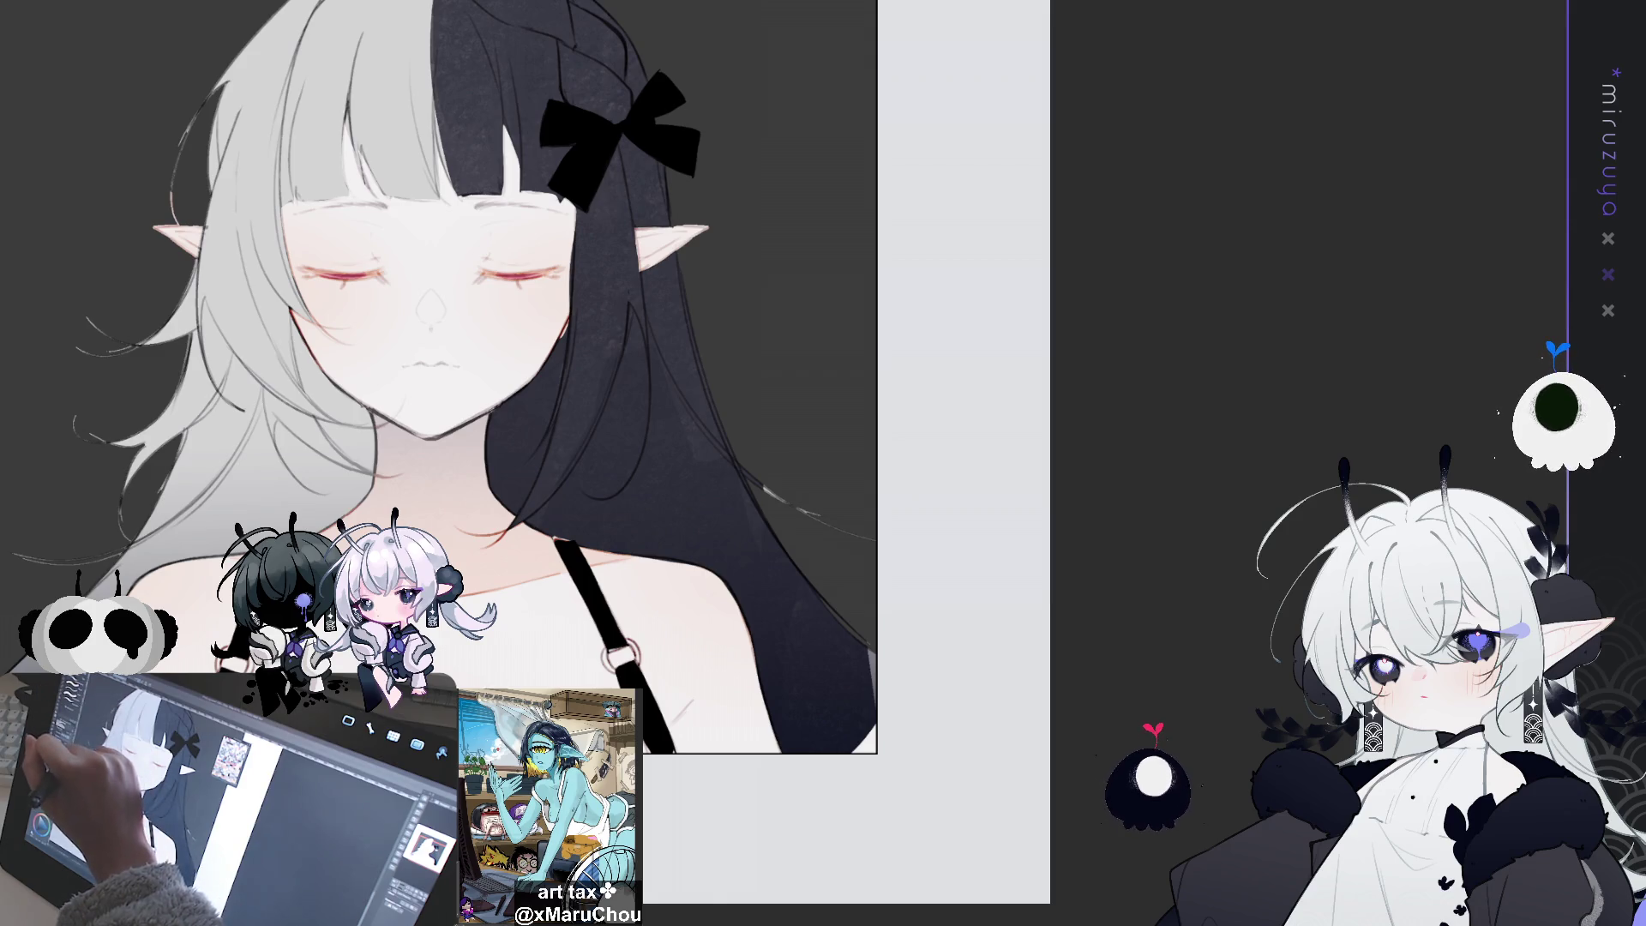
{"action": "left_click_drag", "start_coordinate": [514, 428], "coordinate": [557, 375]}
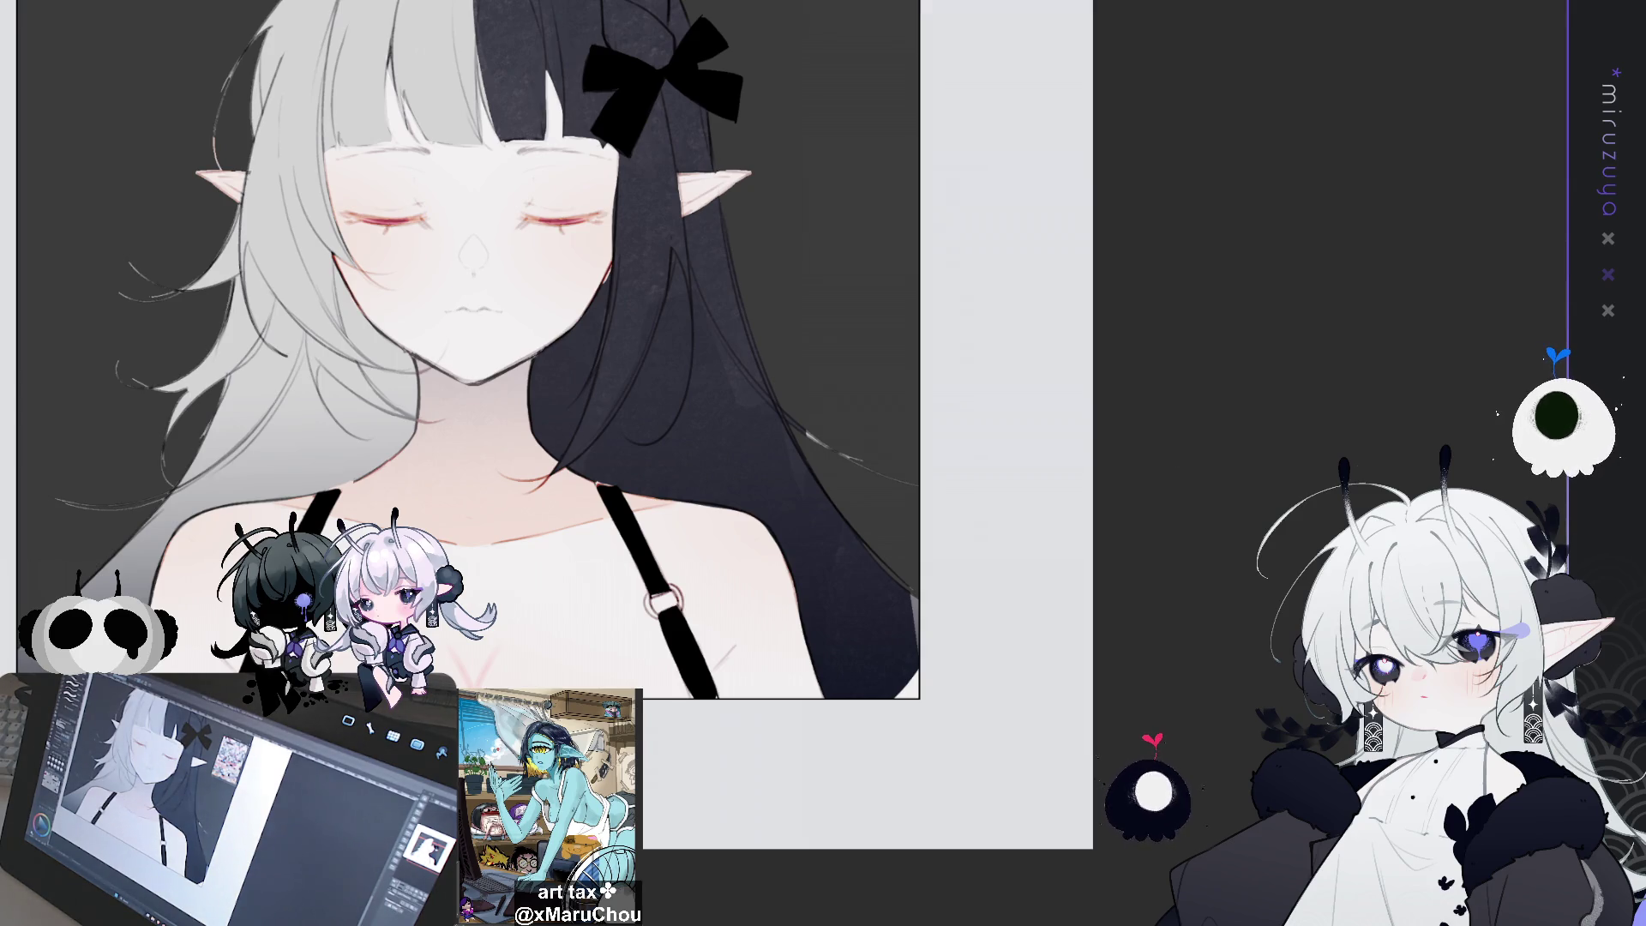
{"action": "left_click_drag", "start_coordinate": [473, 377], "coordinate": [473, 168]}
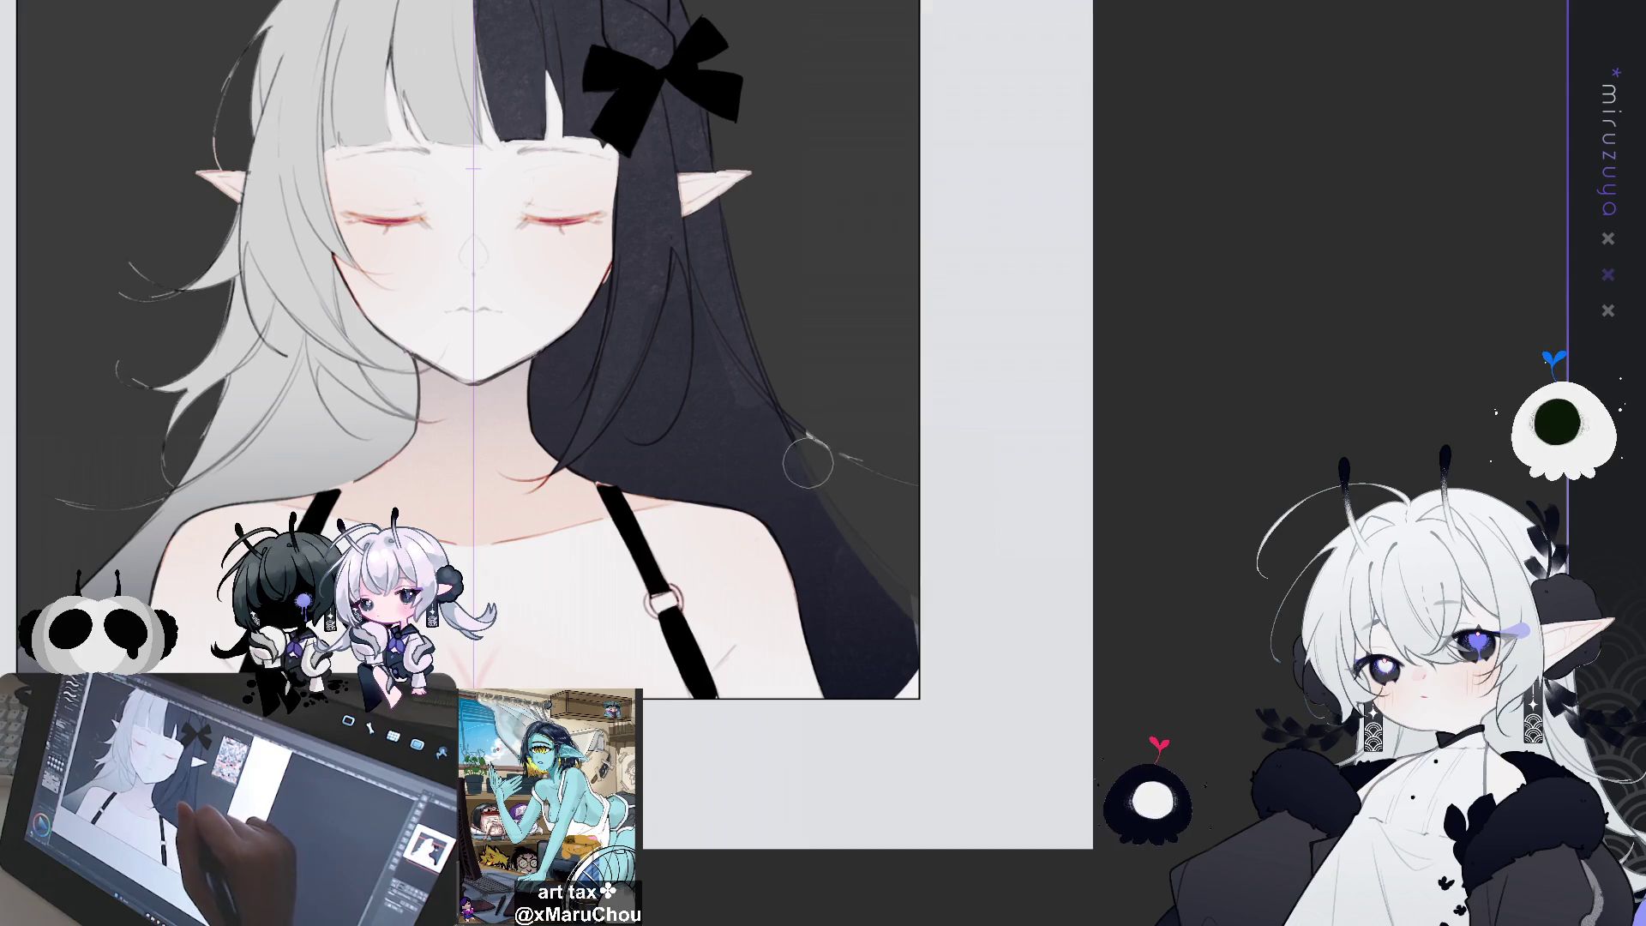
{"action": "left_click_drag", "start_coordinate": [789, 427], "coordinate": [986, 699]}
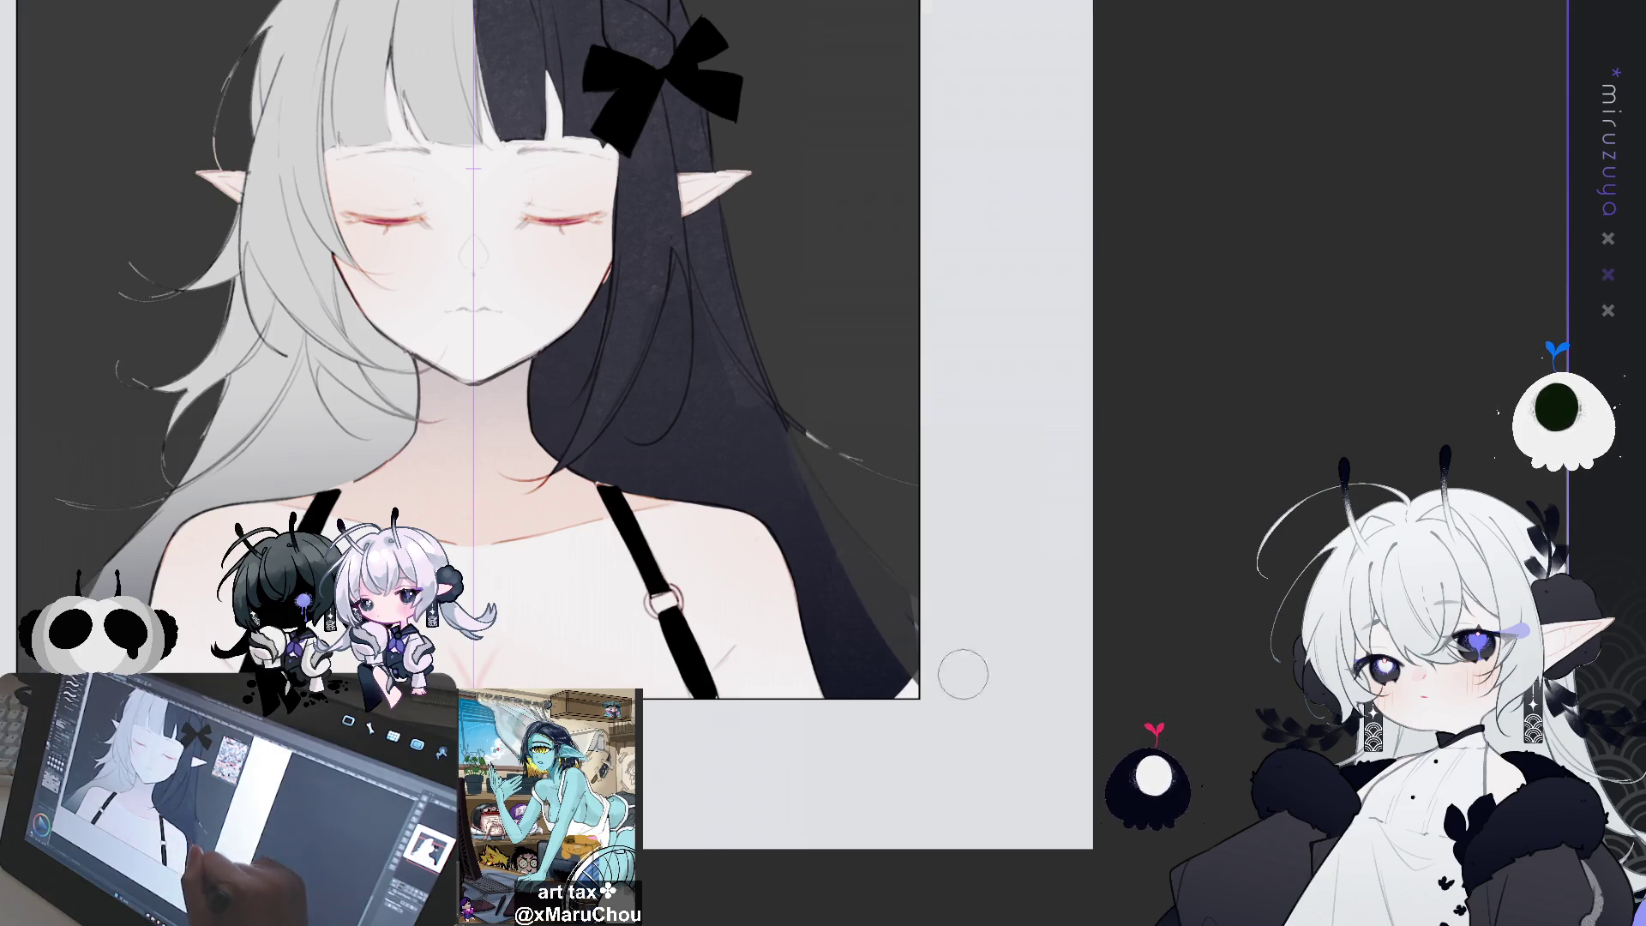
{"action": "left_click_drag", "start_coordinate": [771, 416], "coordinate": [974, 765]}
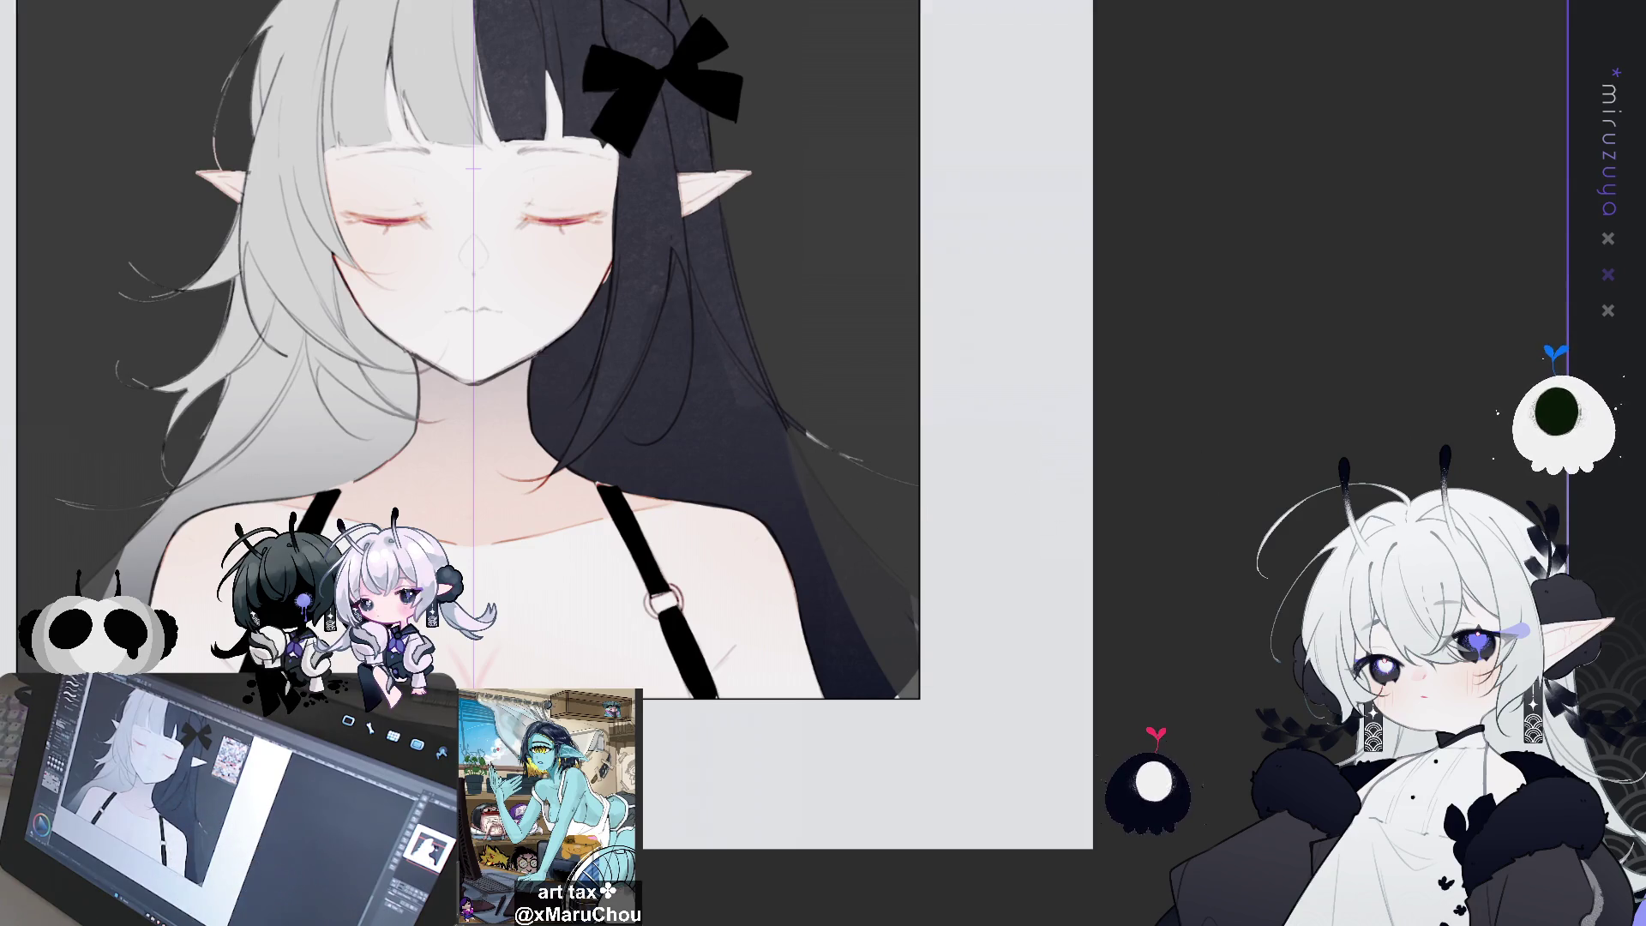
{"action": "scroll", "coordinate": [500, 351], "scroll_direction": "up", "scroll_amount": 1}
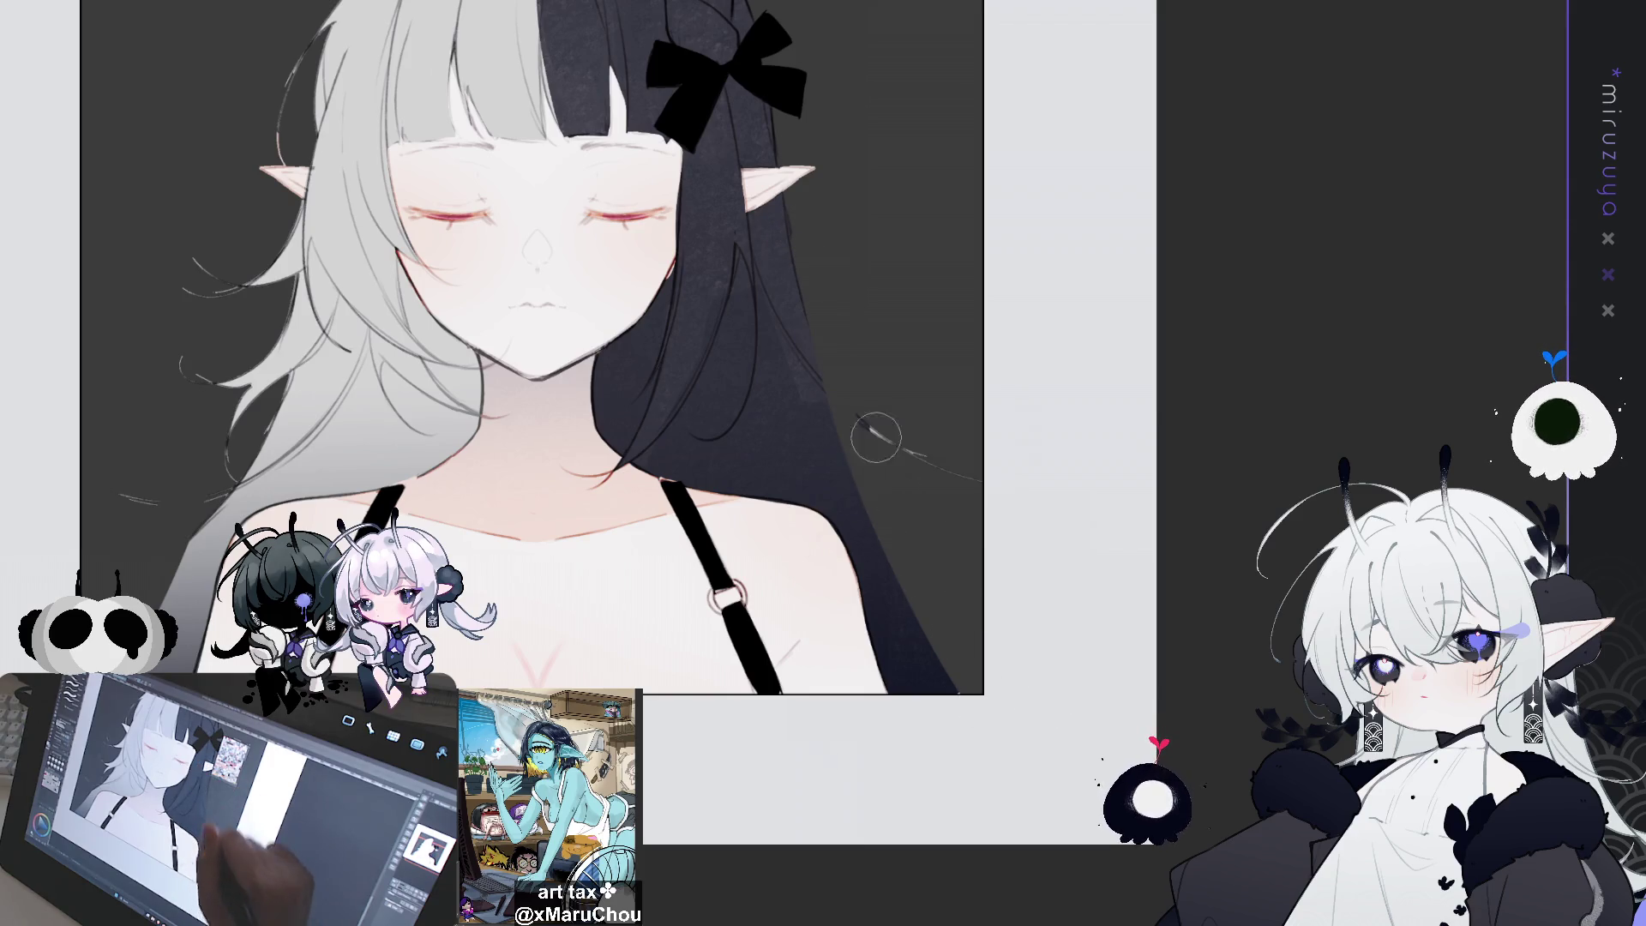
{"action": "left_click_drag", "start_coordinate": [987, 556], "coordinate": [1089, 641]}
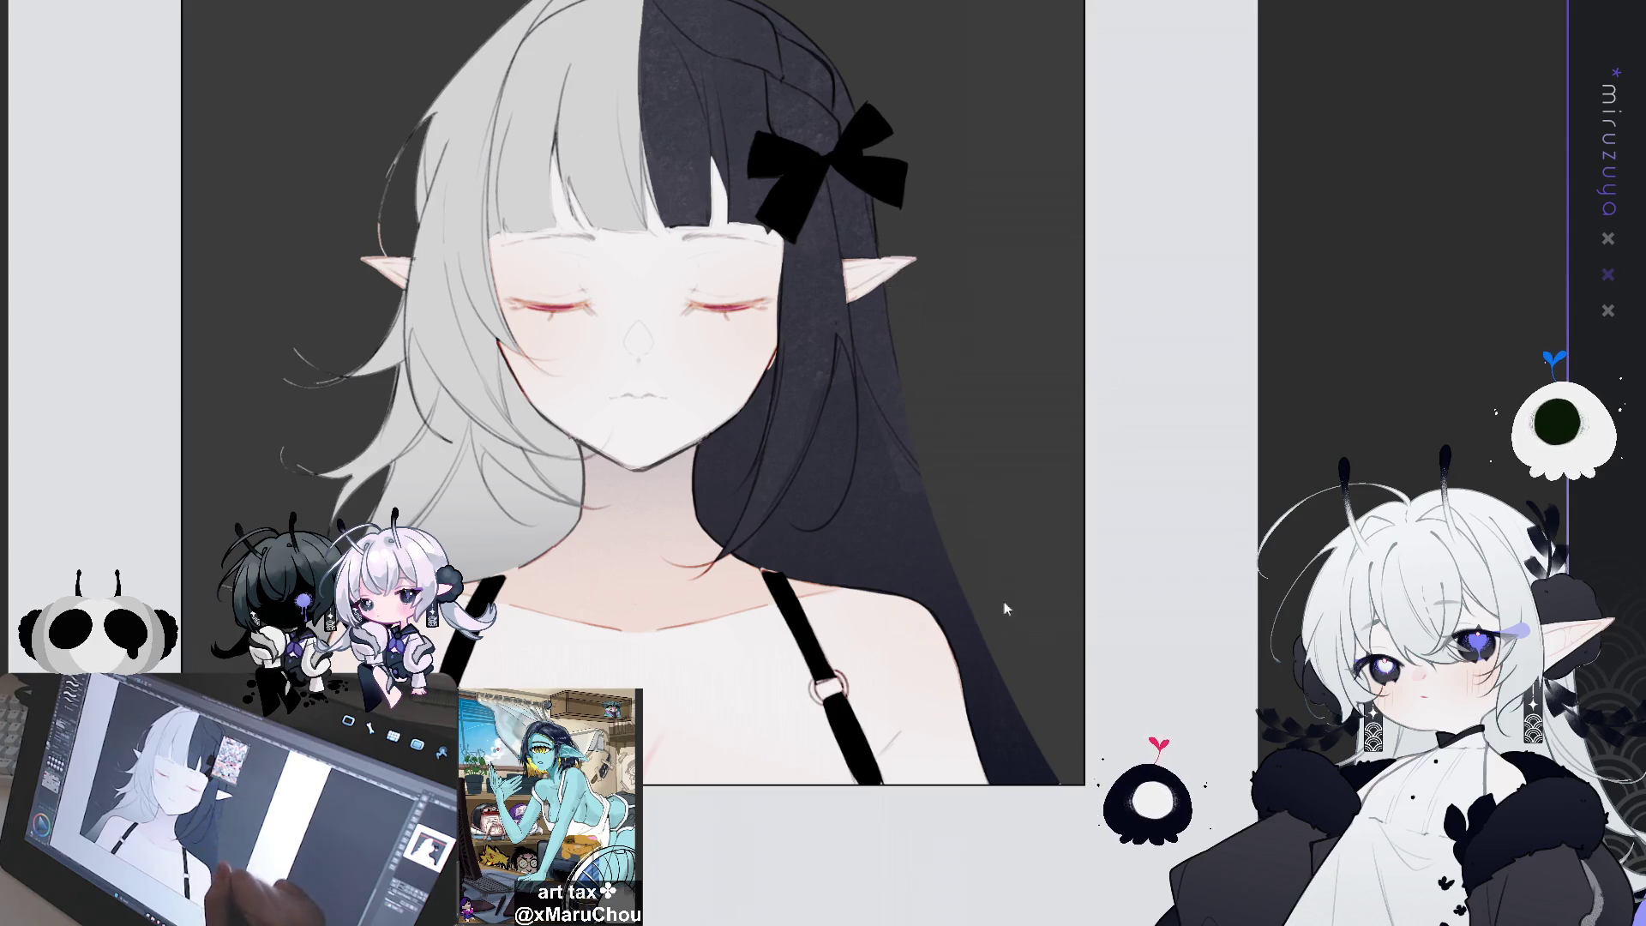
{"action": "key", "text": "h"}
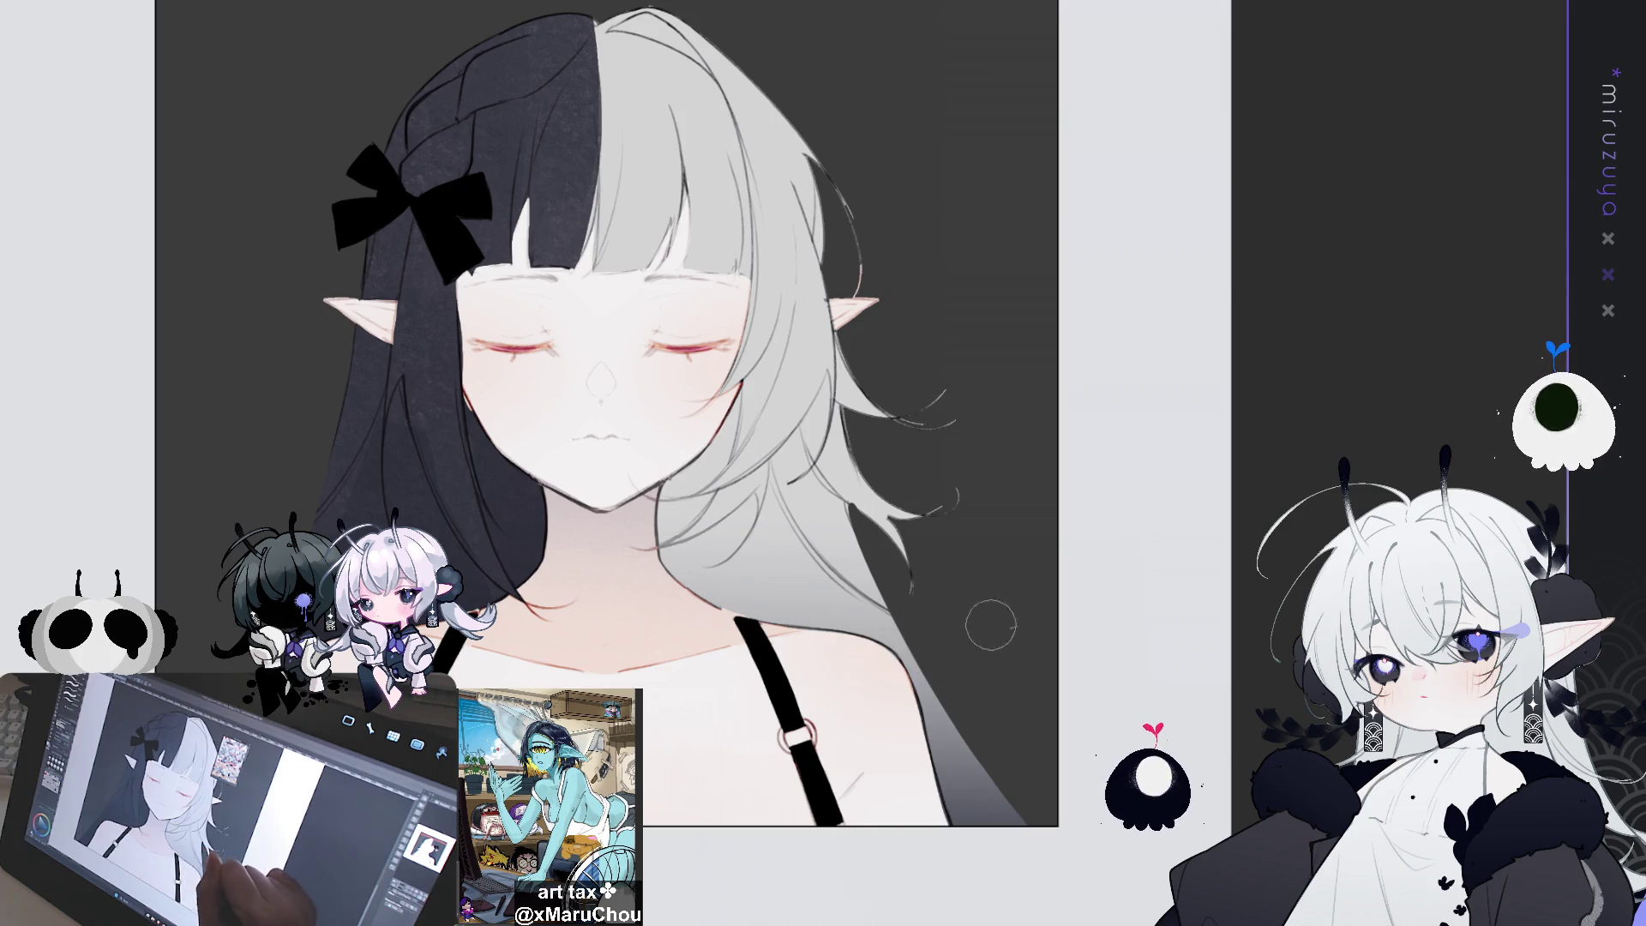
{"action": "key", "text": "h"}
{"action": "mouse_move", "coordinate": [1445, 543]}
{"action": "left_mouse_down"}
{"action": "mouse_move", "coordinate": [1188, 563]}
{"action": "mouse_move", "coordinate": [1150, 619]}
{"action": "left_mouse_up"}
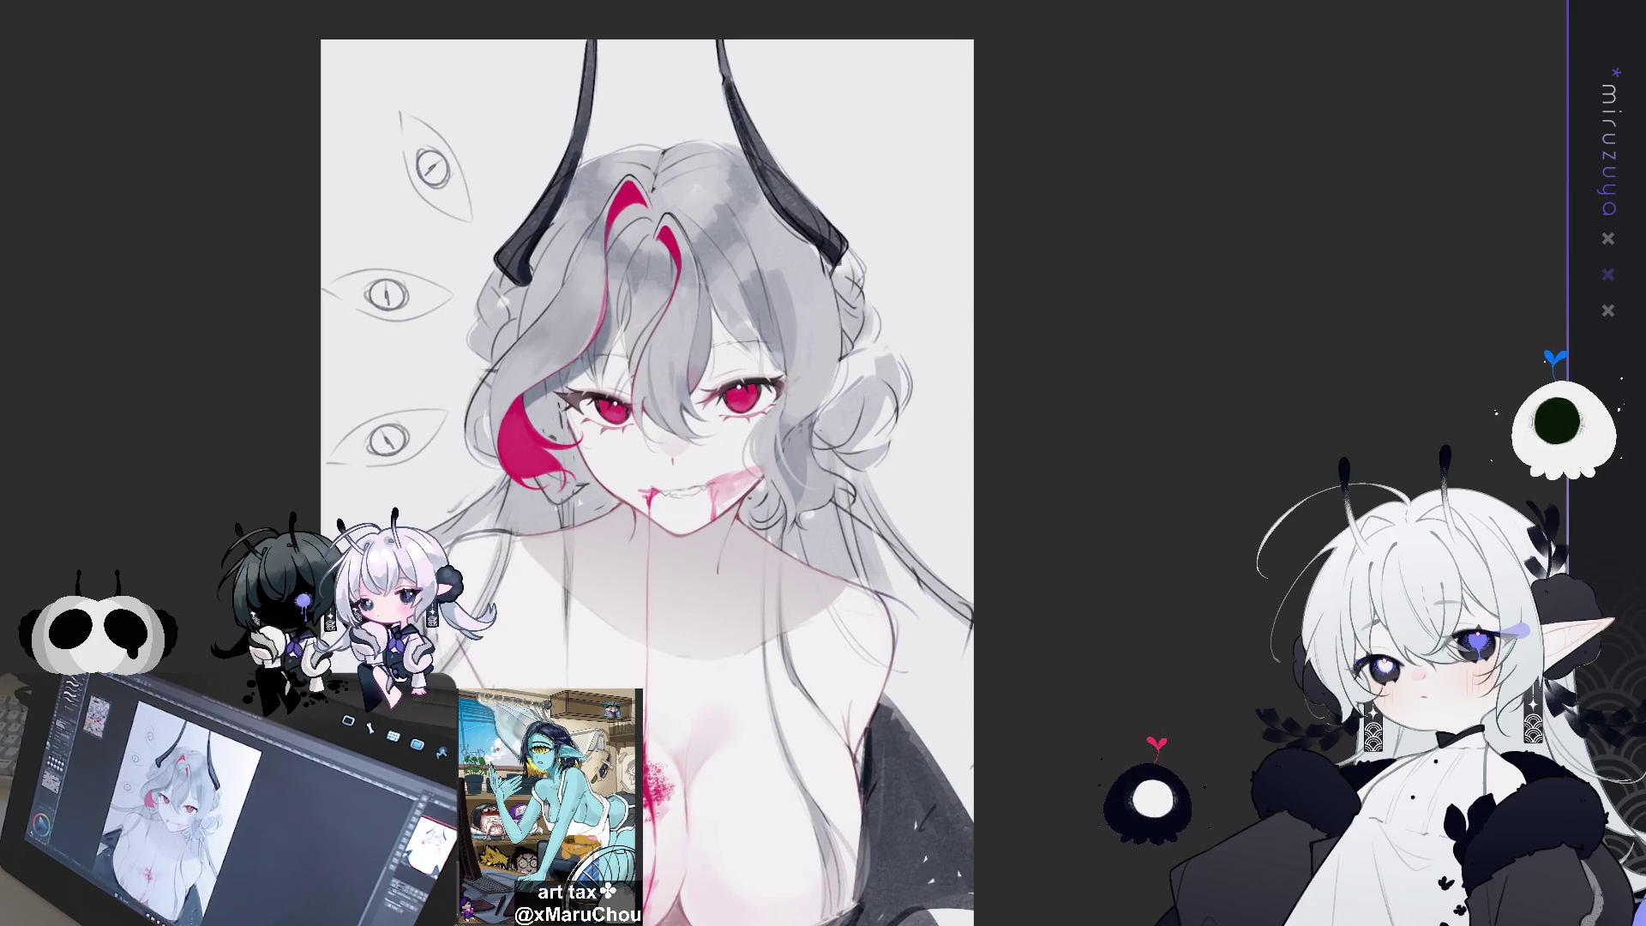
Compare the portrait with and without its red colour layer, then open the horned white-haired girl file
{"action": "key", "text": "ctrl+z"}
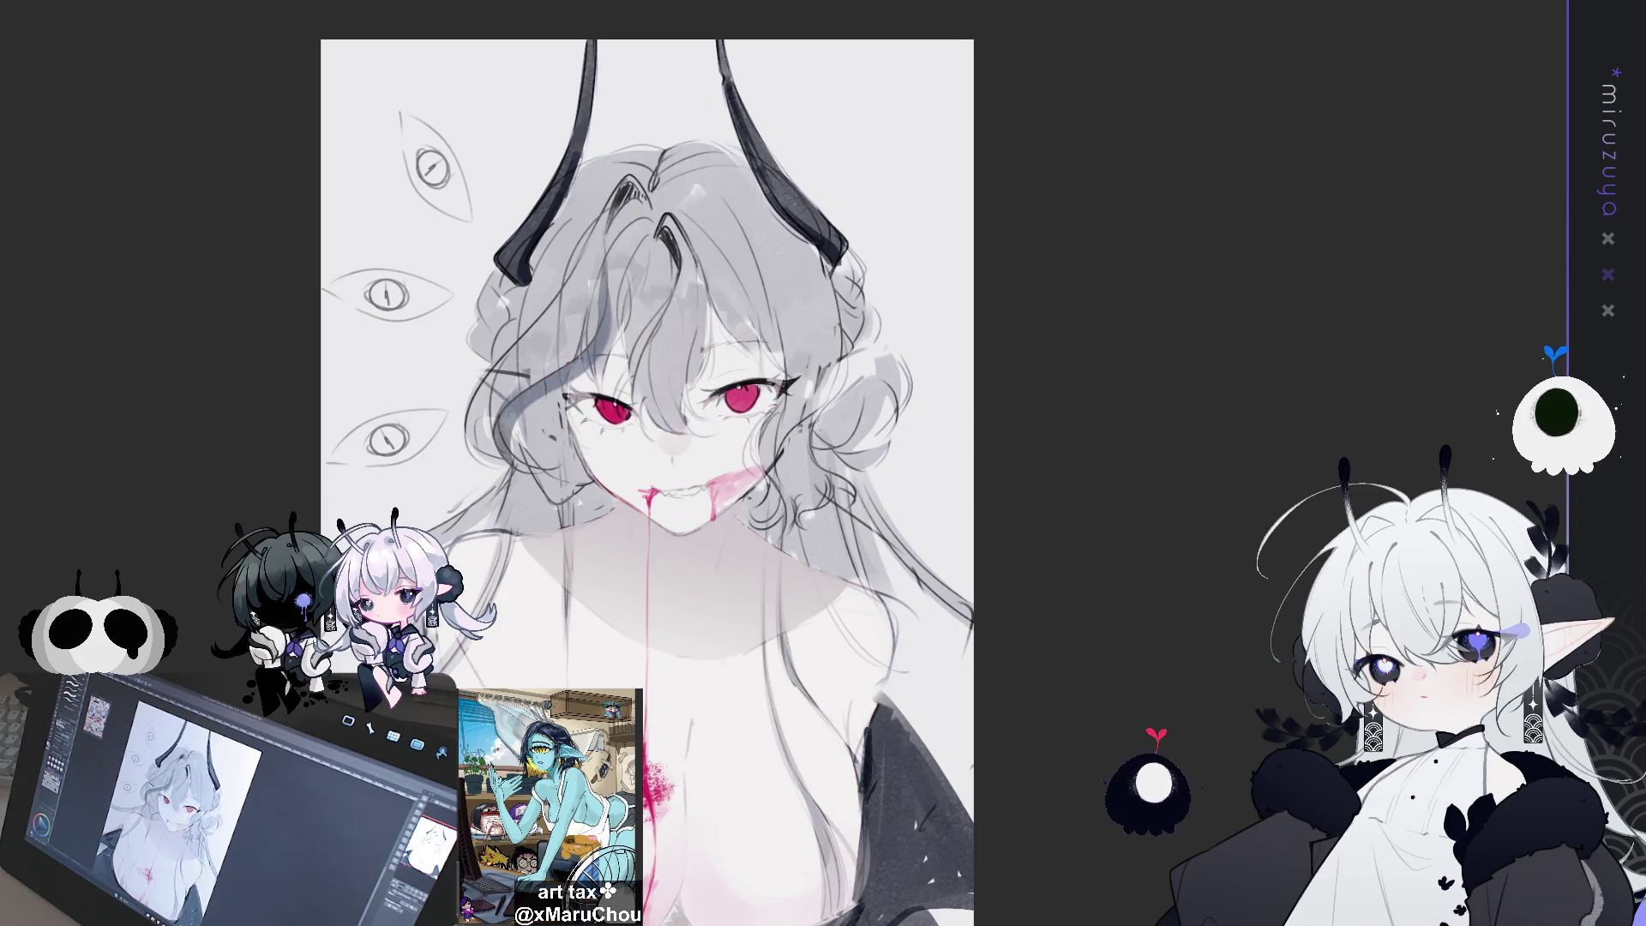
{"action": "key", "text": "ctrl+y"}
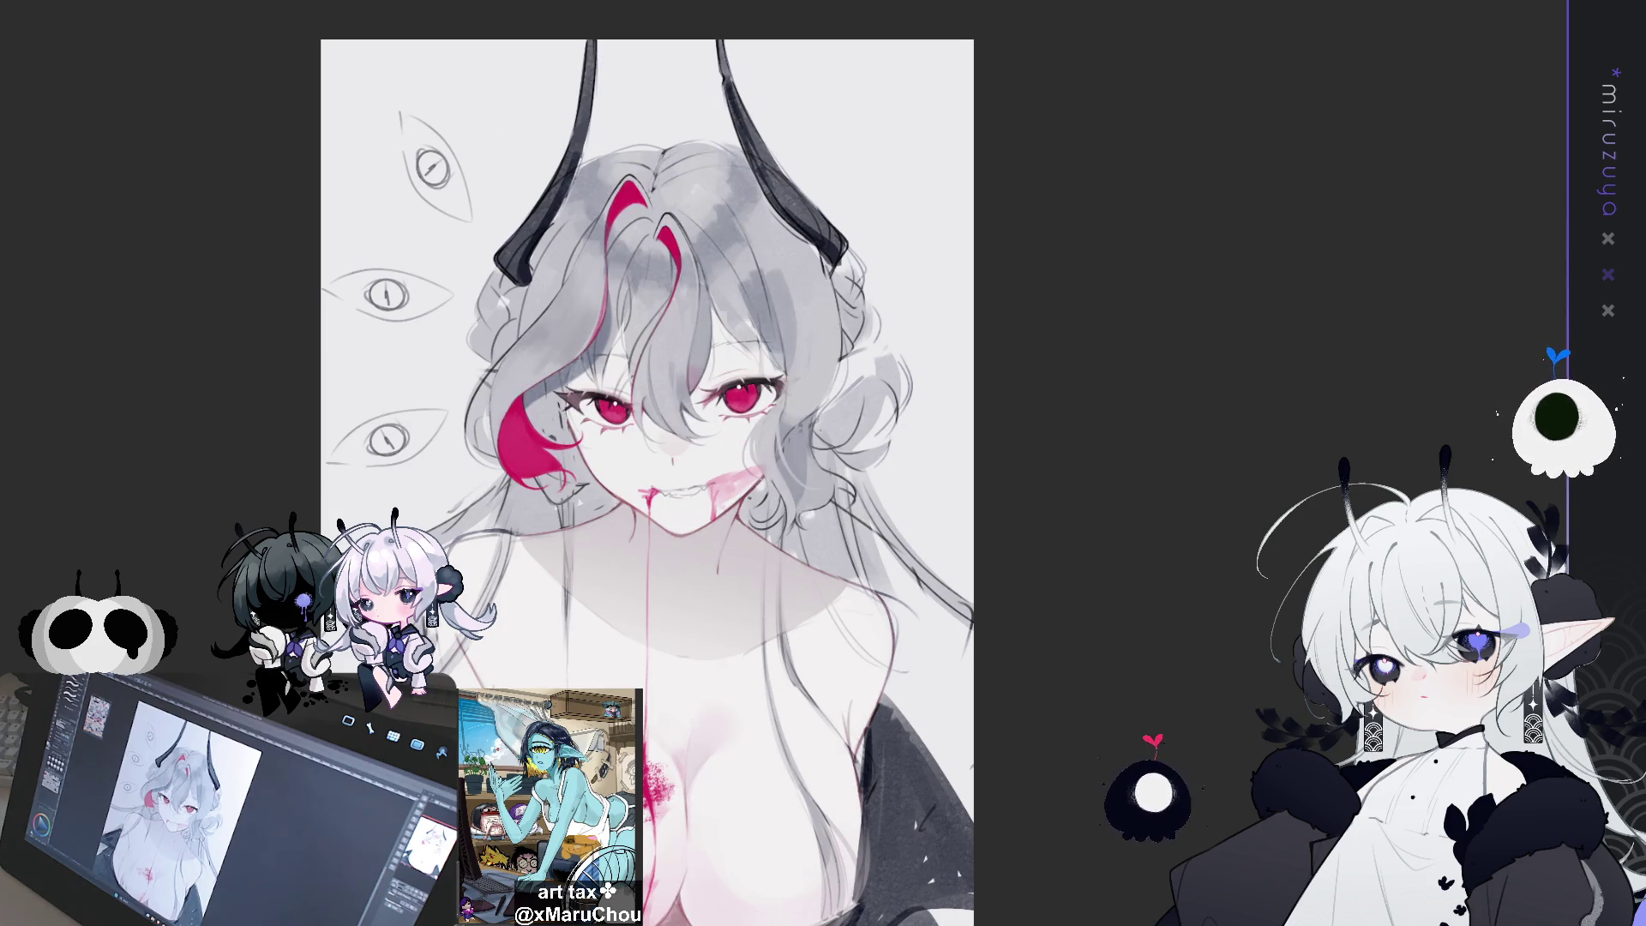
{"action": "key", "text": "ctrl+z"}
{"action": "key", "text": "ctrl+y"}
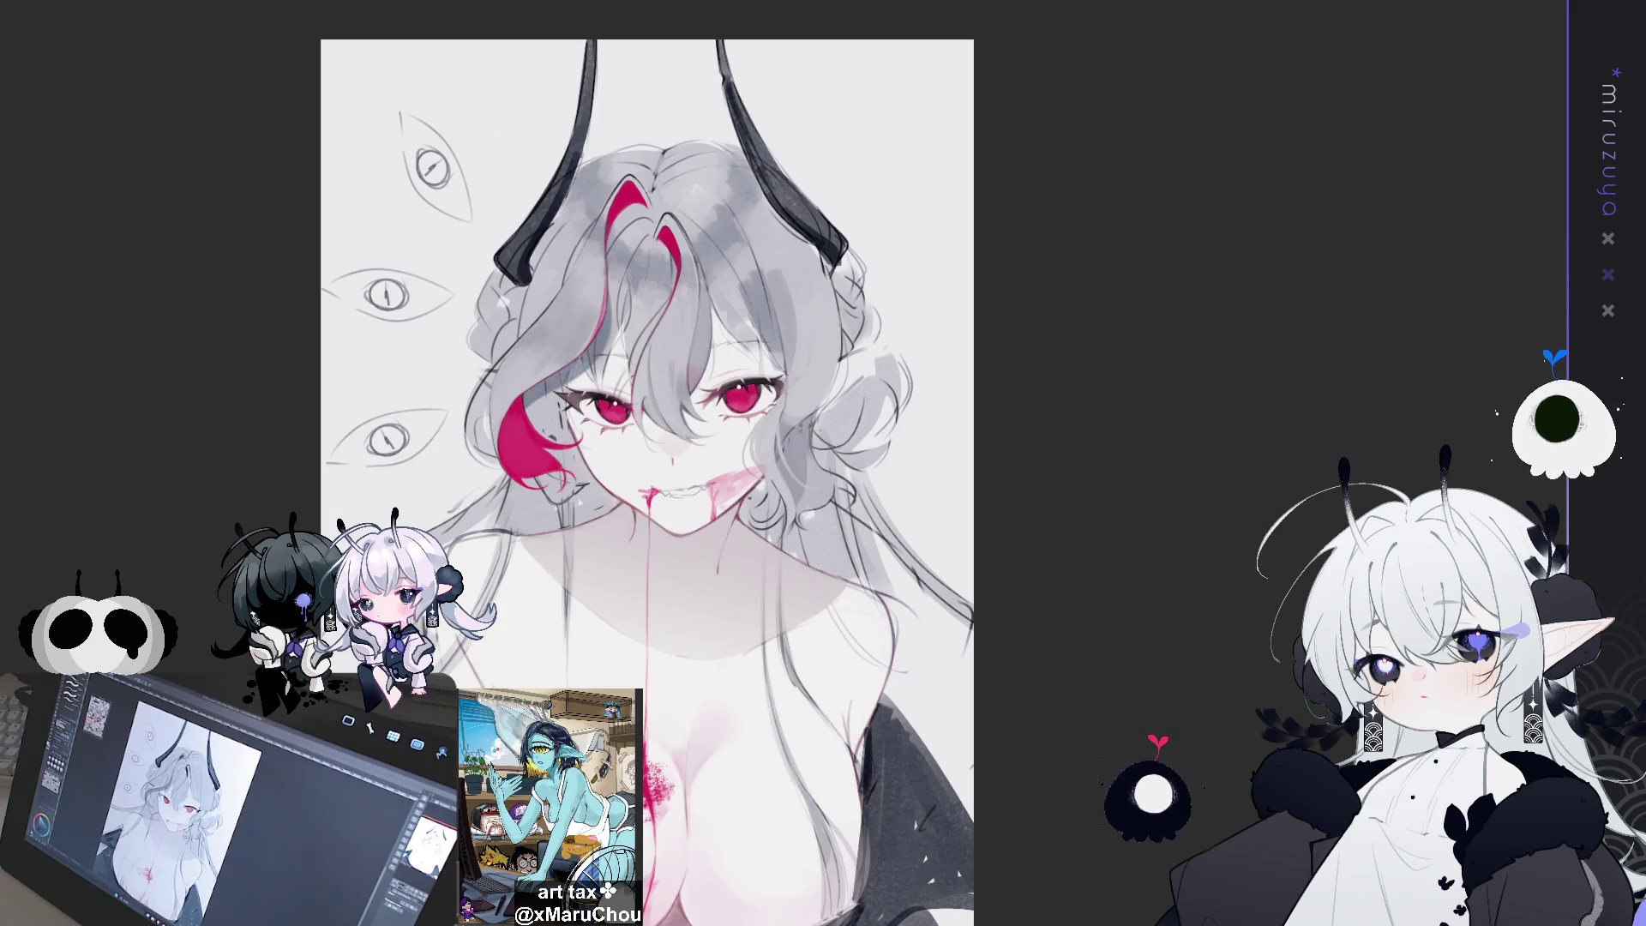
{"action": "key", "text": "ctrl+z"}
{"action": "key", "text": "ctrl+y"}
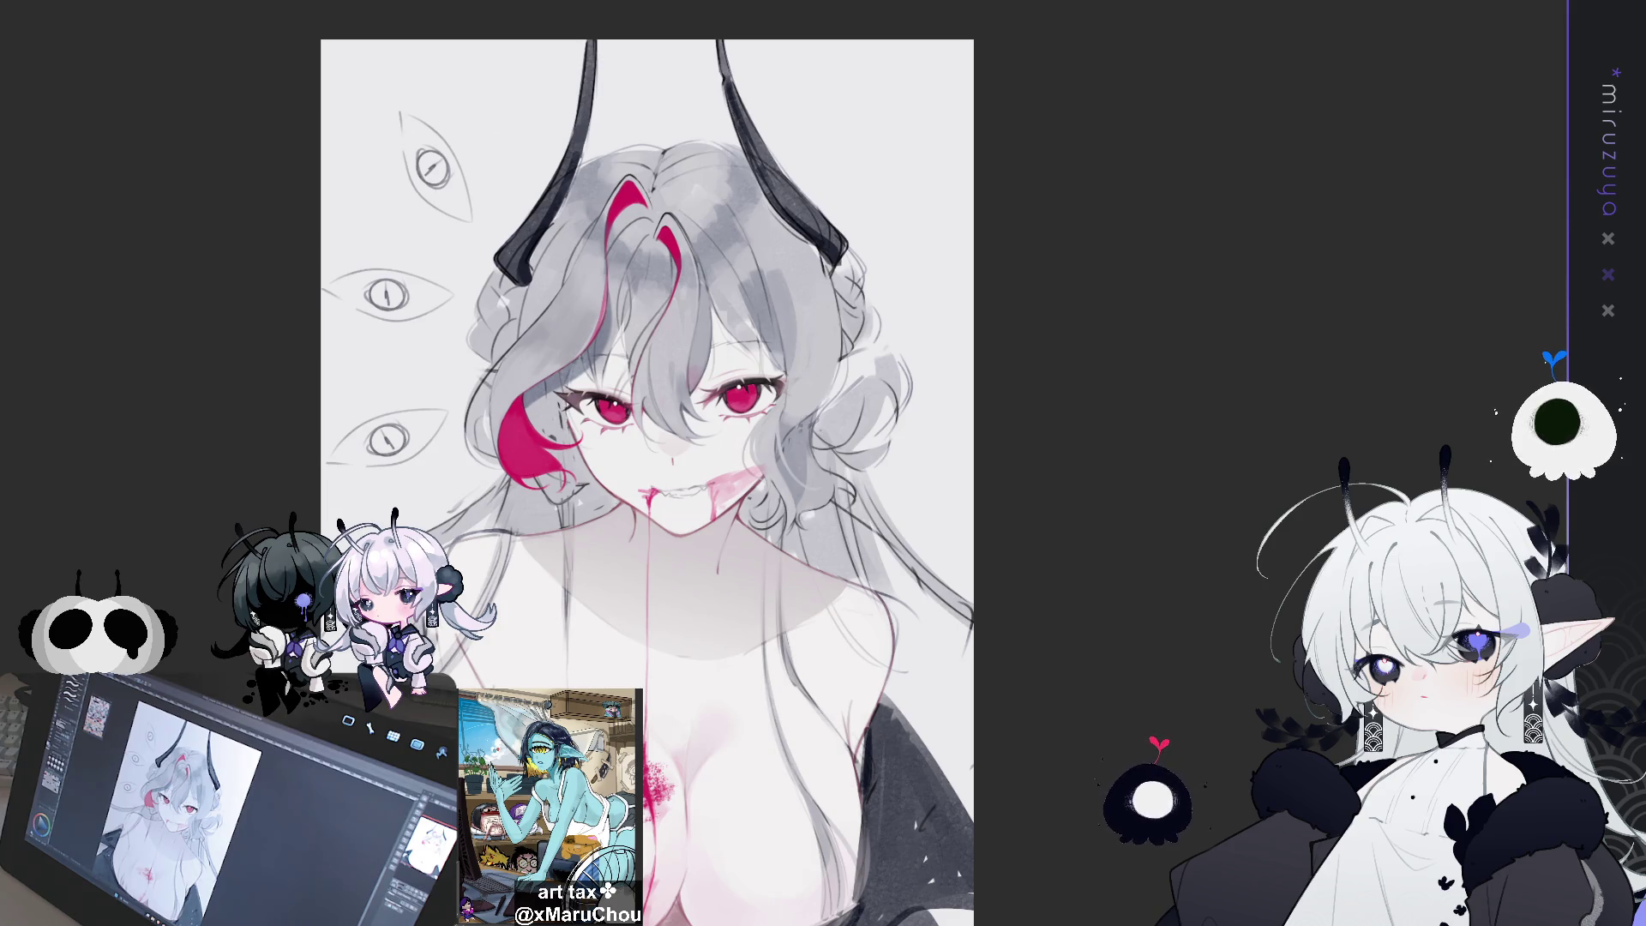
{"action": "scroll", "coordinate": [649, 463], "scroll_direction": "down", "scroll_amount": 1}
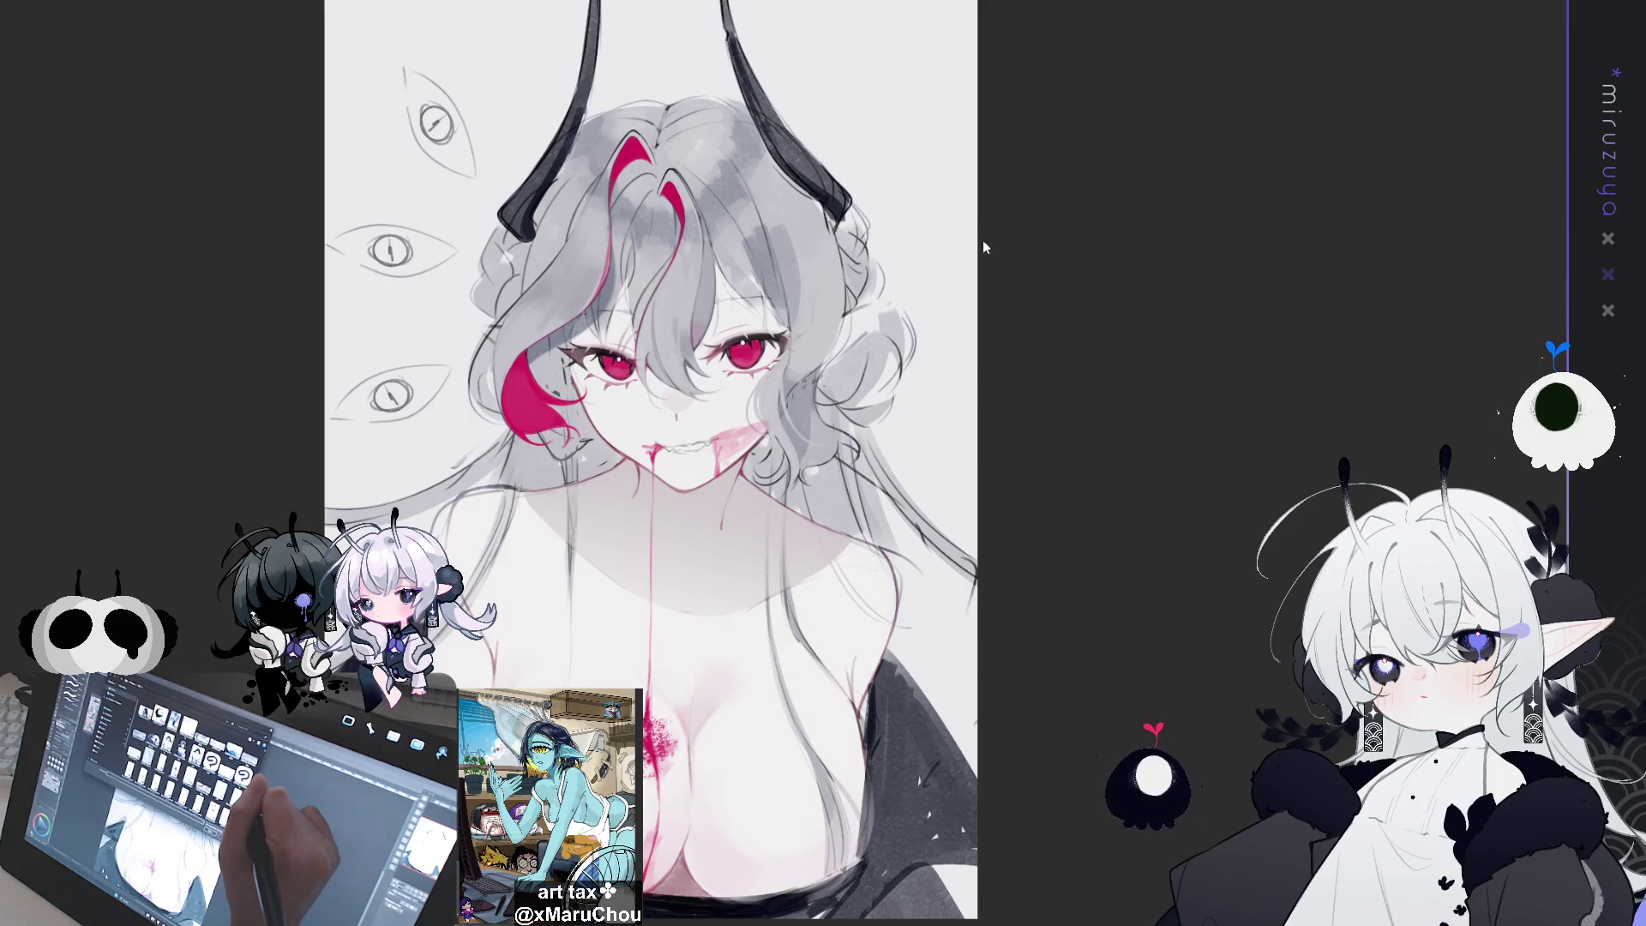
{"action": "left_click", "coordinate": [433, 87]}
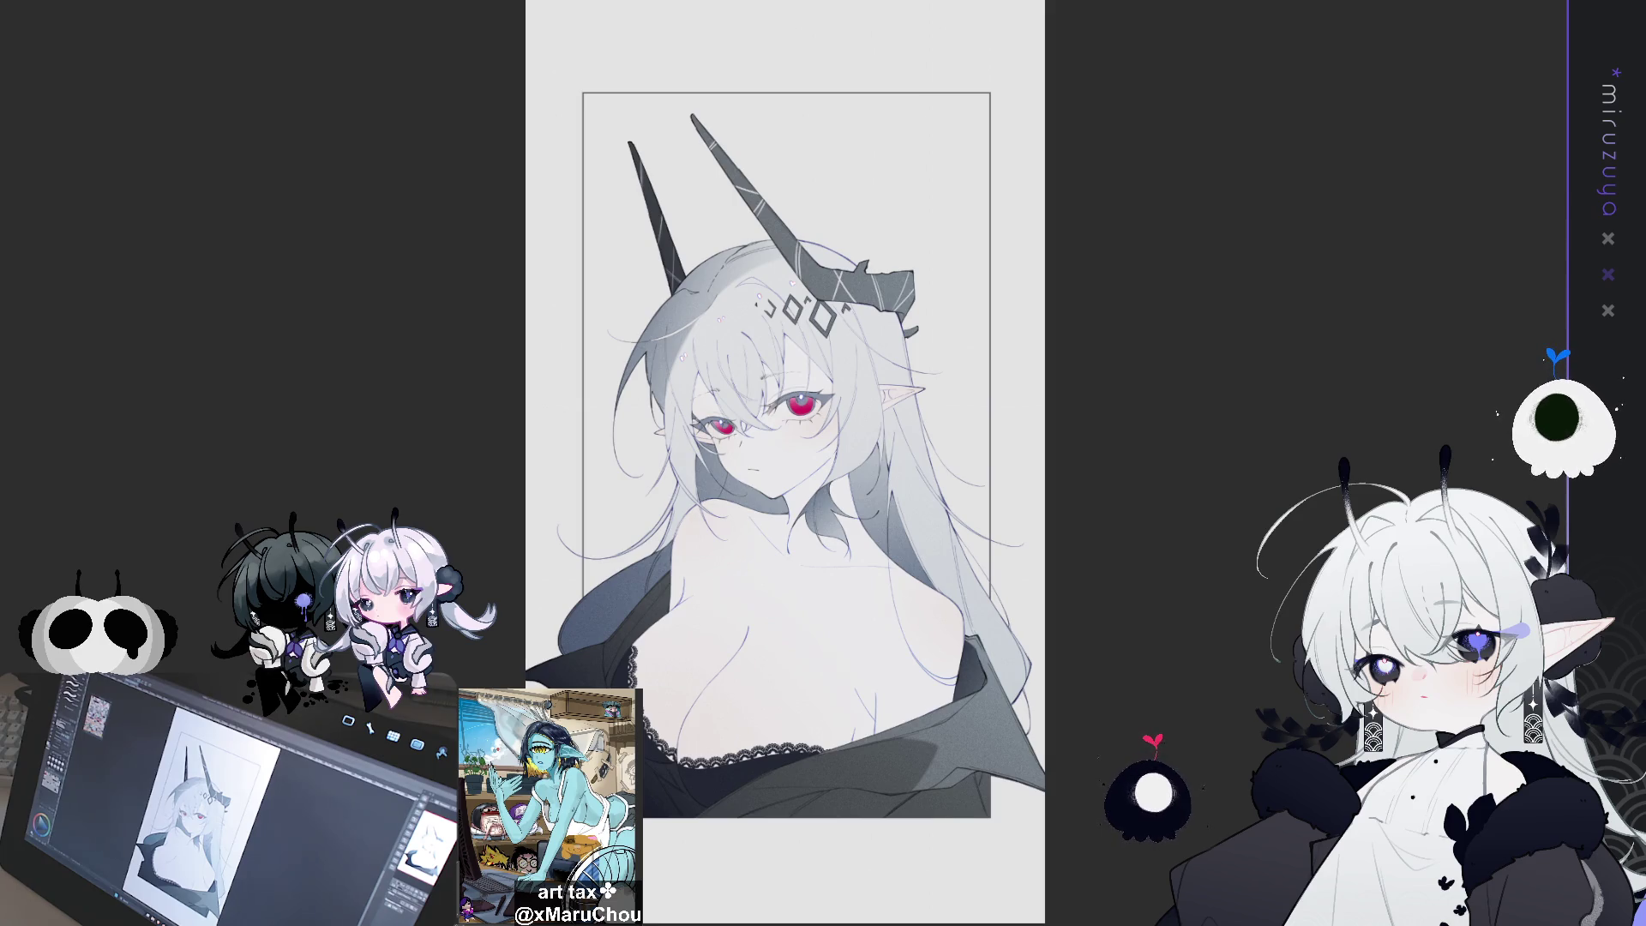
Select and copy the entire horned girl artwork, then switch to the new blank canvas
{"action": "key", "text": "ctrl+a"}
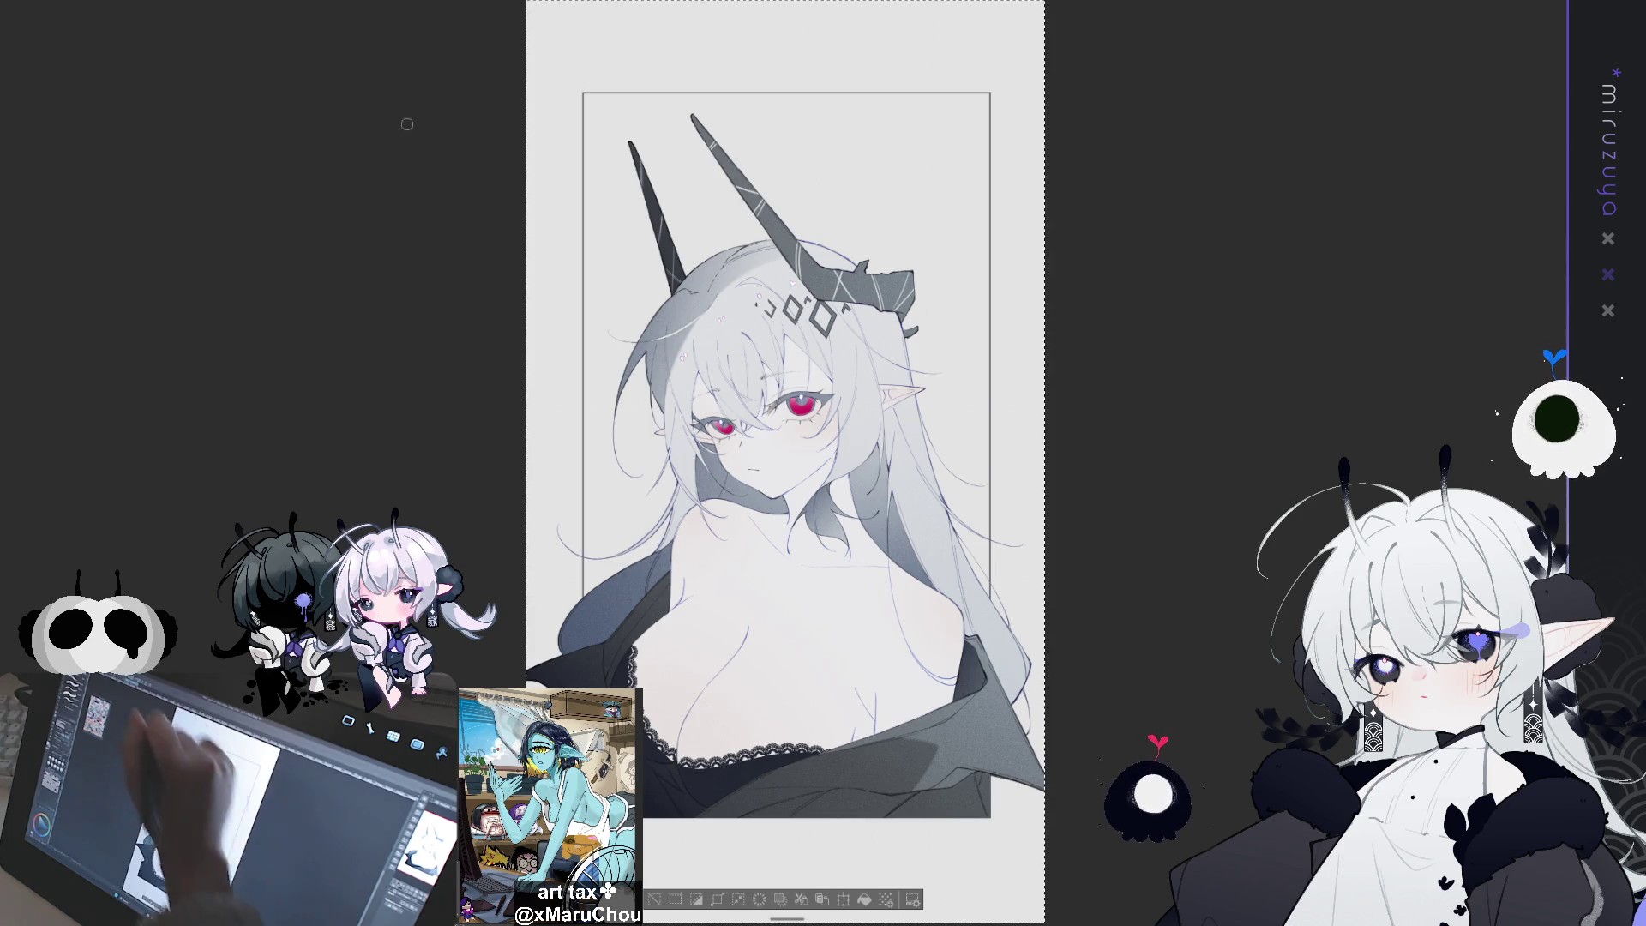
{"action": "key", "text": "ctrl+x"}
{"action": "key", "text": "ctrl+v"}
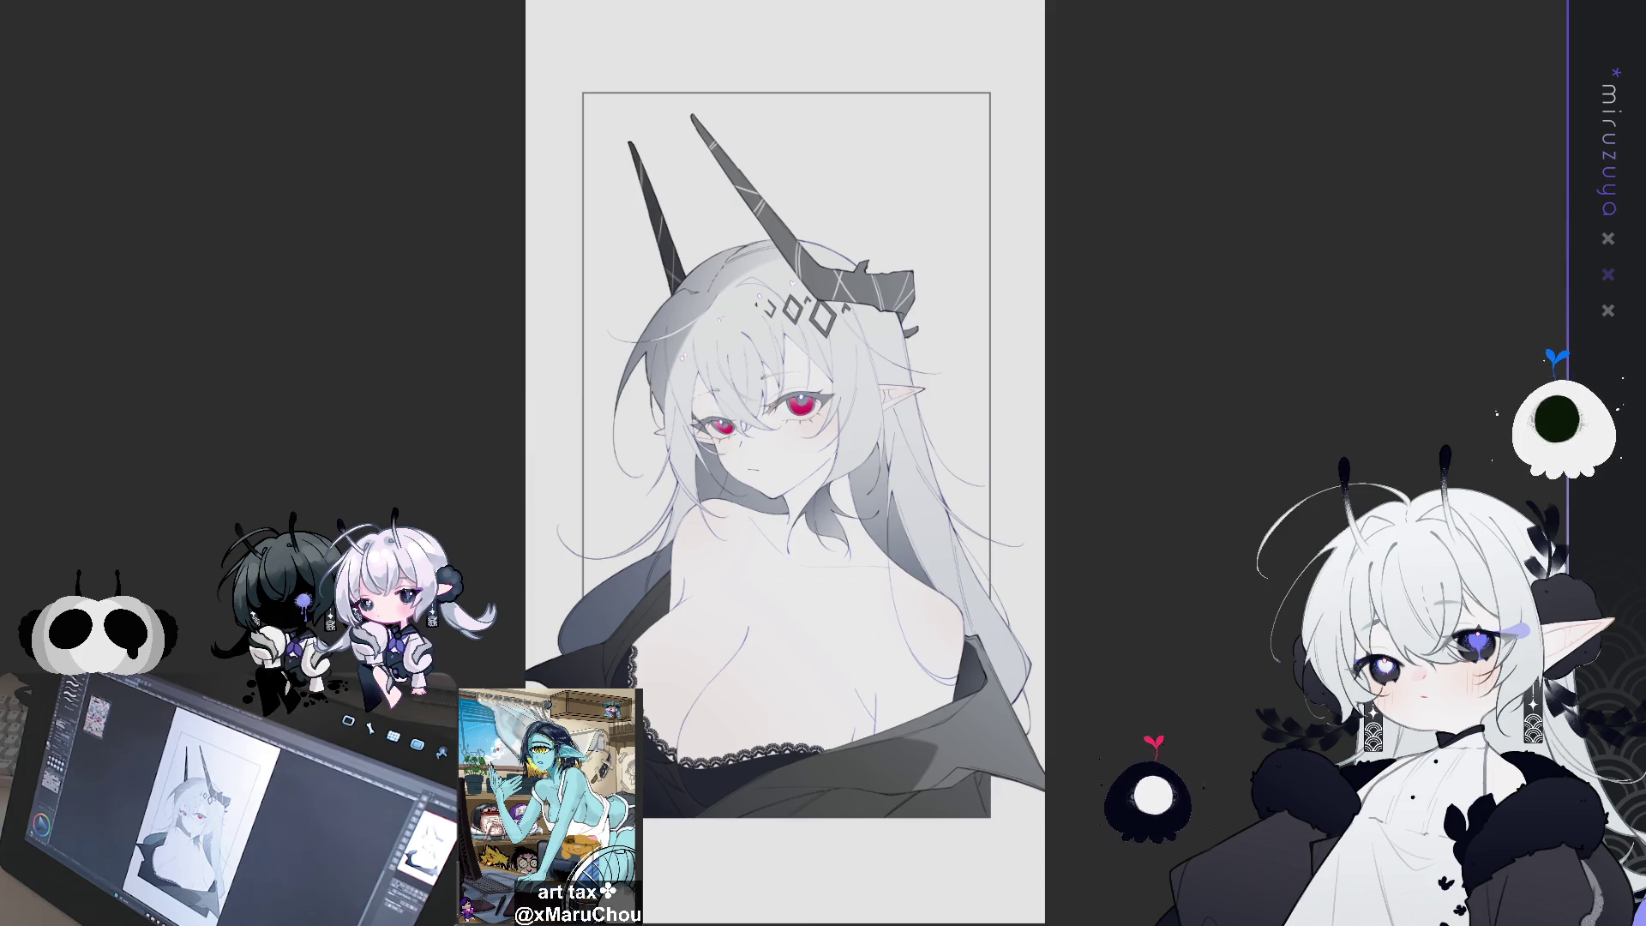
{"action": "key", "text": "ctrl+a"}
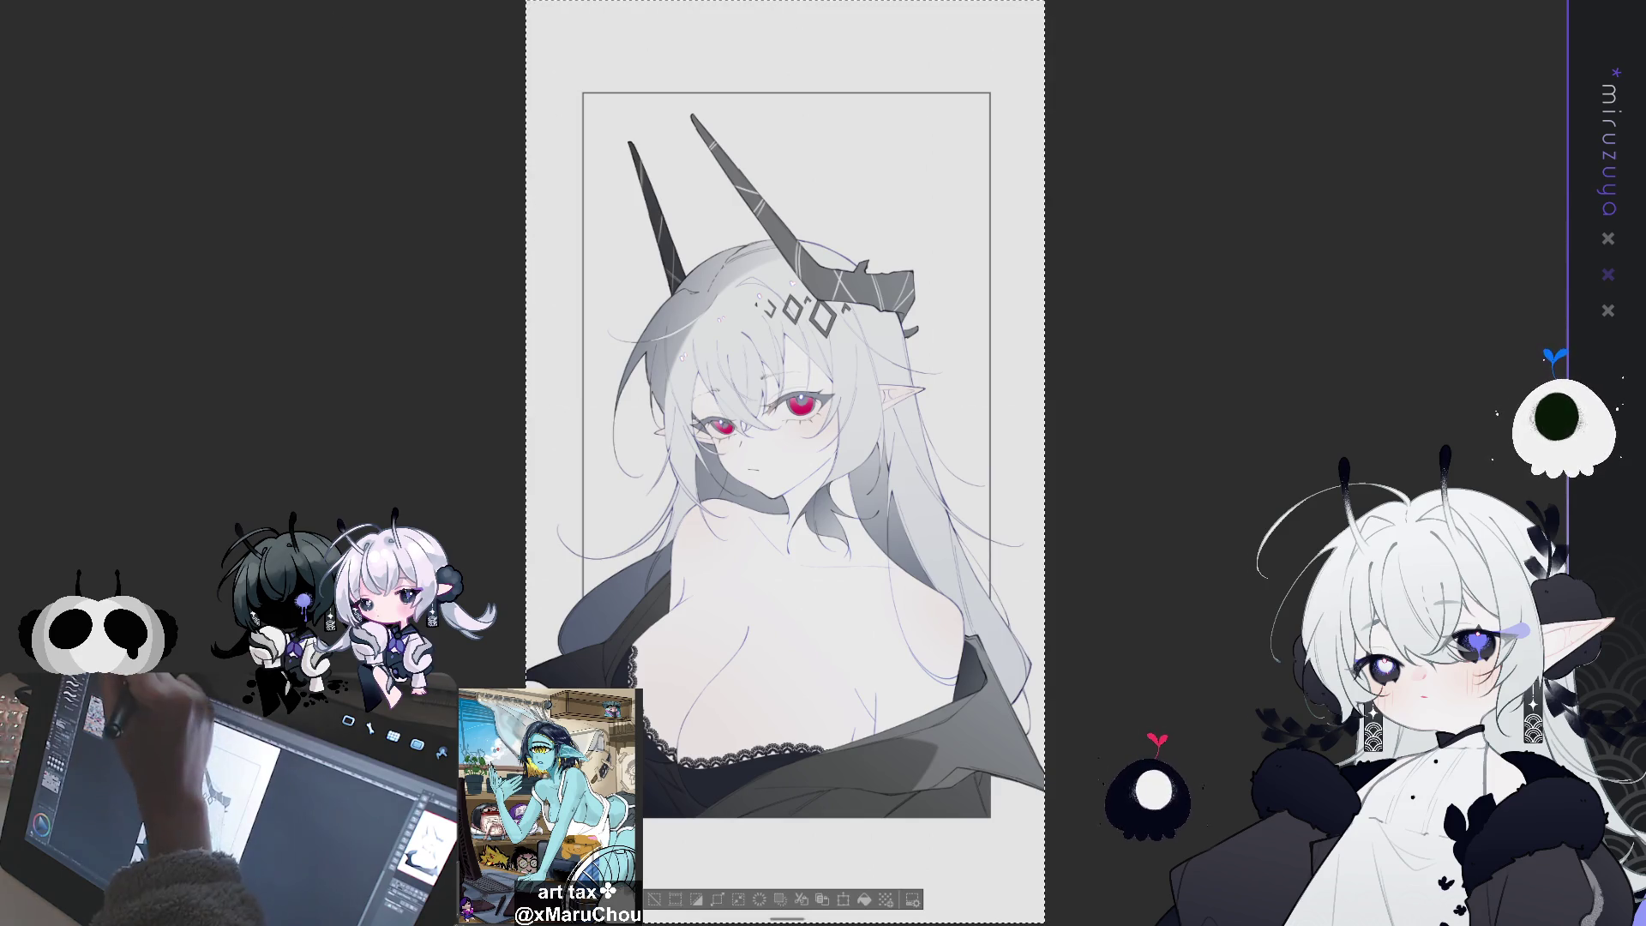
{"action": "key", "text": "ctrl+Tab"}
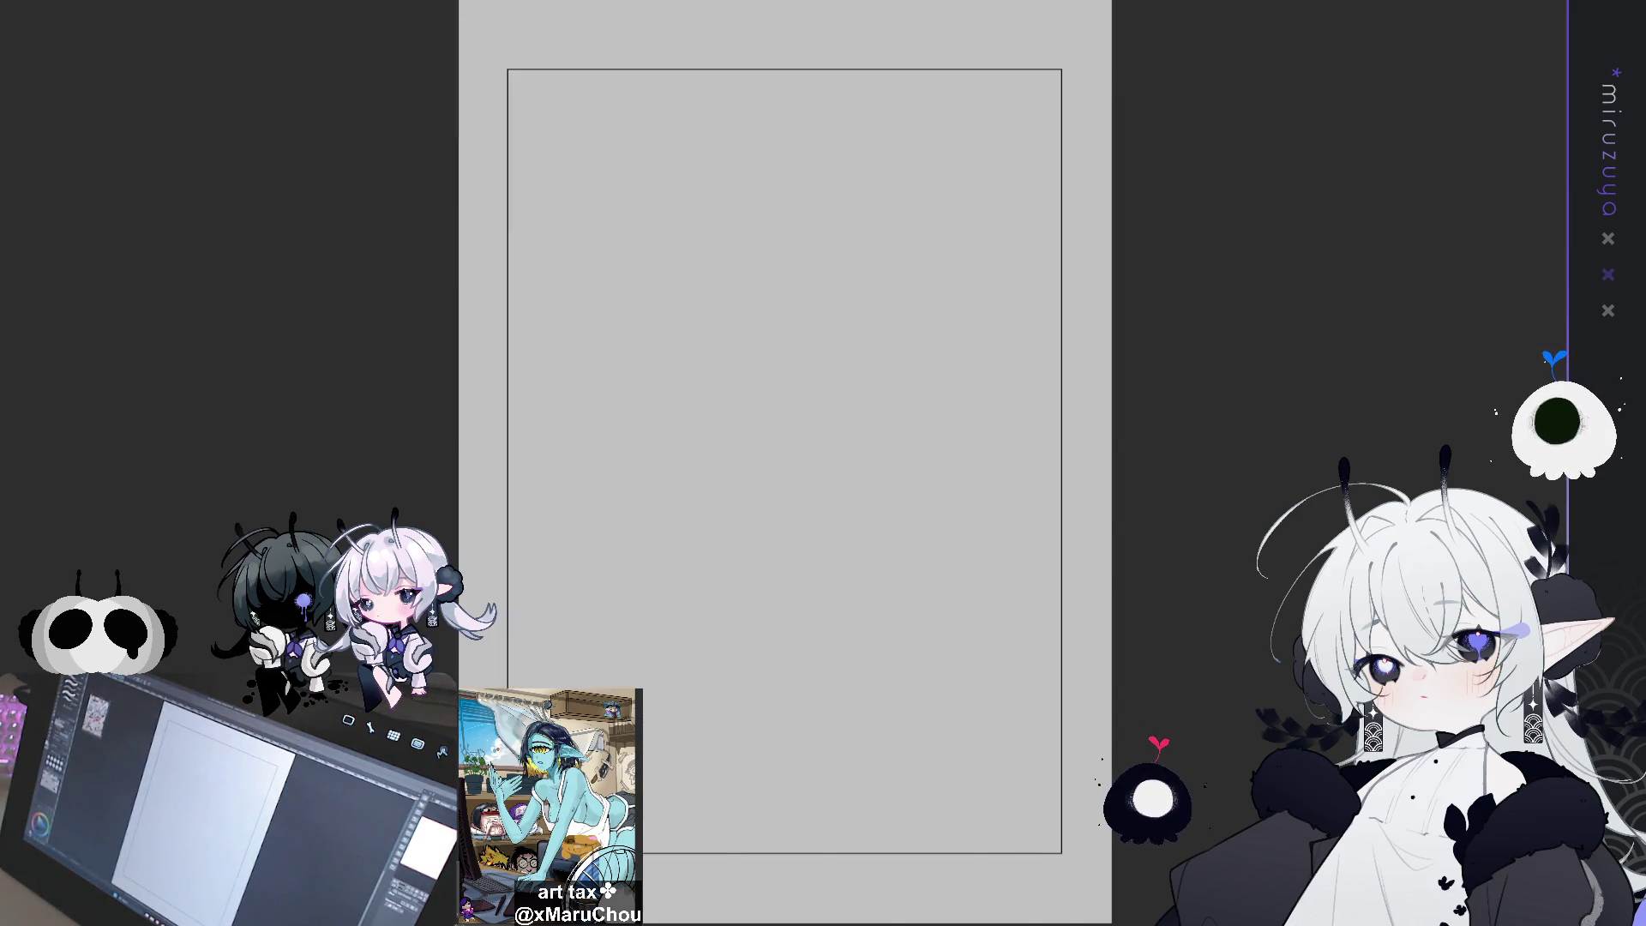
Paste the artwork, scale and position it inside the frame, and delete everything outside the inner frame
{"action": "key", "text": "ctrl+v"}
{"action": "key", "text": "ctrl+minus"}
{"action": "key", "text": "ctrl+minus"}
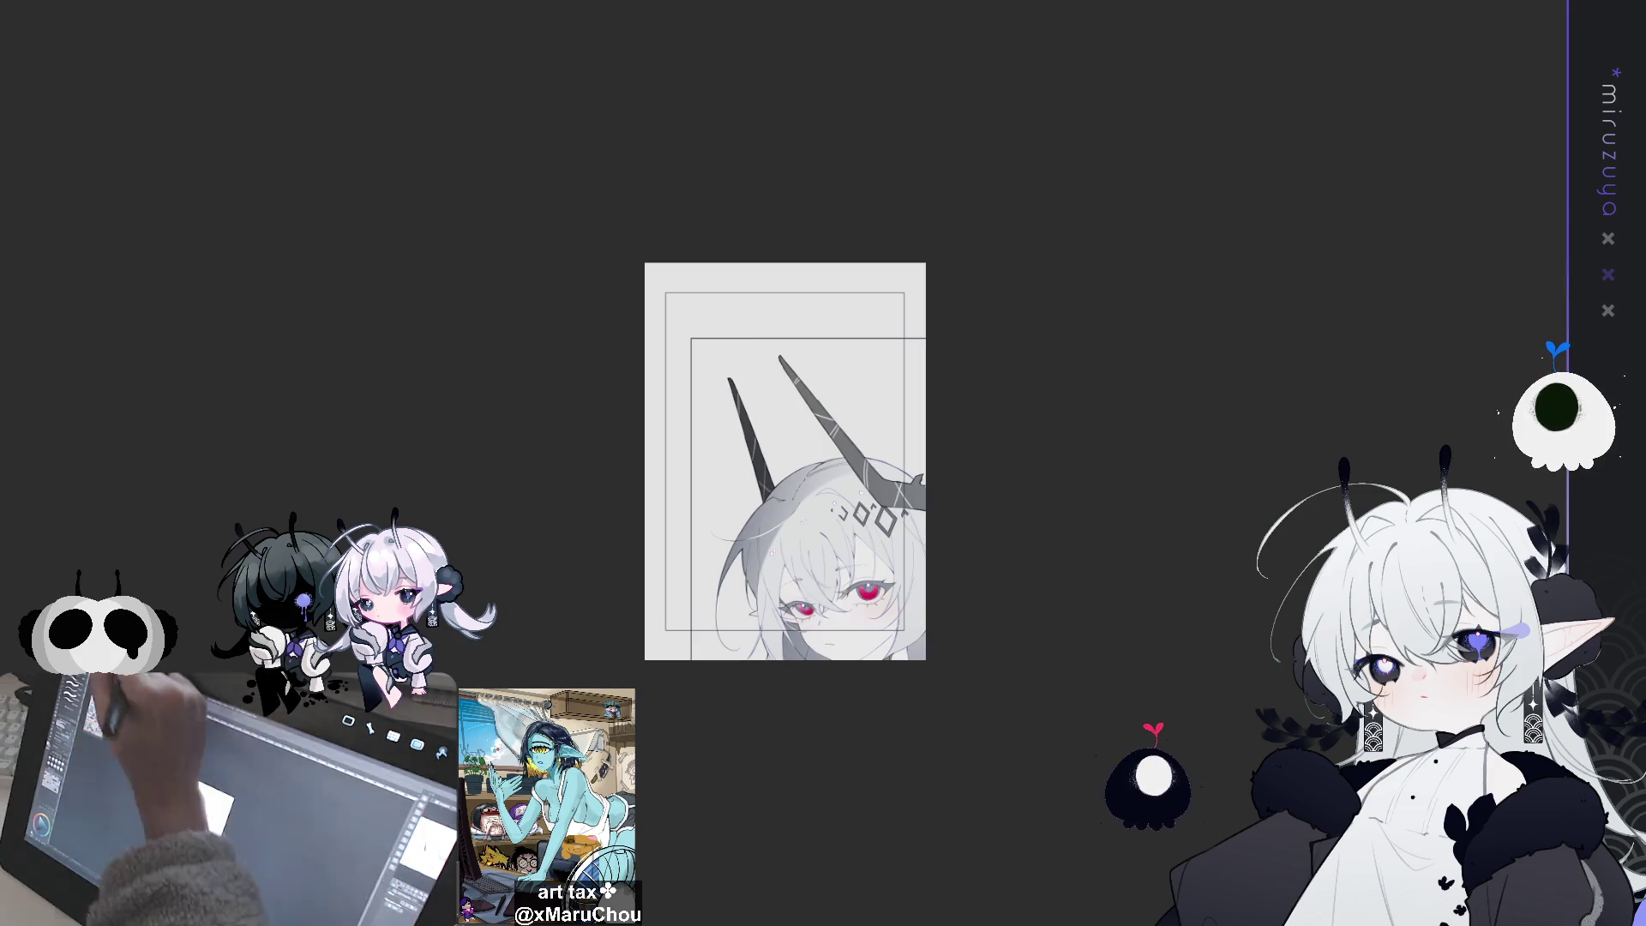
{"action": "key", "text": "ctrl+t"}
{"action": "left_click_drag", "start_coordinate": [860, 327], "coordinate": [858, 478]}
{"action": "mouse_move", "coordinate": [909, 539]}
{"action": "left_mouse_down"}
{"action": "mouse_move", "coordinate": [855, 280]}
{"action": "mouse_move", "coordinate": [783, 192]}
{"action": "left_mouse_up"}
{"action": "left_click_drag", "start_coordinate": [887, 390], "coordinate": [908, 397]}
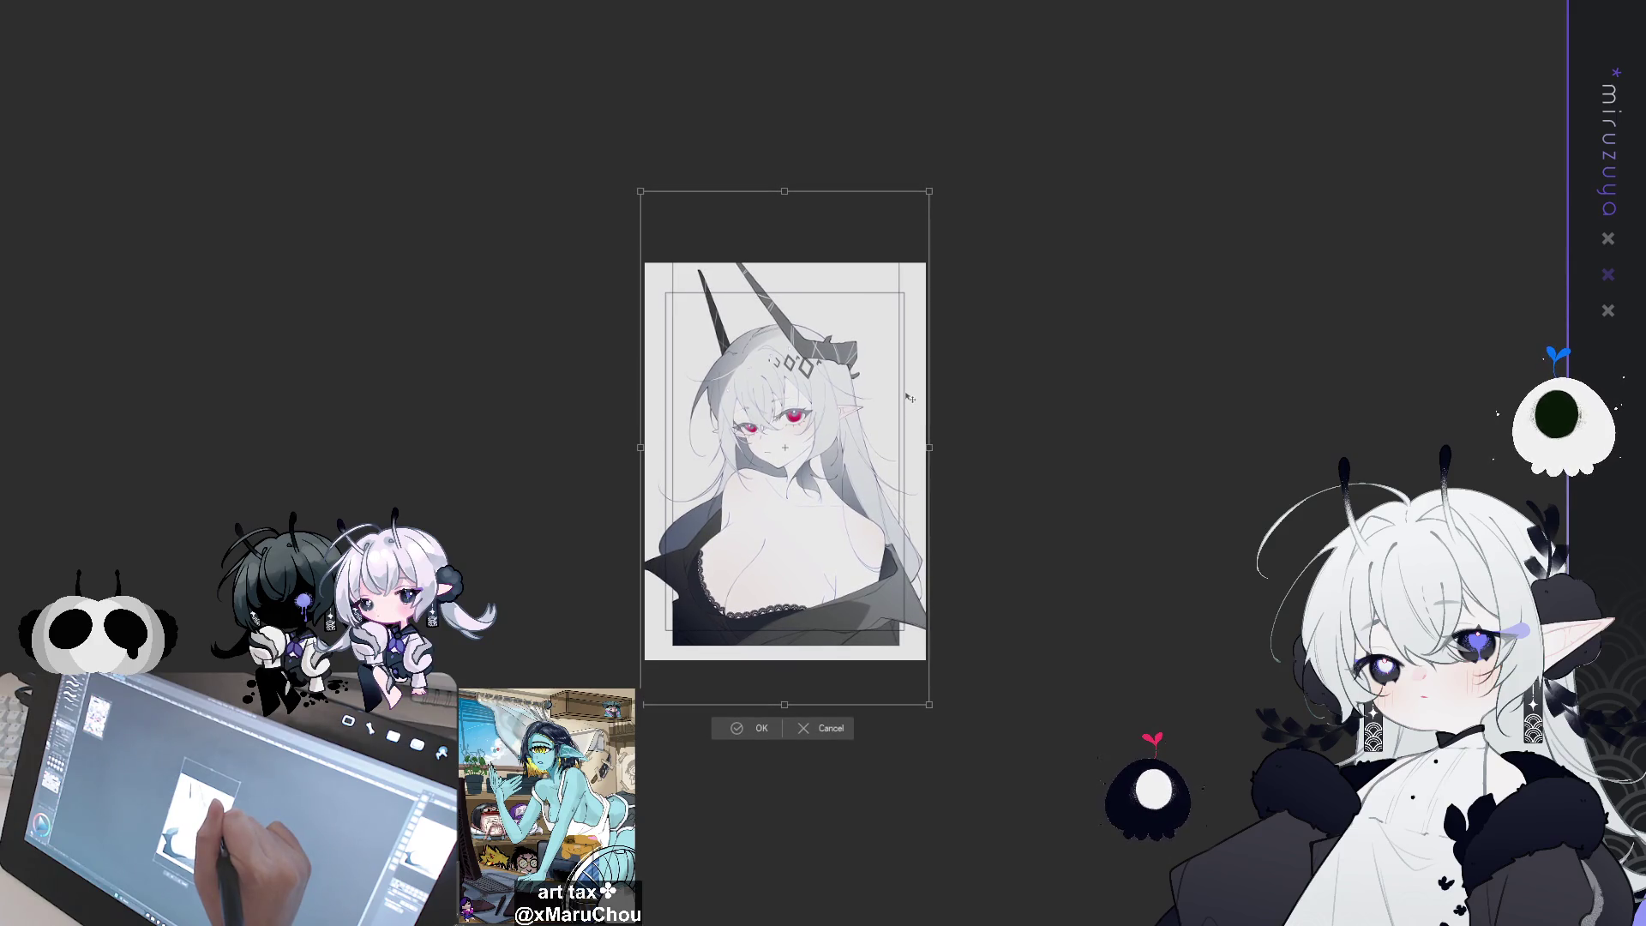
{"action": "scroll", "coordinate": [784, 447], "scroll_direction": "up", "scroll_amount": 4}
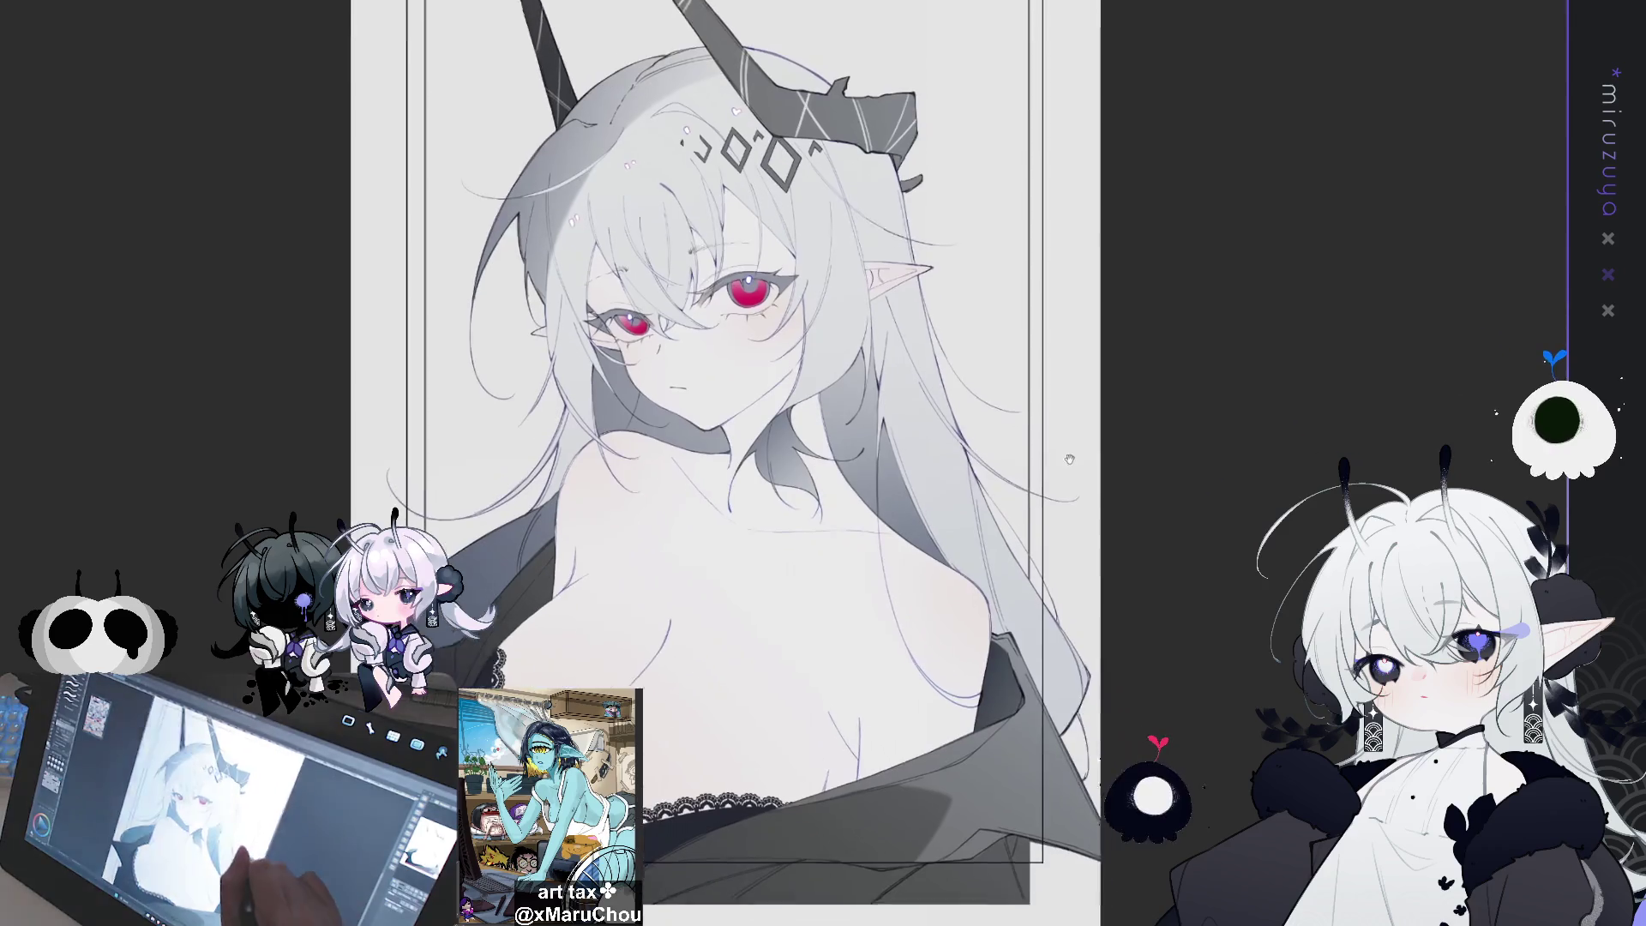
{"action": "scroll", "coordinate": [728, 376], "scroll_direction": "down", "scroll_amount": 1}
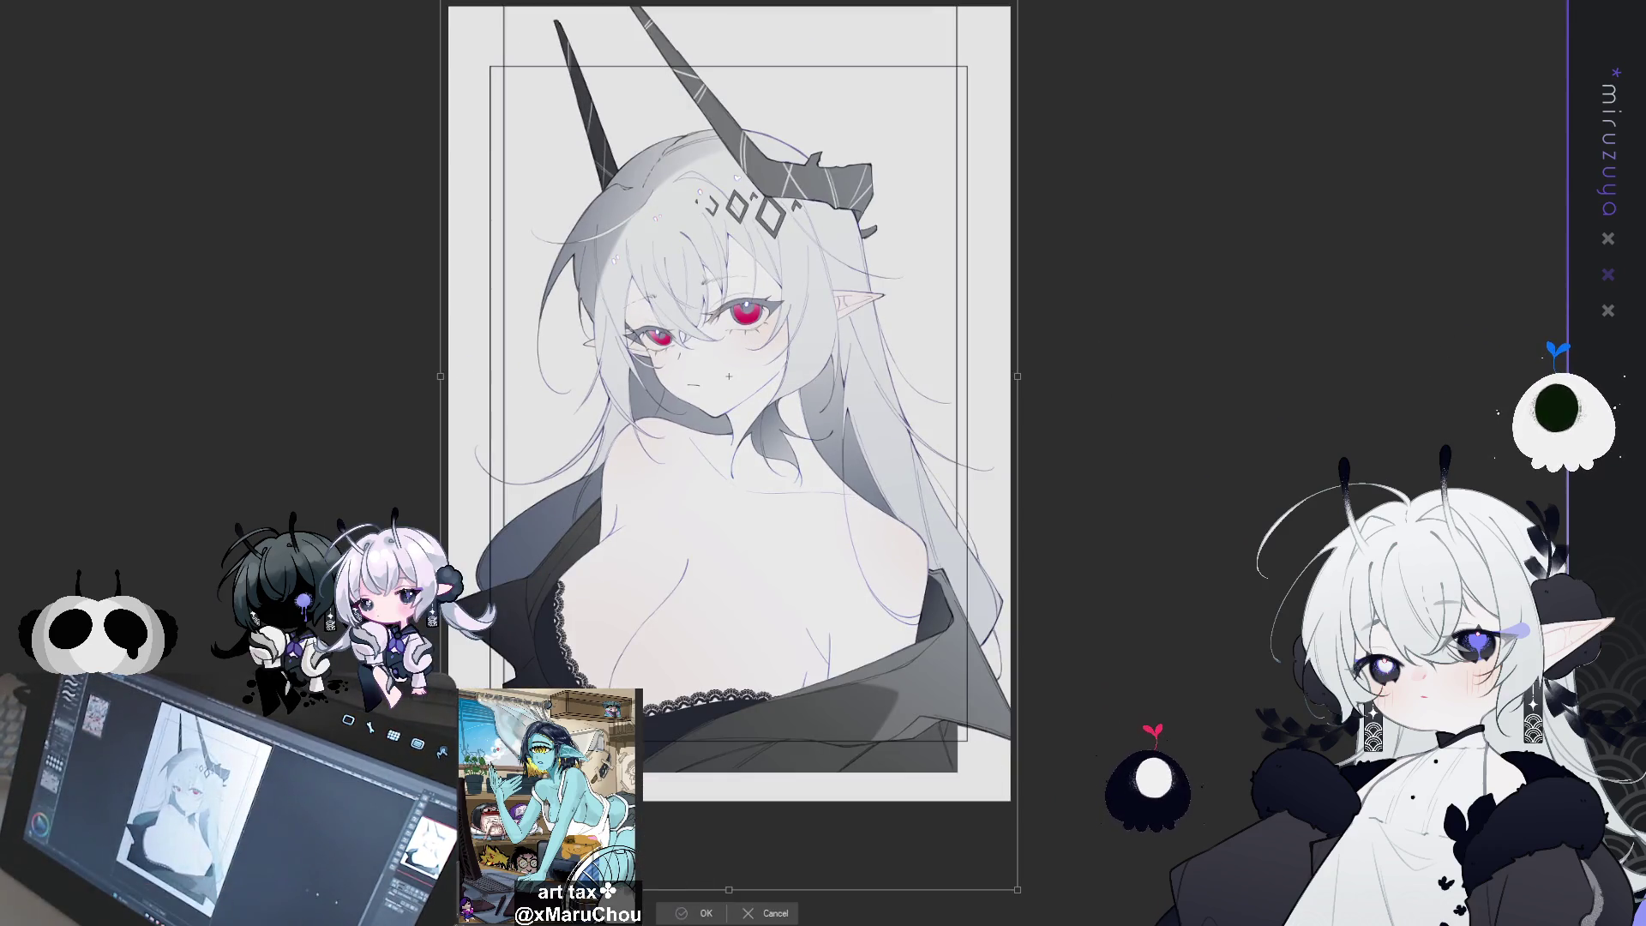
{"action": "key", "text": "Return"}
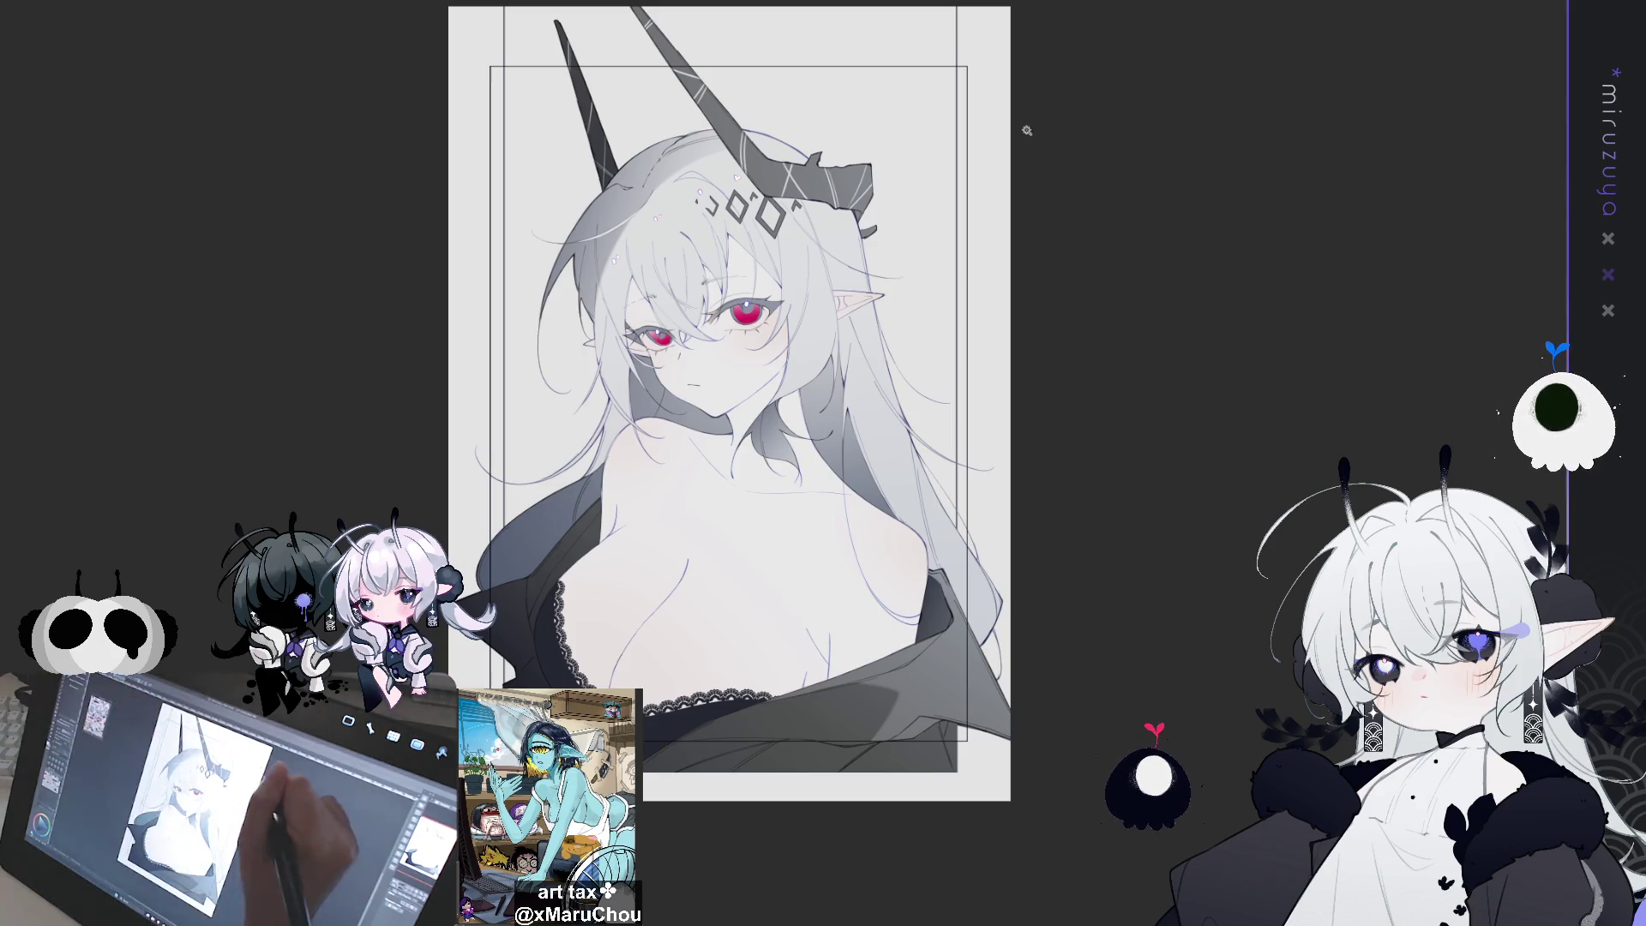
{"action": "key", "text": "ctrl+a"}
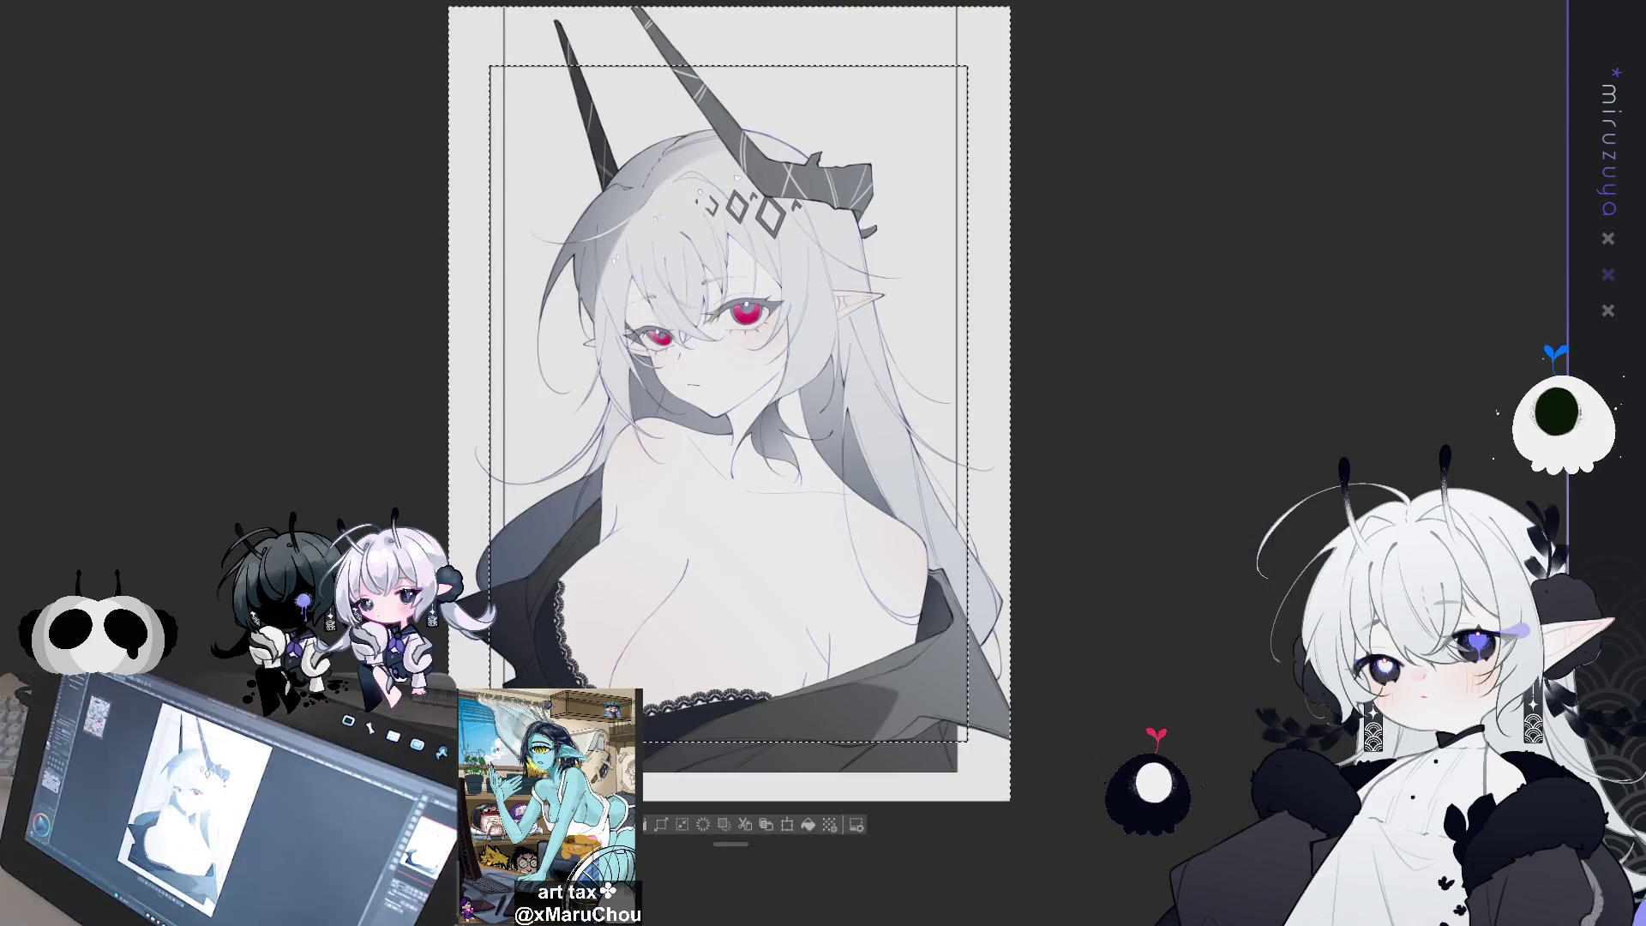
{"action": "key", "text": "shift+Delete"}
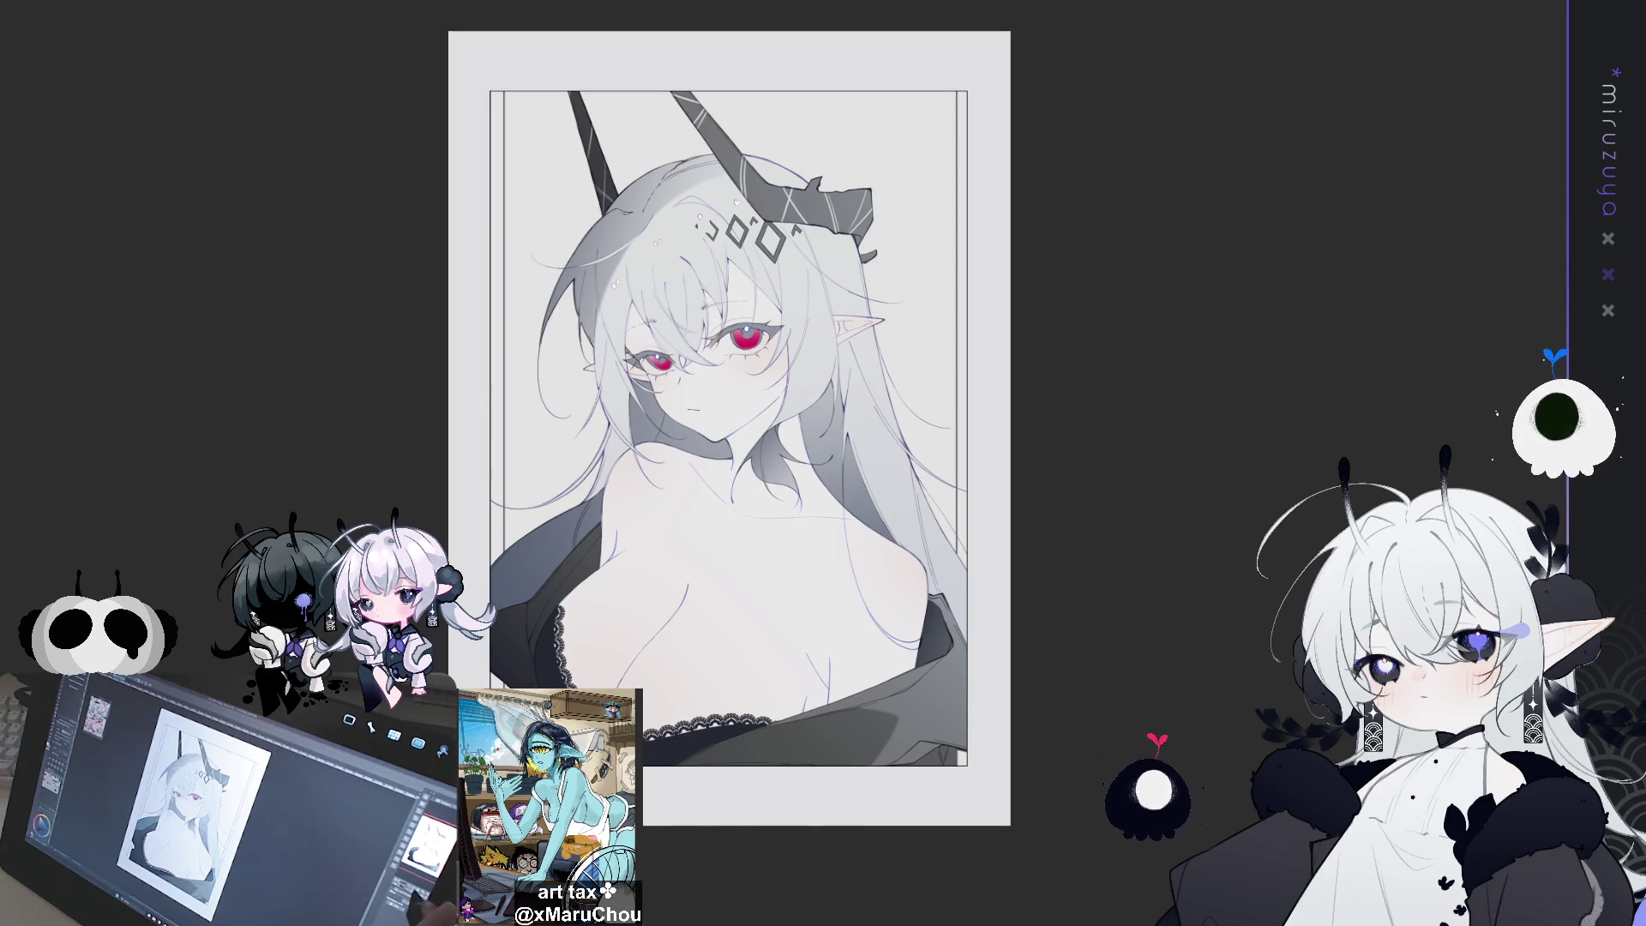
Zoom in and centre the view on the girl's face in the blue sketch
{"action": "key", "text": "ctrl+plus"}
{"action": "mouse_move", "coordinate": [686, 463]}
{"action": "left_mouse_down"}
{"action": "mouse_move", "coordinate": [719, 386]}
{"action": "mouse_move", "coordinate": [788, 570]}
{"action": "left_mouse_up"}
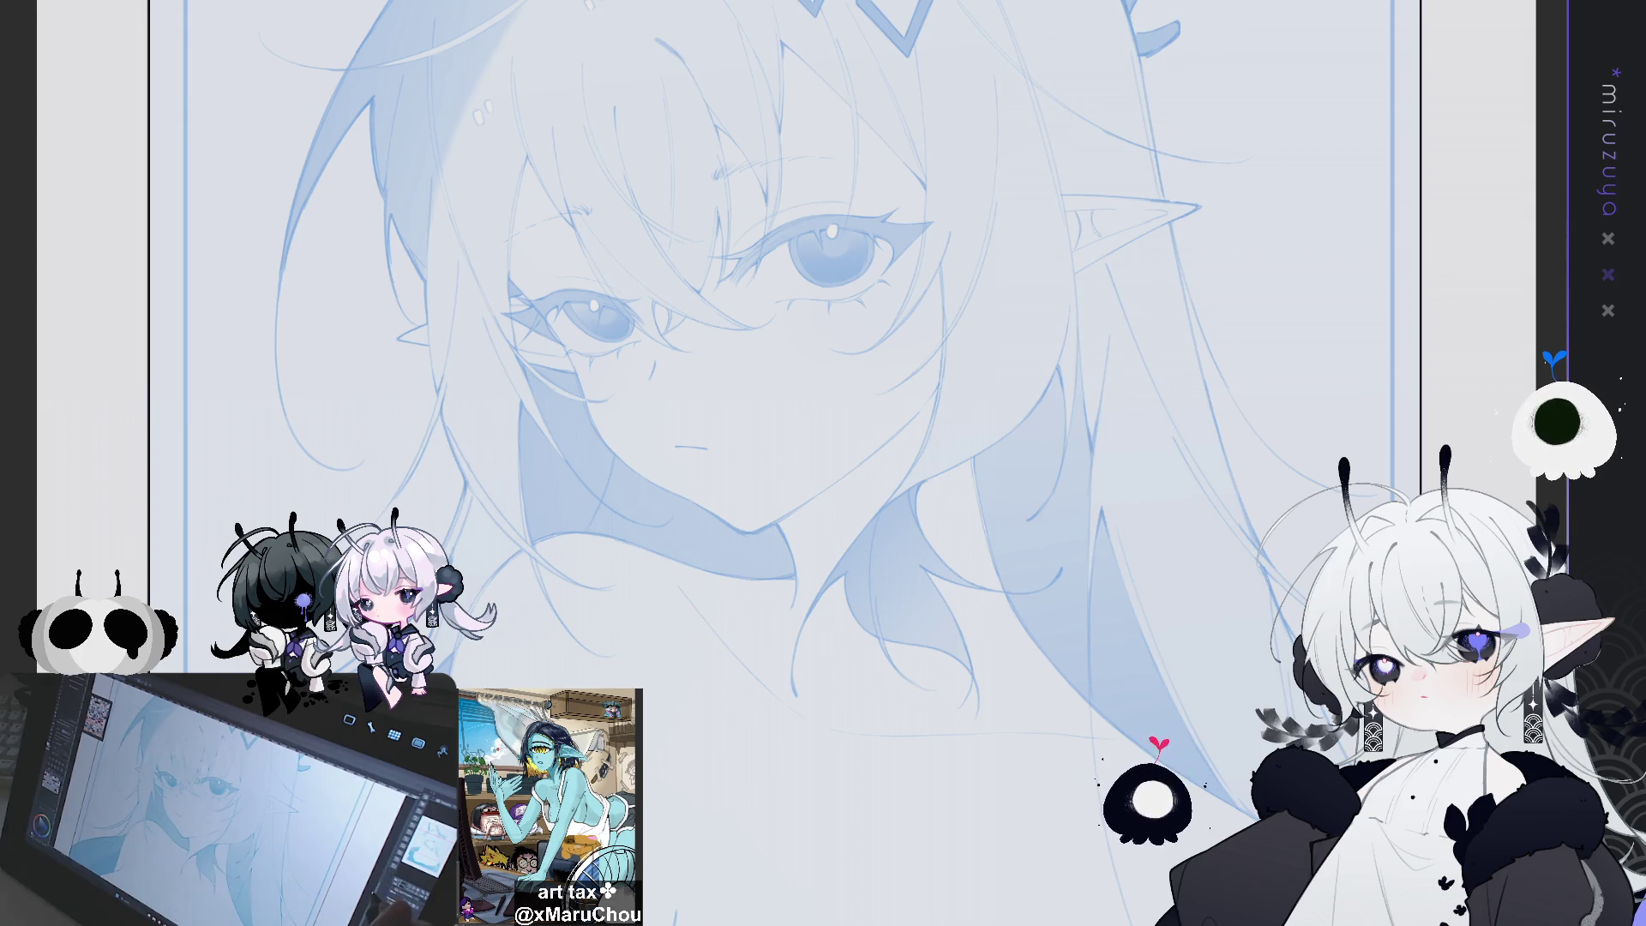
On a rotated canvas, ink dark lines beside the left eye, along the face outline and below the chin
{"action": "left_click_drag", "start_coordinate": [219, 469], "coordinate": [182, 455]}
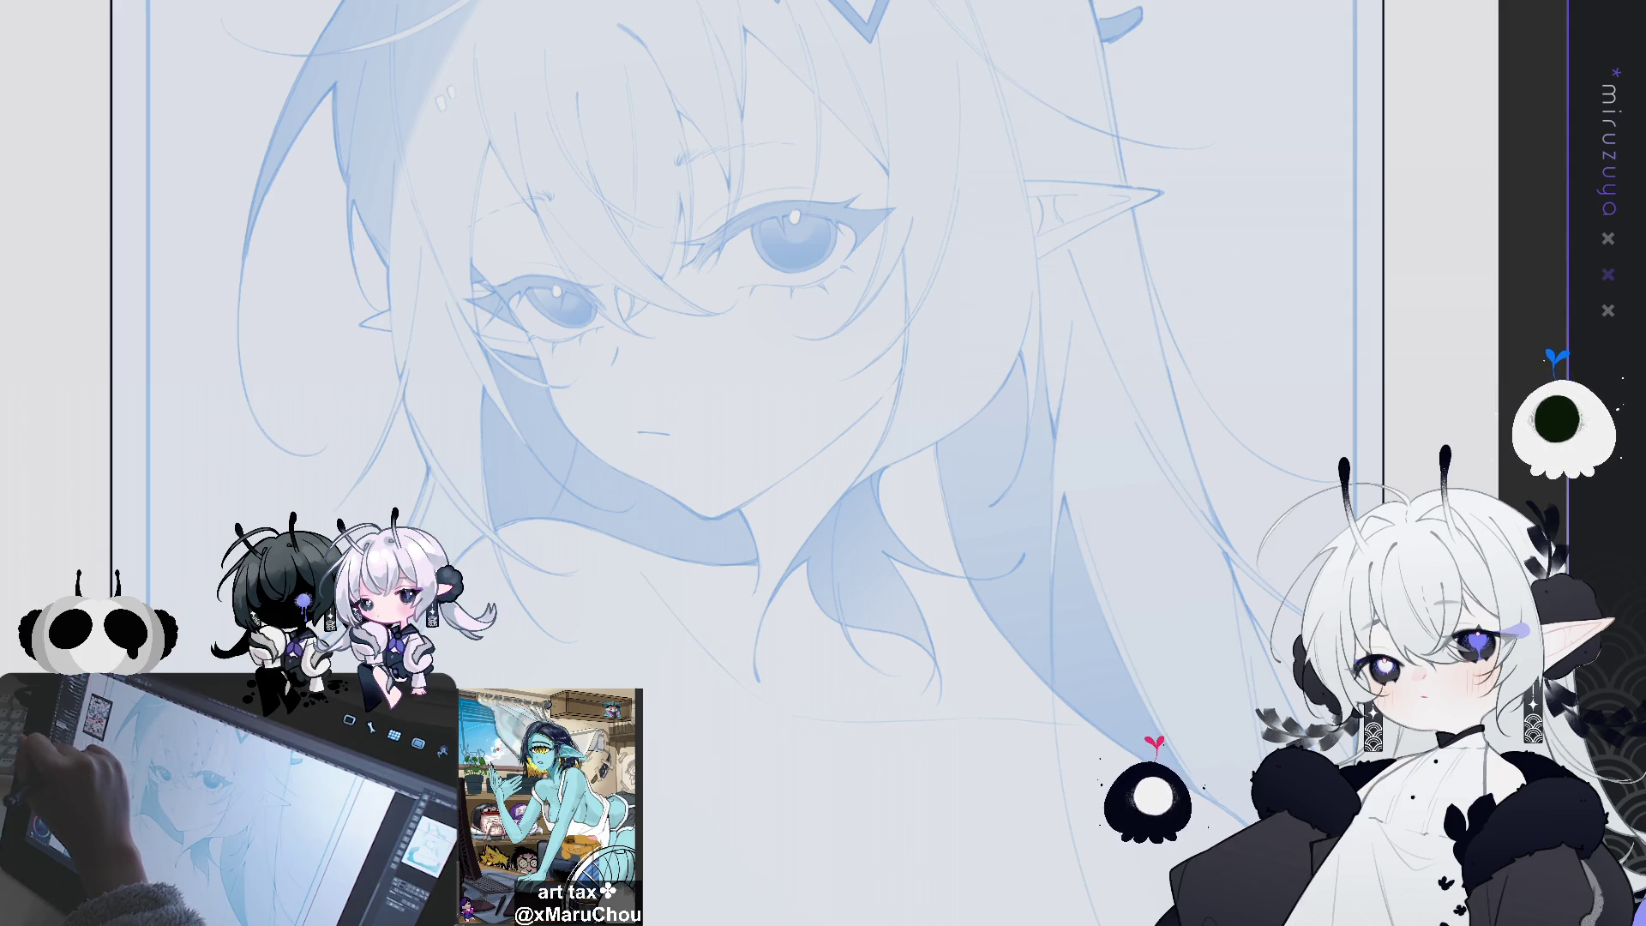
{"action": "key", "text": "asciicircum"}
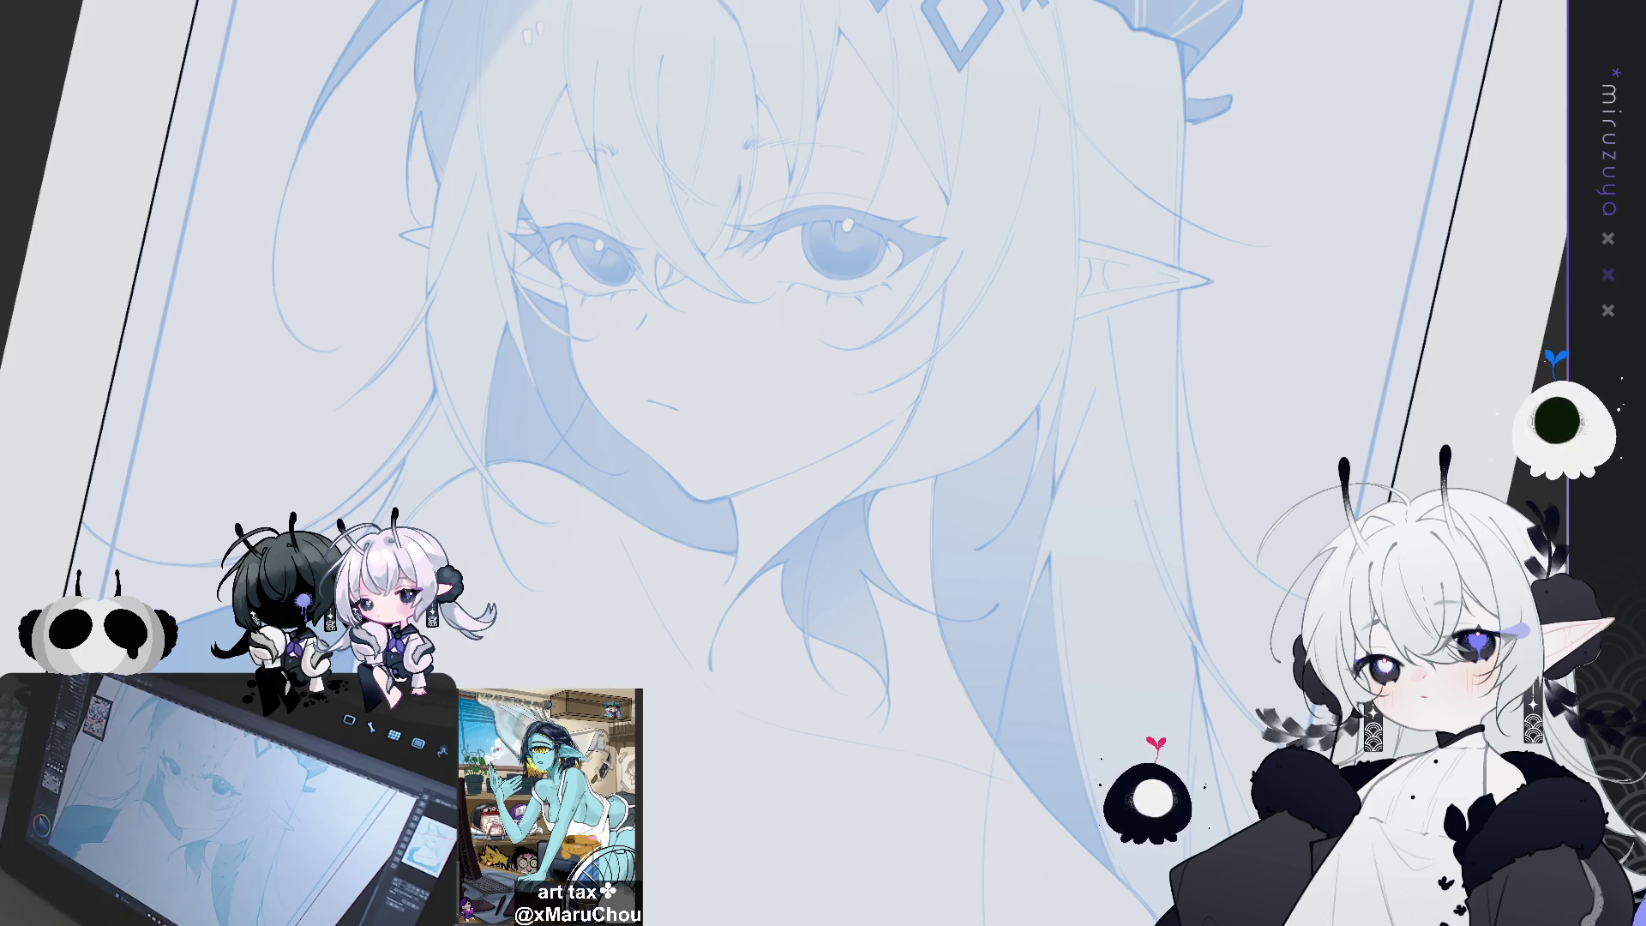
{"action": "mouse_move", "coordinate": [522, 202]}
{"action": "left_mouse_down"}
{"action": "mouse_move", "coordinate": [559, 272]}
{"action": "mouse_move", "coordinate": [568, 341]}
{"action": "left_mouse_up"}
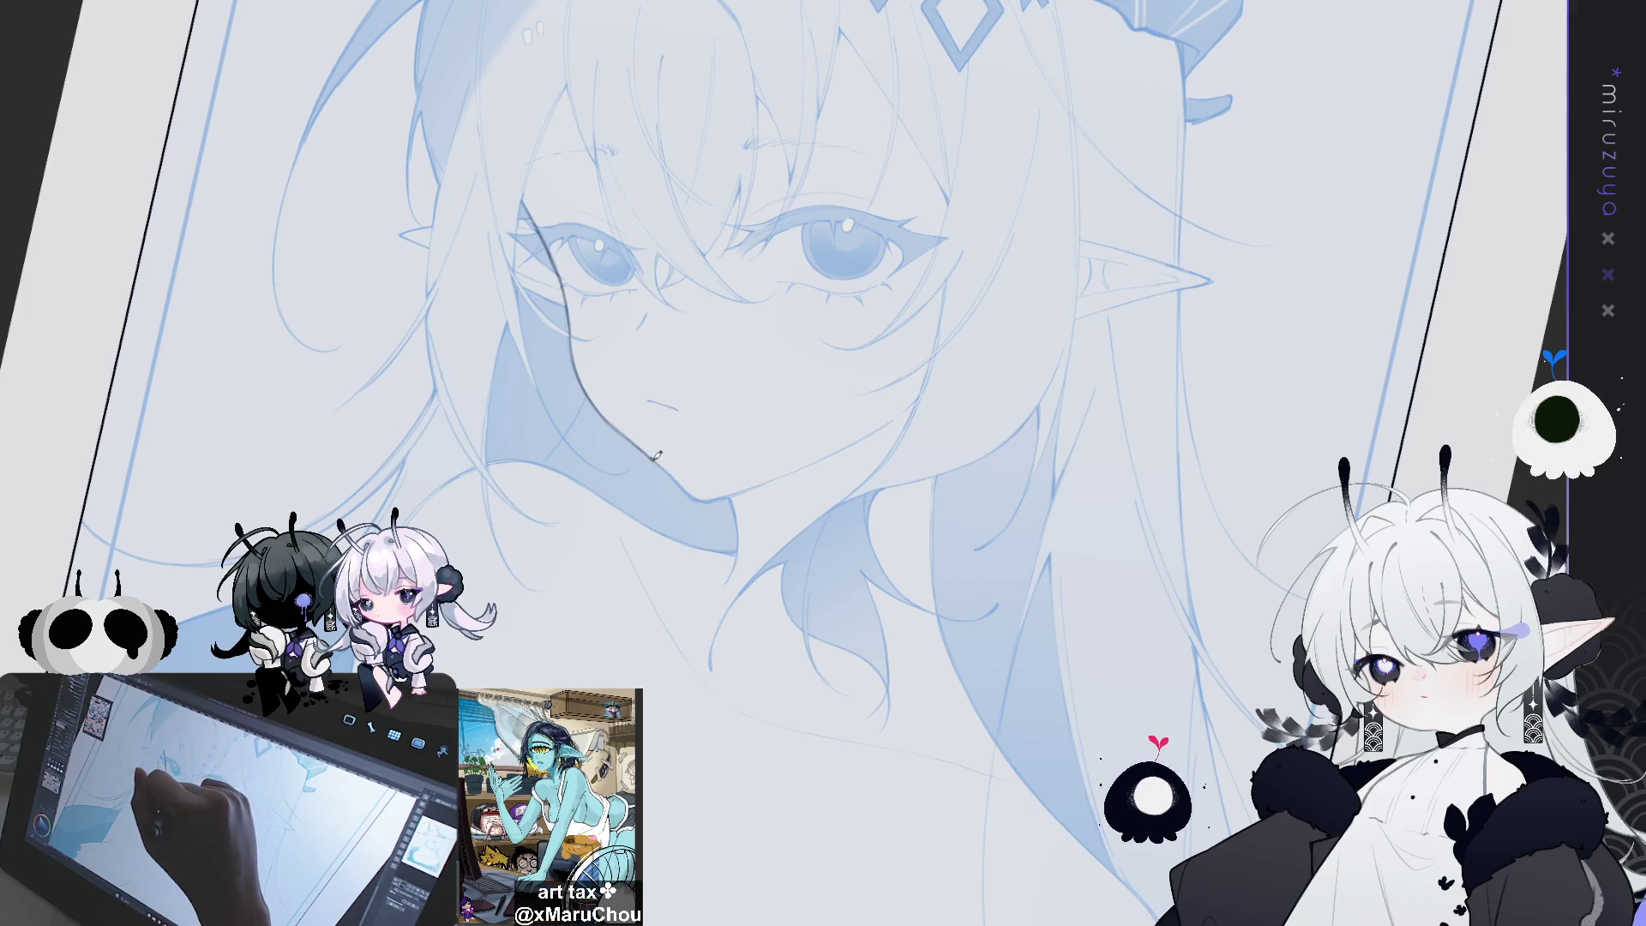
{"action": "left_click_drag", "start_coordinate": [788, 429], "coordinate": [751, 370]}
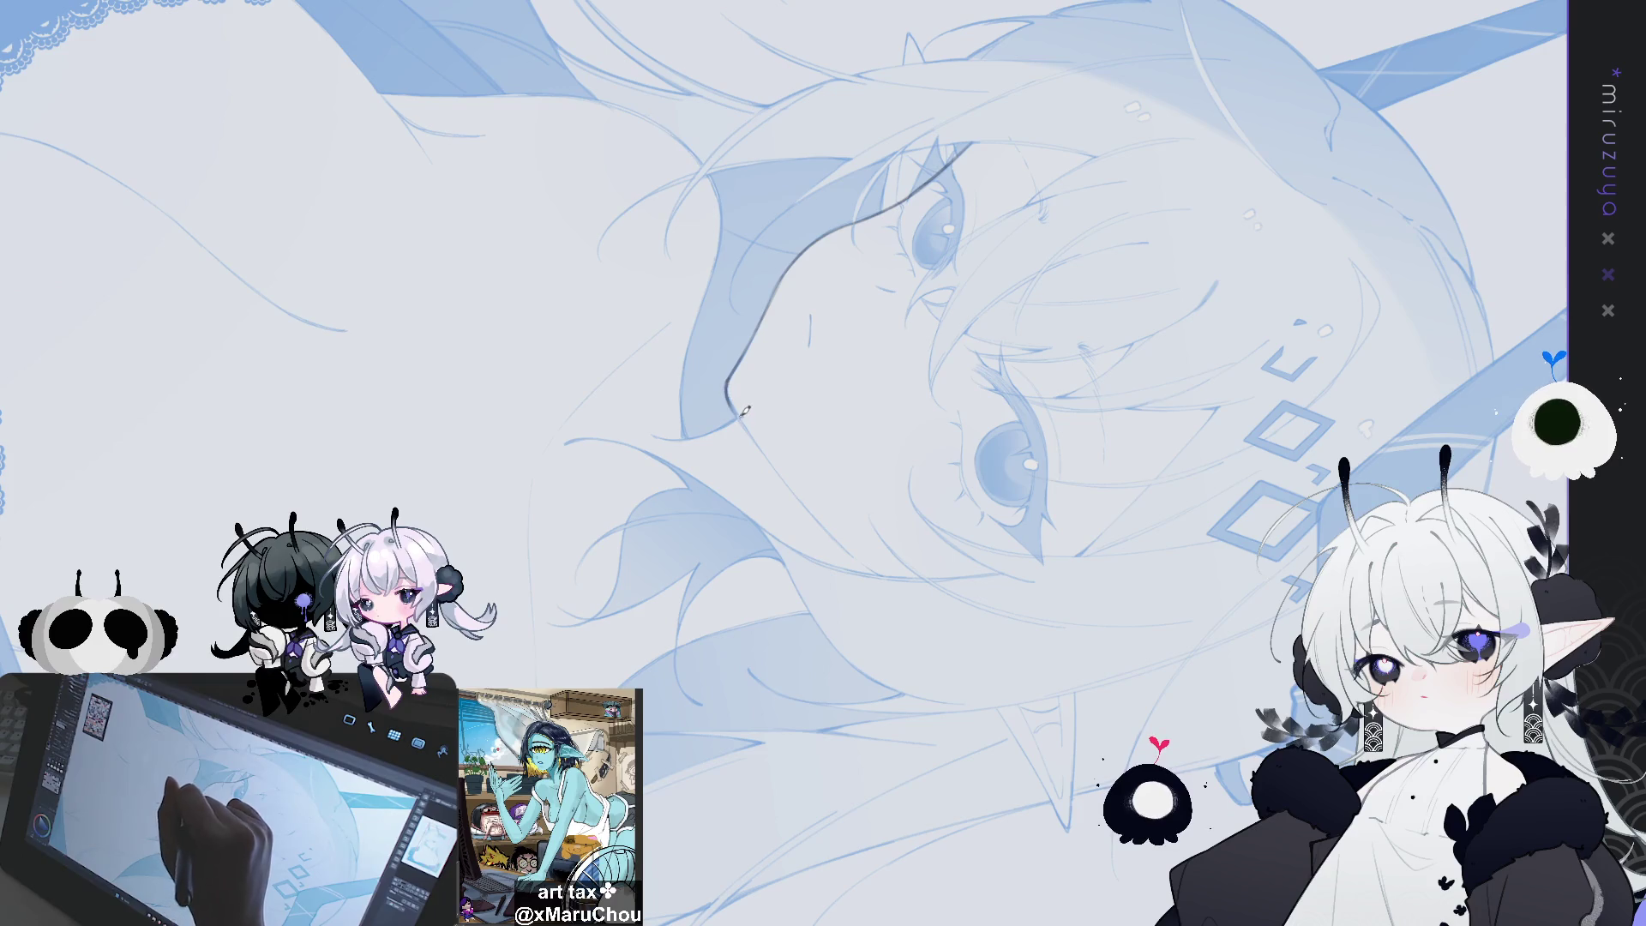
{"action": "mouse_move", "coordinate": [730, 389]}
{"action": "left_mouse_down"}
{"action": "mouse_move", "coordinate": [856, 547]}
{"action": "mouse_move", "coordinate": [720, 311]}
{"action": "left_mouse_up"}
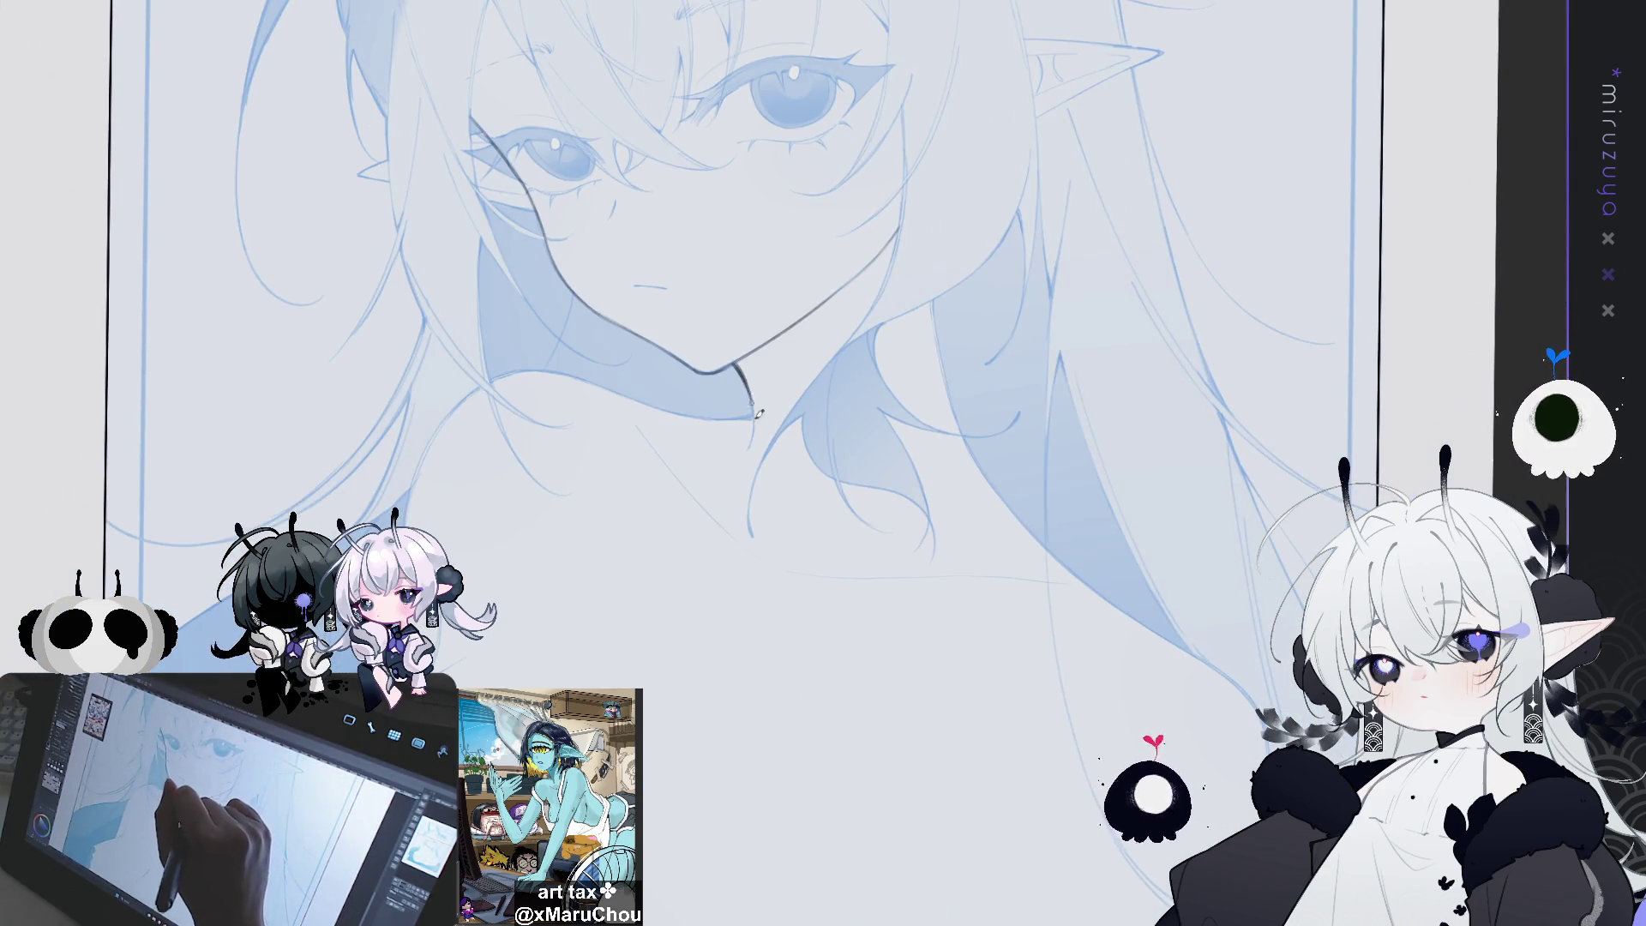
{"action": "key", "text": "ctrl+z"}
{"action": "left_click_drag", "start_coordinate": [735, 369], "coordinate": [756, 433]}
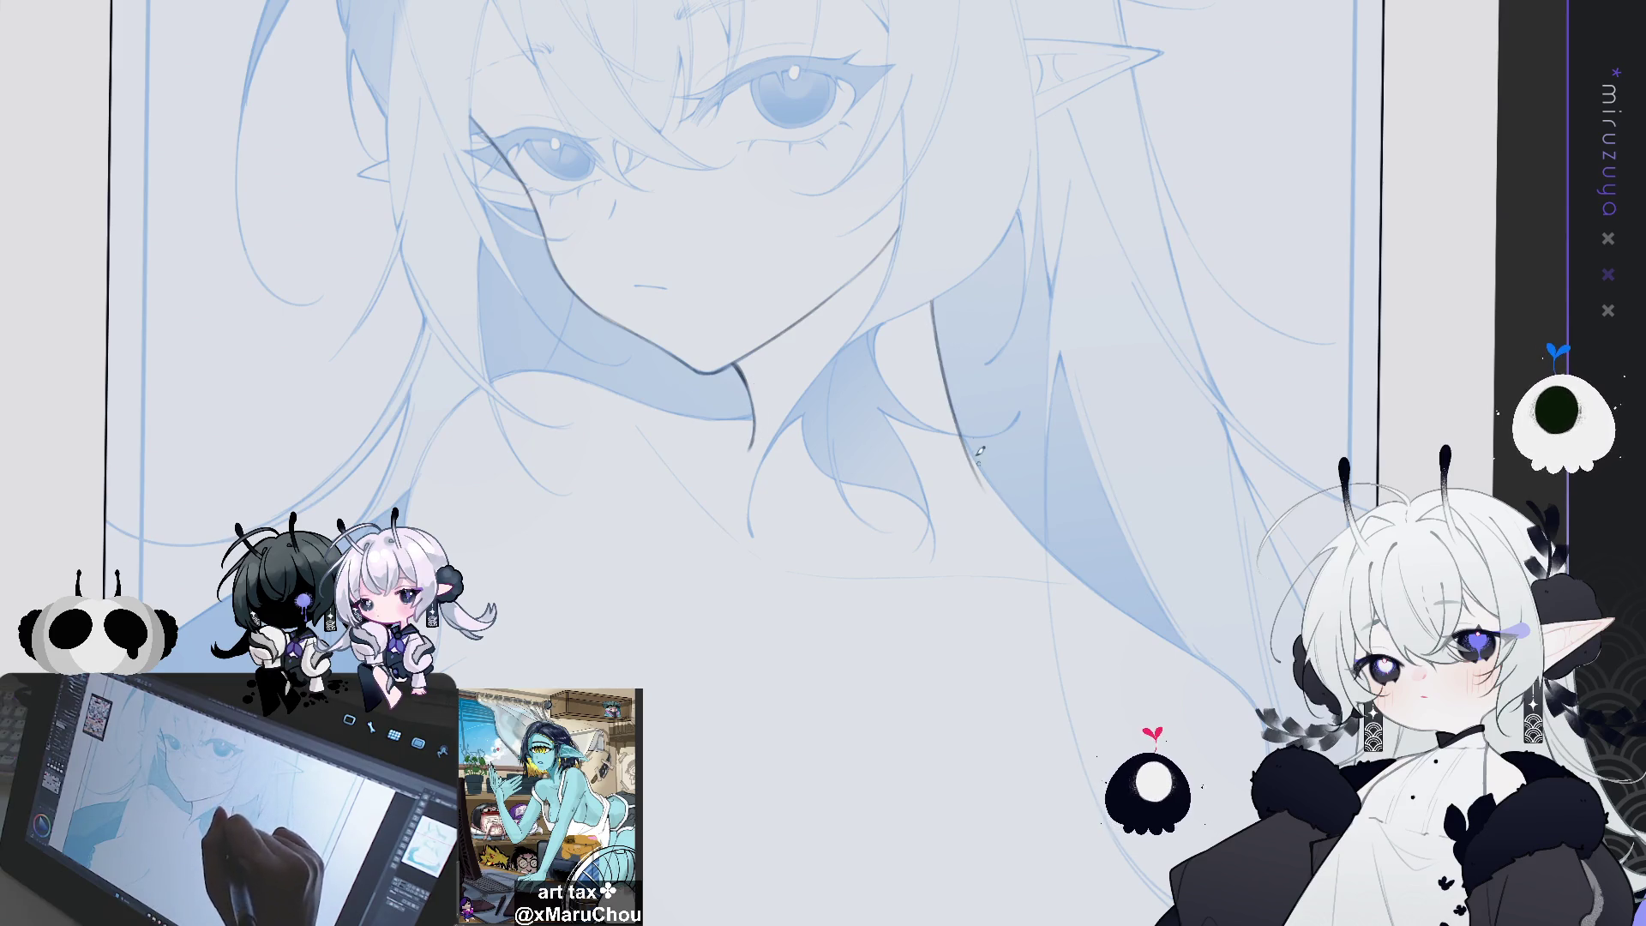
Ink dark strokes down the hair strands beside the neck, then straighten the canvas and fit the page
{"action": "left_click_drag", "start_coordinate": [933, 296], "coordinate": [1000, 483]}
{"action": "key", "text": "ctrl+z"}
{"action": "left_click_drag", "start_coordinate": [933, 293], "coordinate": [988, 492]}
{"action": "key", "text": "ctrl+z"}
{"action": "left_click_drag", "start_coordinate": [931, 296], "coordinate": [1009, 498]}
{"action": "key", "text": "ctrl+z"}
{"action": "left_click_drag", "start_coordinate": [932, 292], "coordinate": [956, 410]}
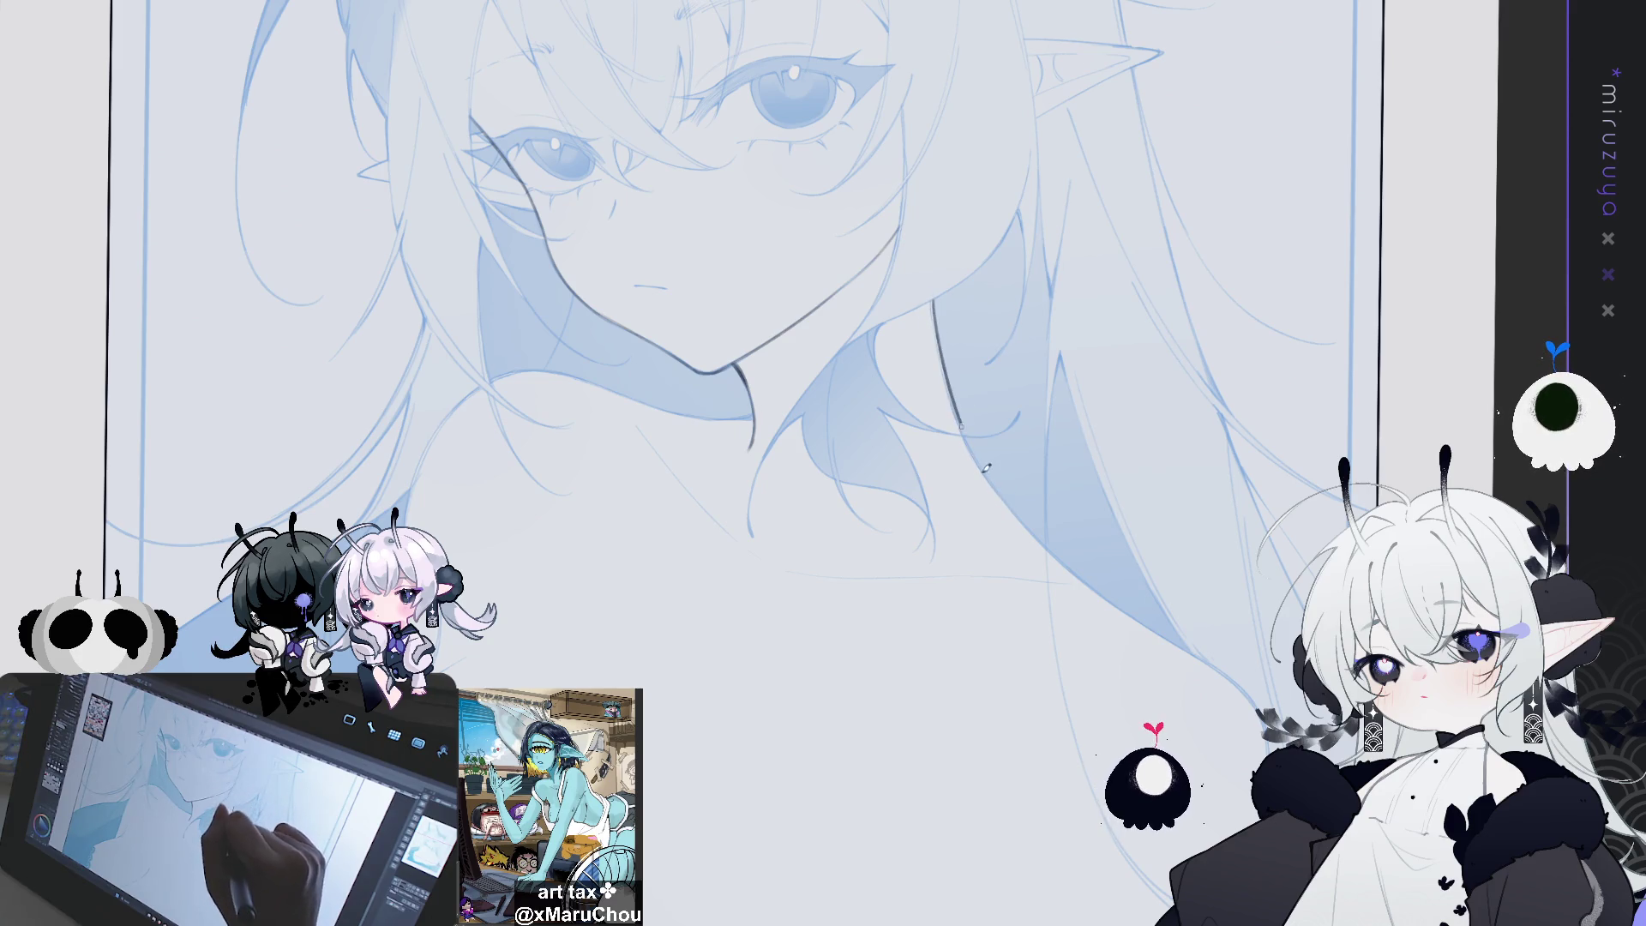
{"action": "key", "text": "ctrl+z"}
{"action": "mouse_move", "coordinate": [1103, 593]}
{"action": "left_mouse_down"}
{"action": "mouse_move", "coordinate": [944, 446]}
{"action": "mouse_move", "coordinate": [1137, 364]}
{"action": "mouse_move", "coordinate": [1083, 290]}
{"action": "mouse_move", "coordinate": [960, 411]}
{"action": "left_mouse_up"}
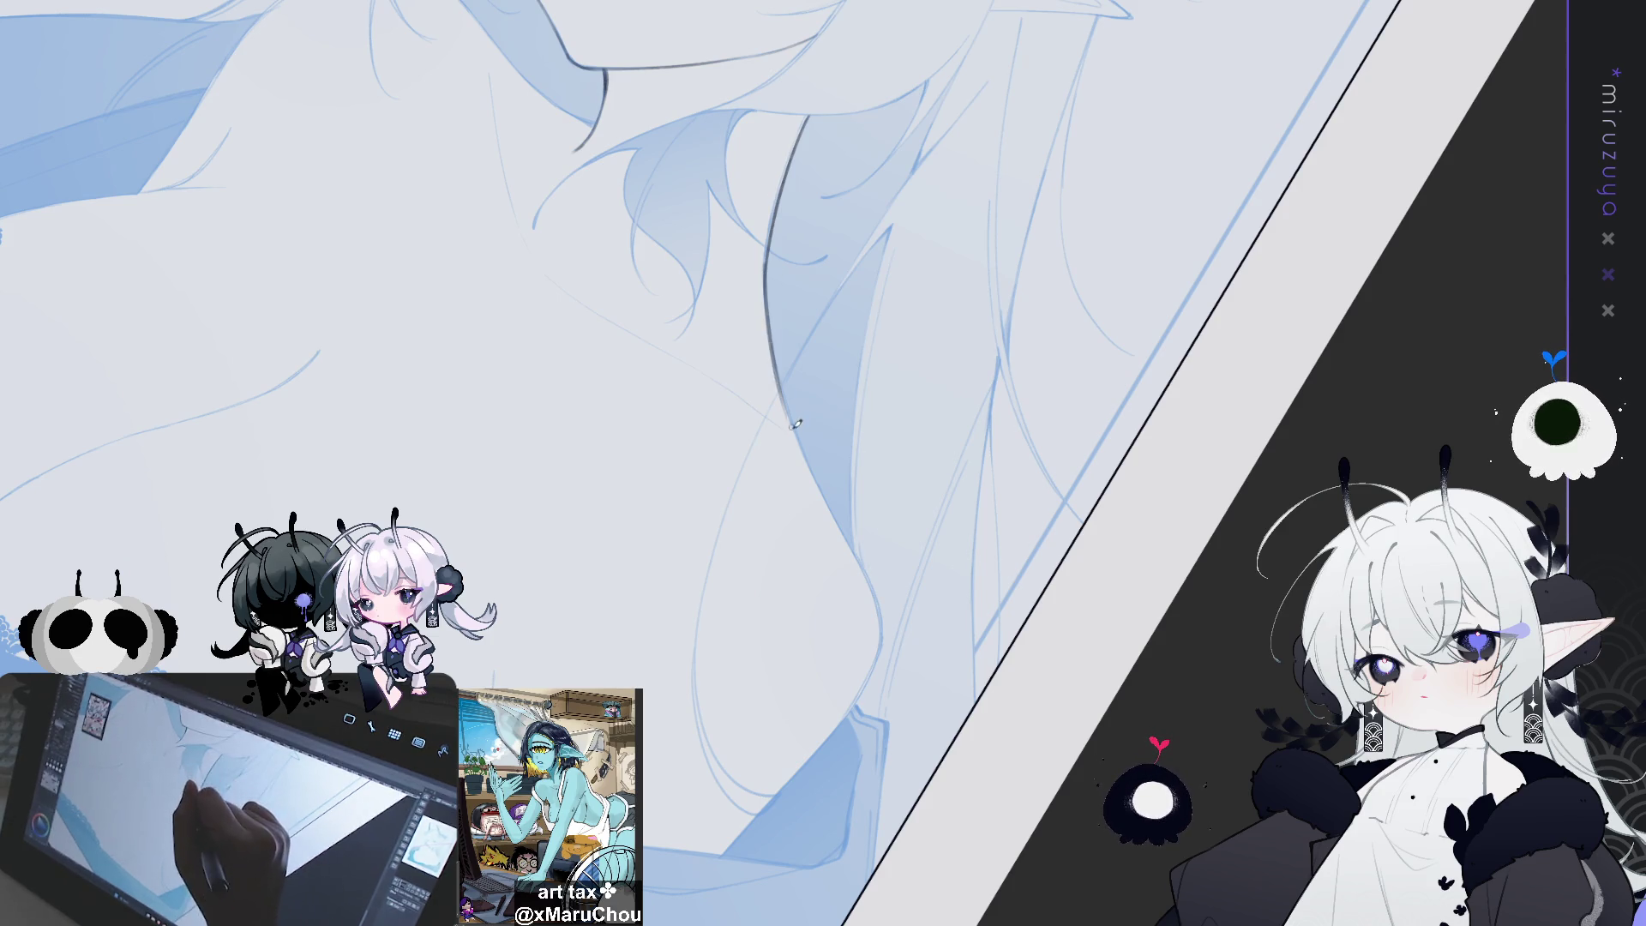
{"action": "left_click_drag", "start_coordinate": [768, 268], "coordinate": [789, 433]}
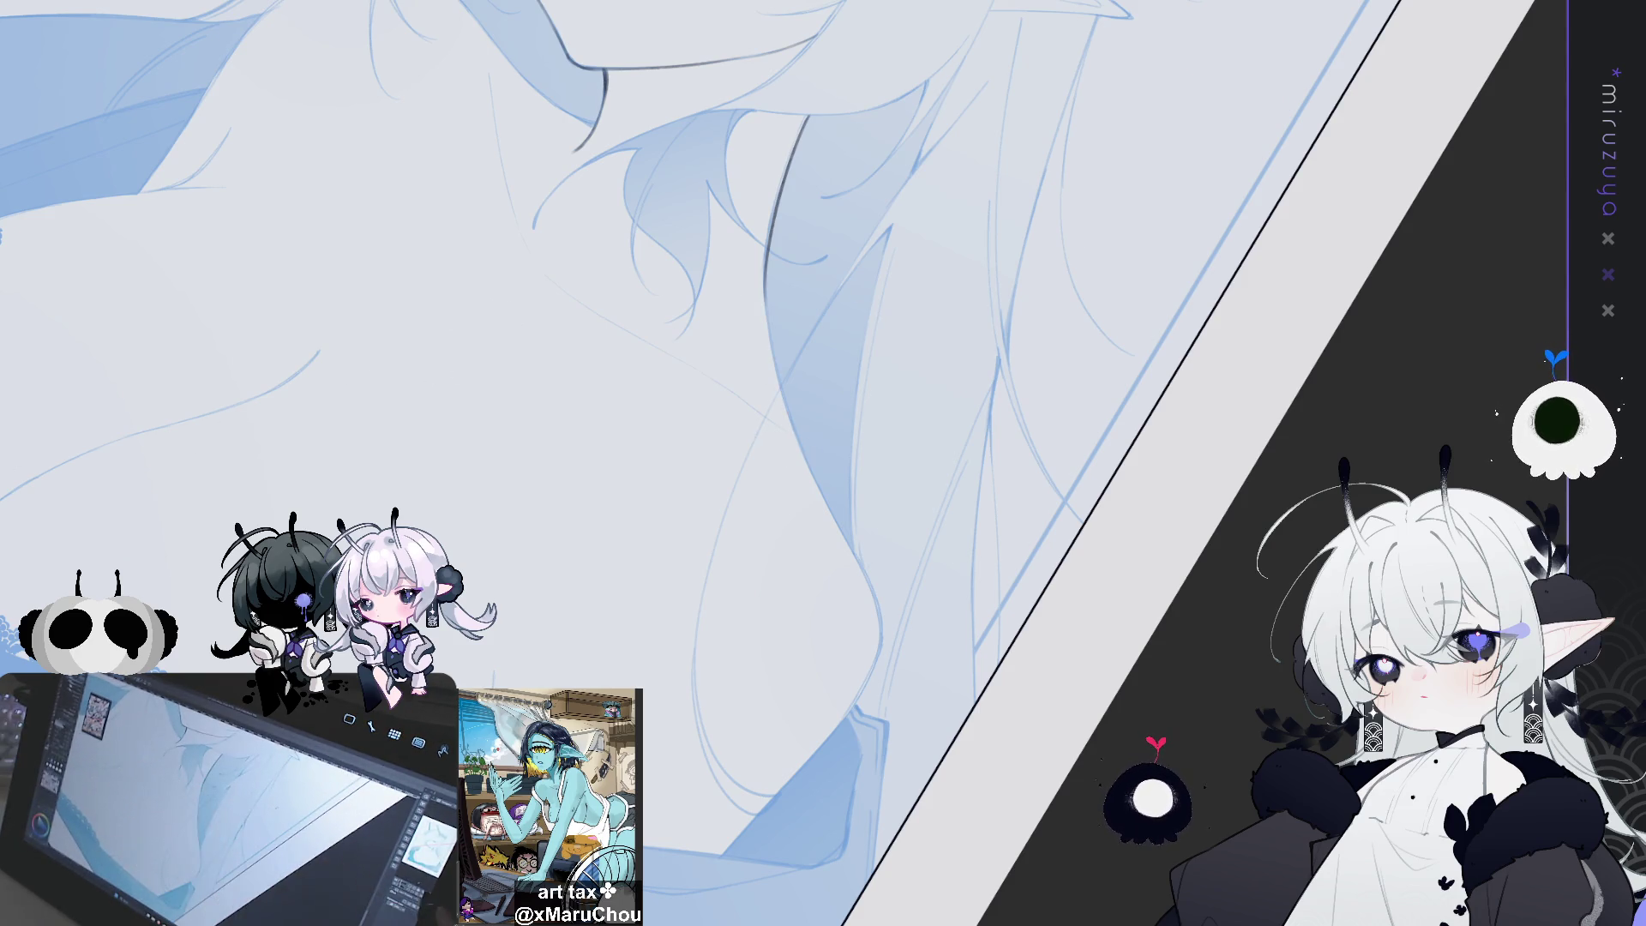
{"action": "key", "text": "ctrl+at"}
{"action": "key", "text": "ctrl+0"}
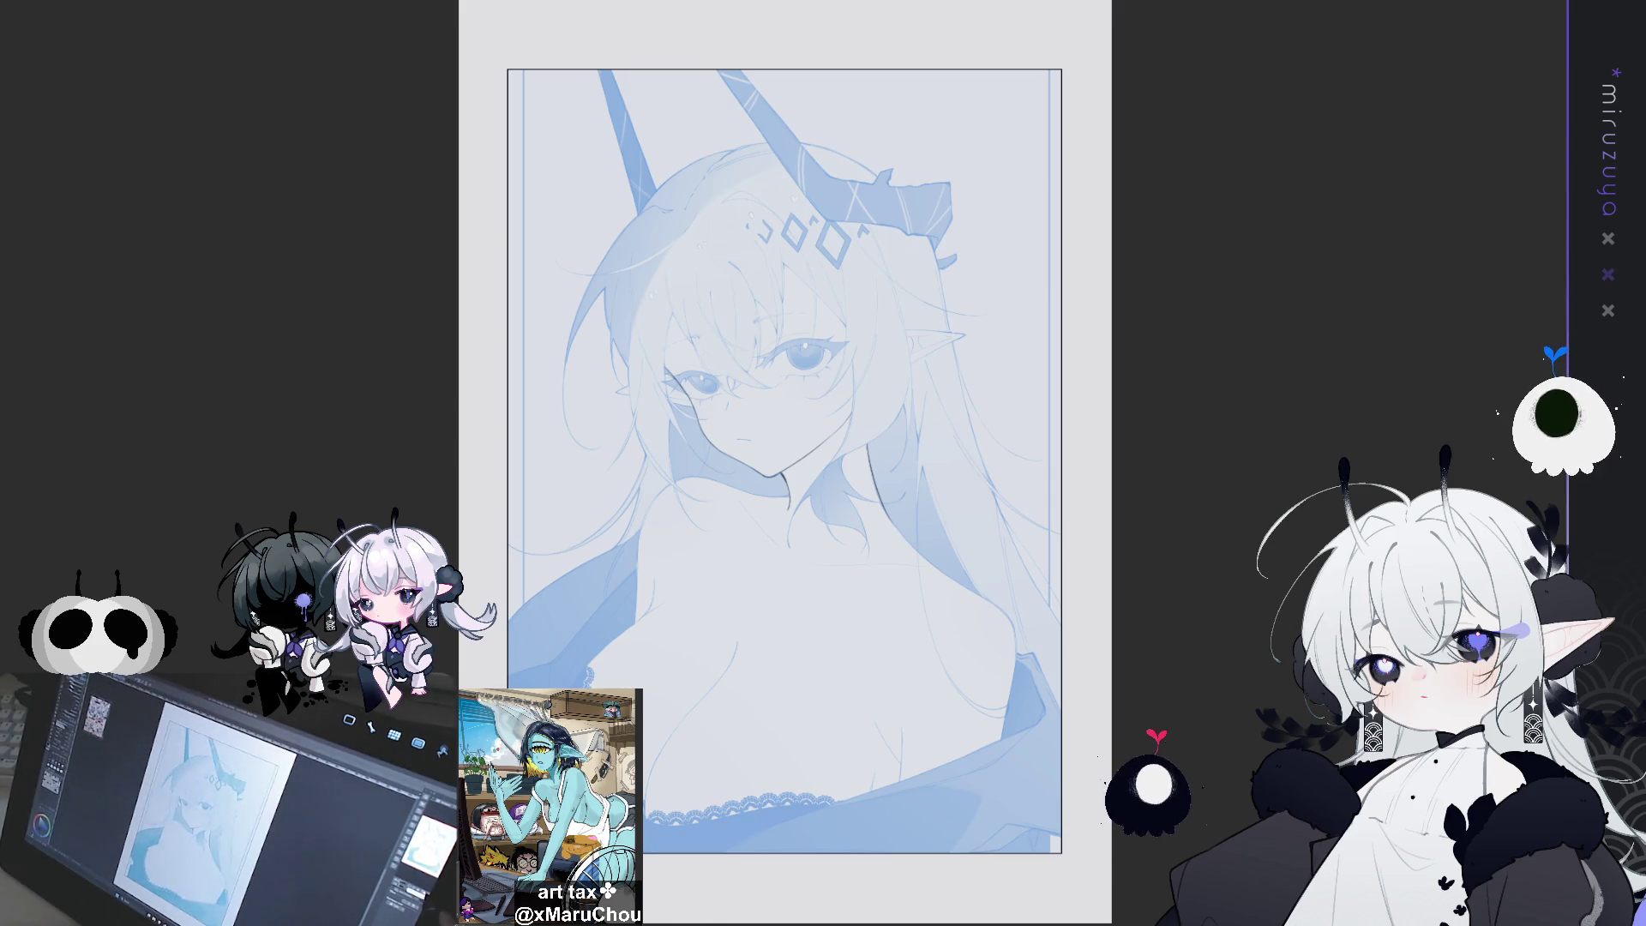
Zoom in below the chin and ink a long dark line along the hair edge
{"action": "key", "text": "ctrl+plus"}
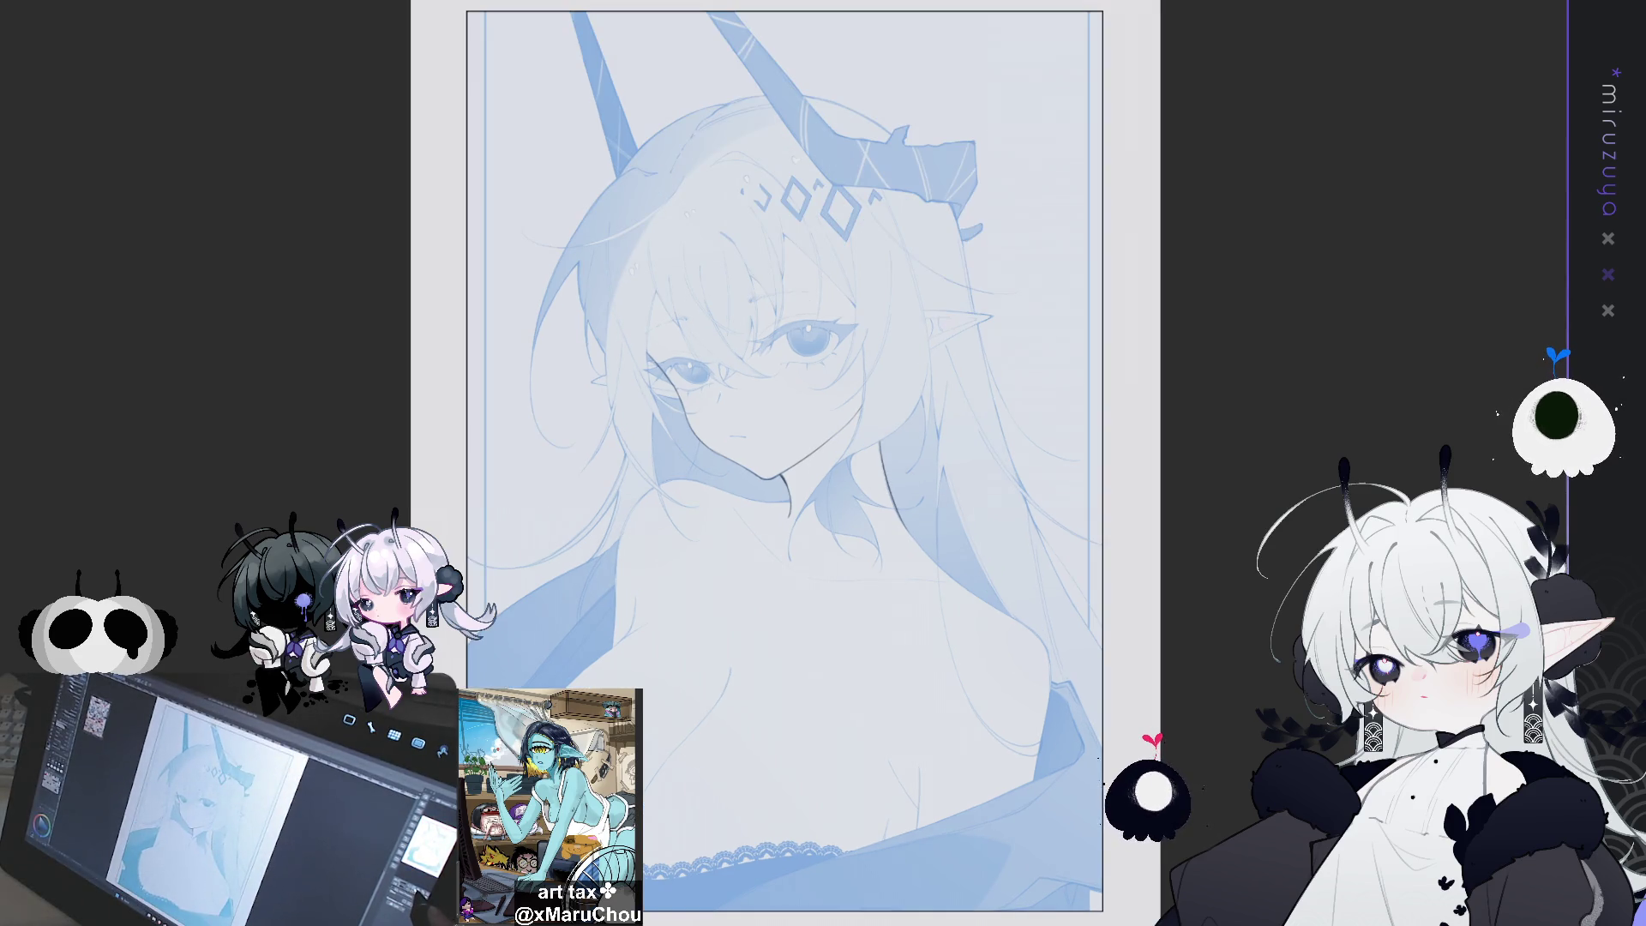
{"action": "key", "text": "ctrl+plus"}
{"action": "key", "text": "ctrl+plus"}
{"action": "key", "text": "ctrl+plus"}
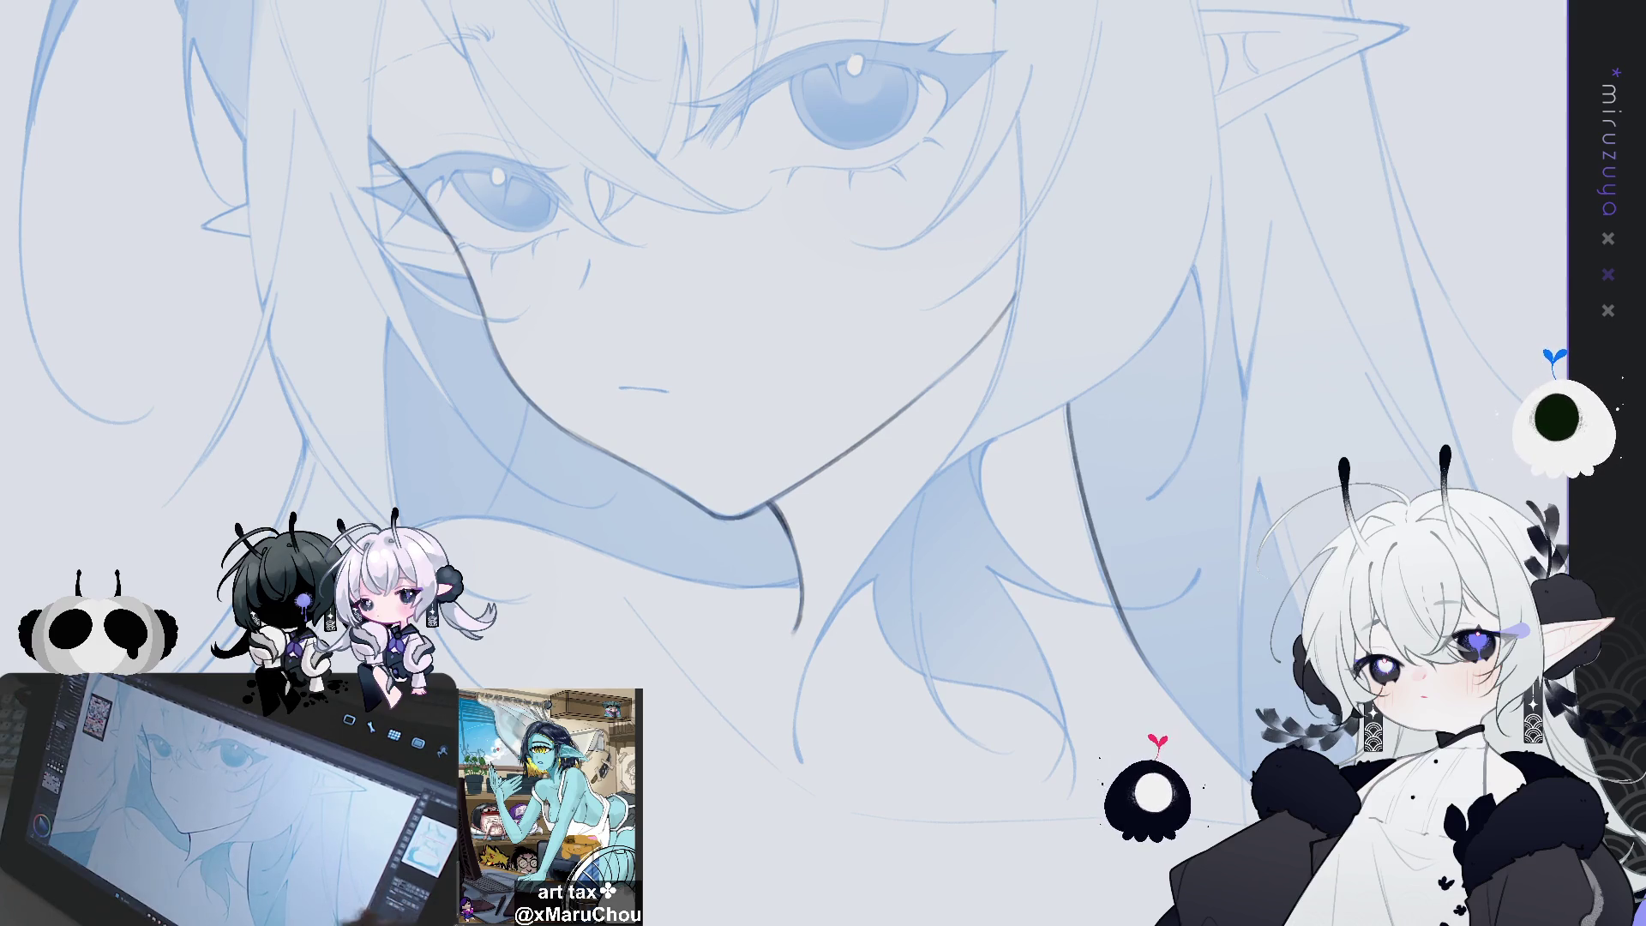
{"action": "left_click_drag", "start_coordinate": [1123, 776], "coordinate": [858, 515]}
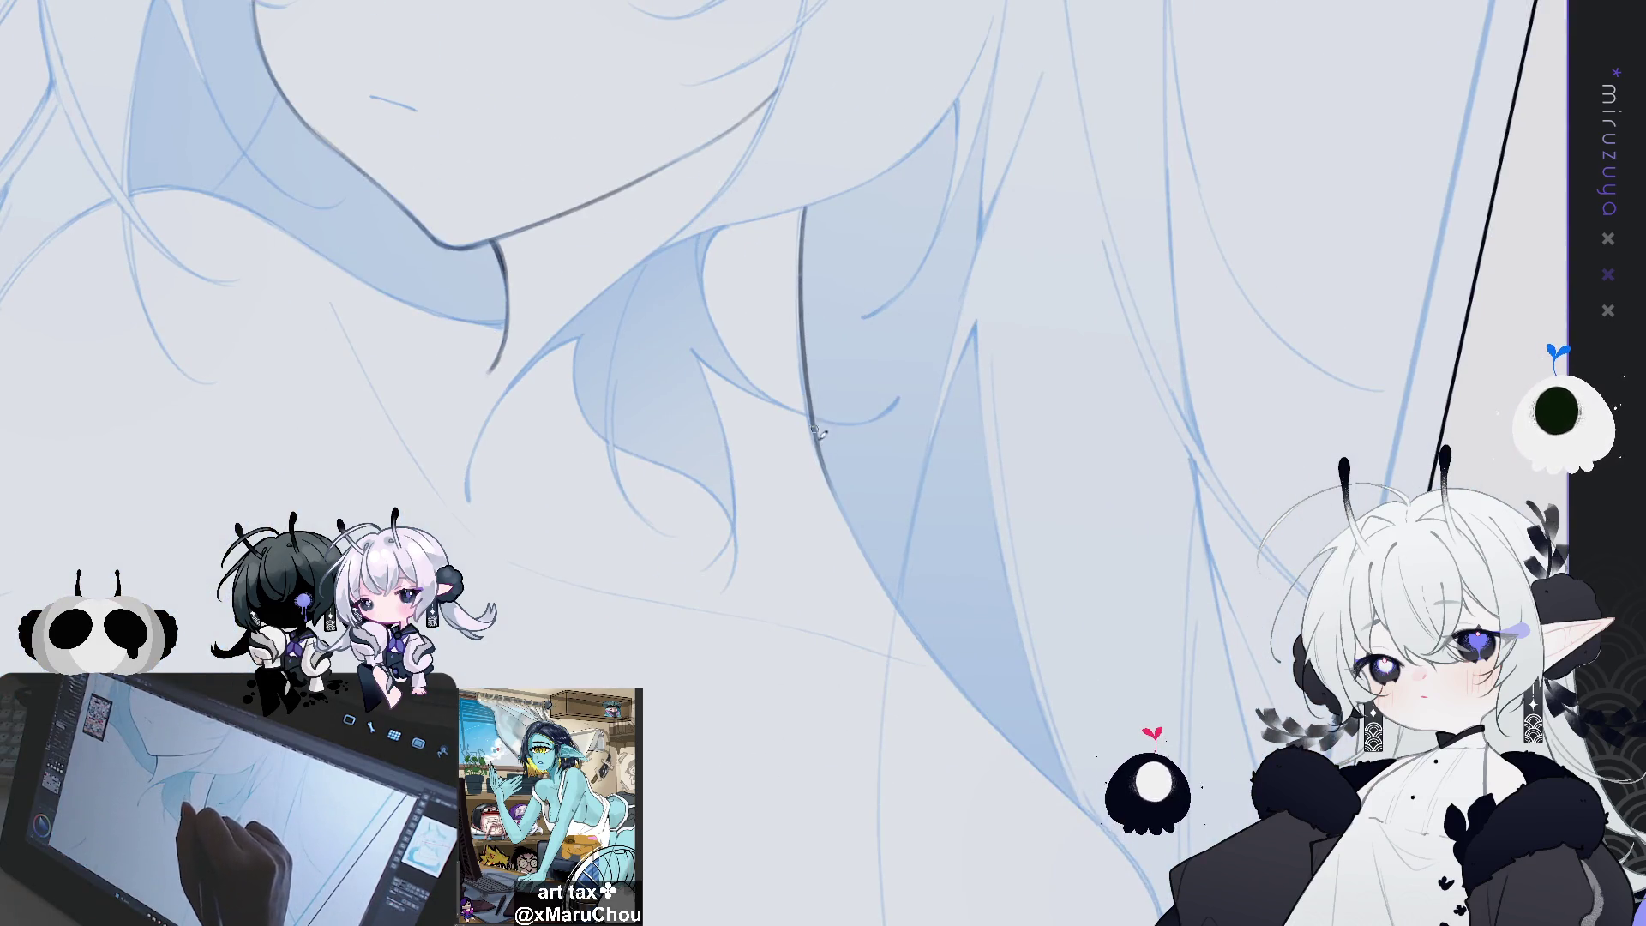
{"action": "left_click_drag", "start_coordinate": [819, 459], "coordinate": [942, 666]}
{"action": "mouse_move", "coordinate": [877, 576]}
{"action": "left_mouse_down"}
{"action": "mouse_move", "coordinate": [1051, 784]}
{"action": "mouse_move", "coordinate": [1055, 879]}
{"action": "left_mouse_up"}
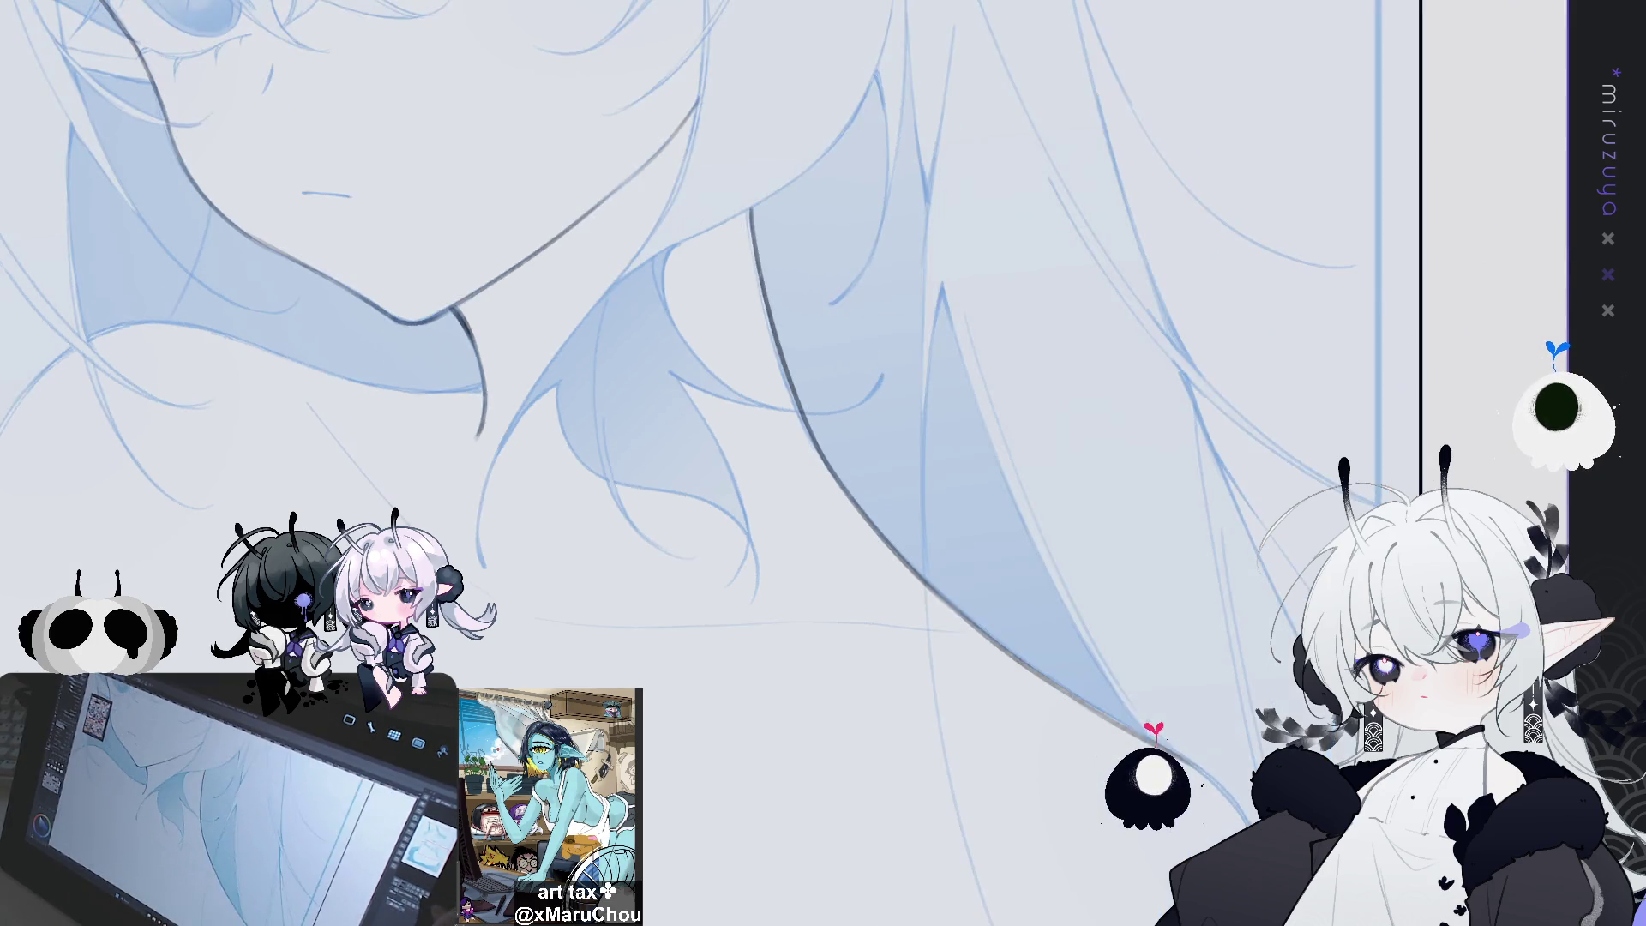
Ink the dark shoulder curve, then return the canvas upright and fit the whole illustration
{"action": "left_click_drag", "start_coordinate": [772, 515], "coordinate": [1458, 497]}
{"action": "mouse_move", "coordinate": [943, 429]}
{"action": "left_mouse_down"}
{"action": "mouse_move", "coordinate": [771, 368]}
{"action": "mouse_move", "coordinate": [691, 384]}
{"action": "left_mouse_up"}
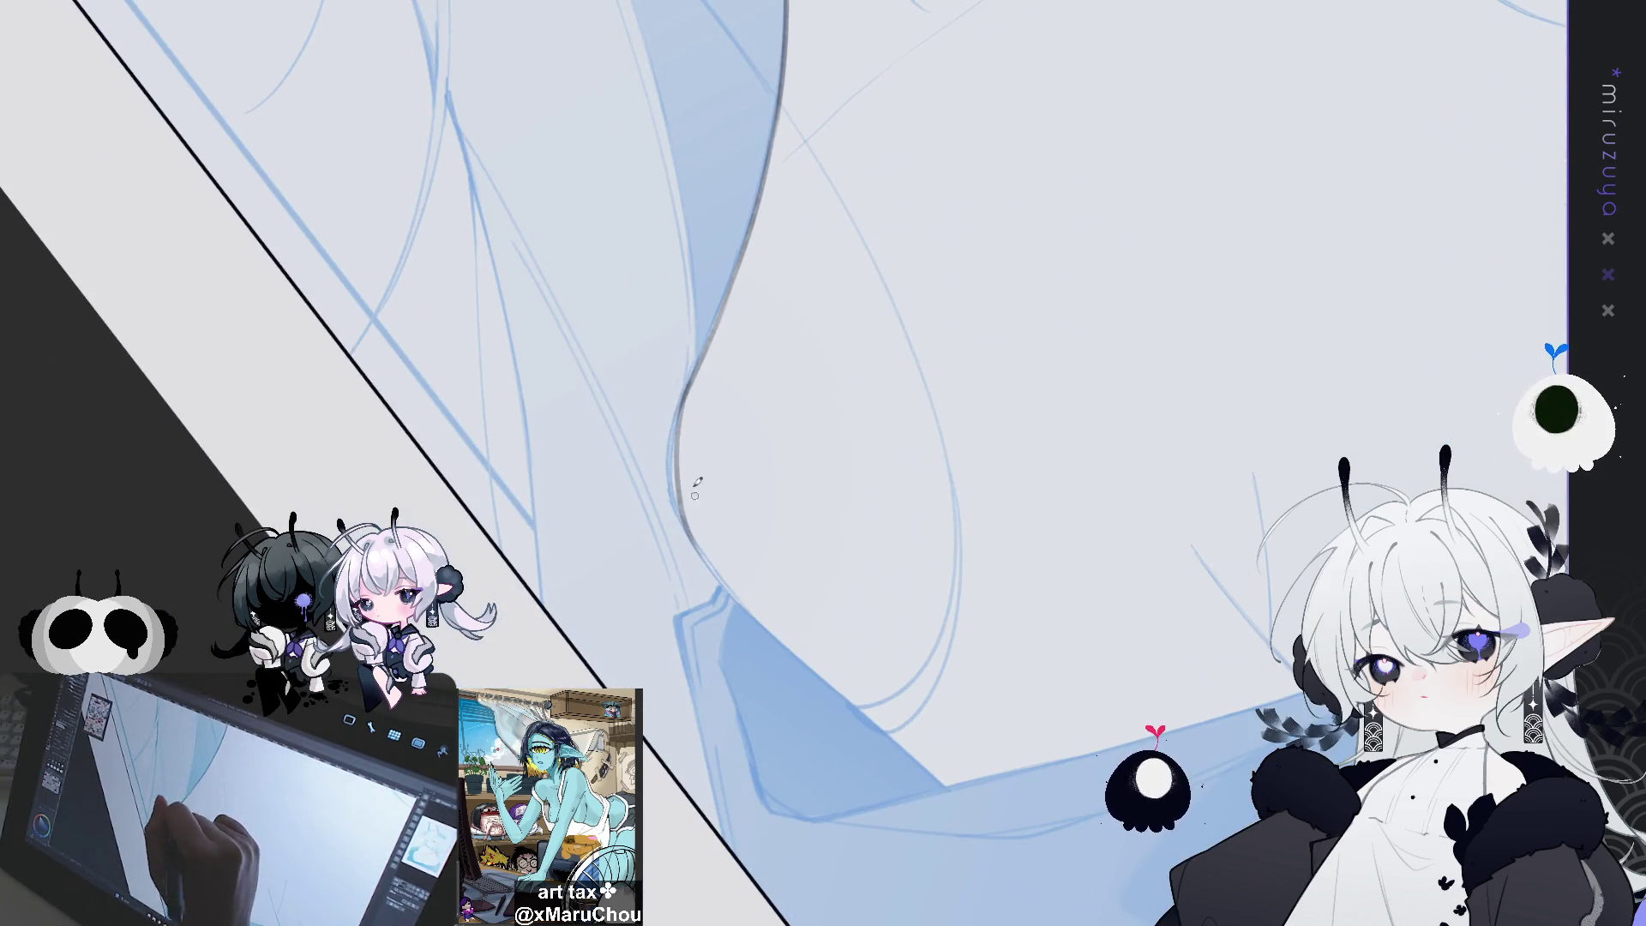
{"action": "left_click_drag", "start_coordinate": [686, 392], "coordinate": [708, 570]}
{"action": "left_click_drag", "start_coordinate": [671, 454], "coordinate": [708, 572]}
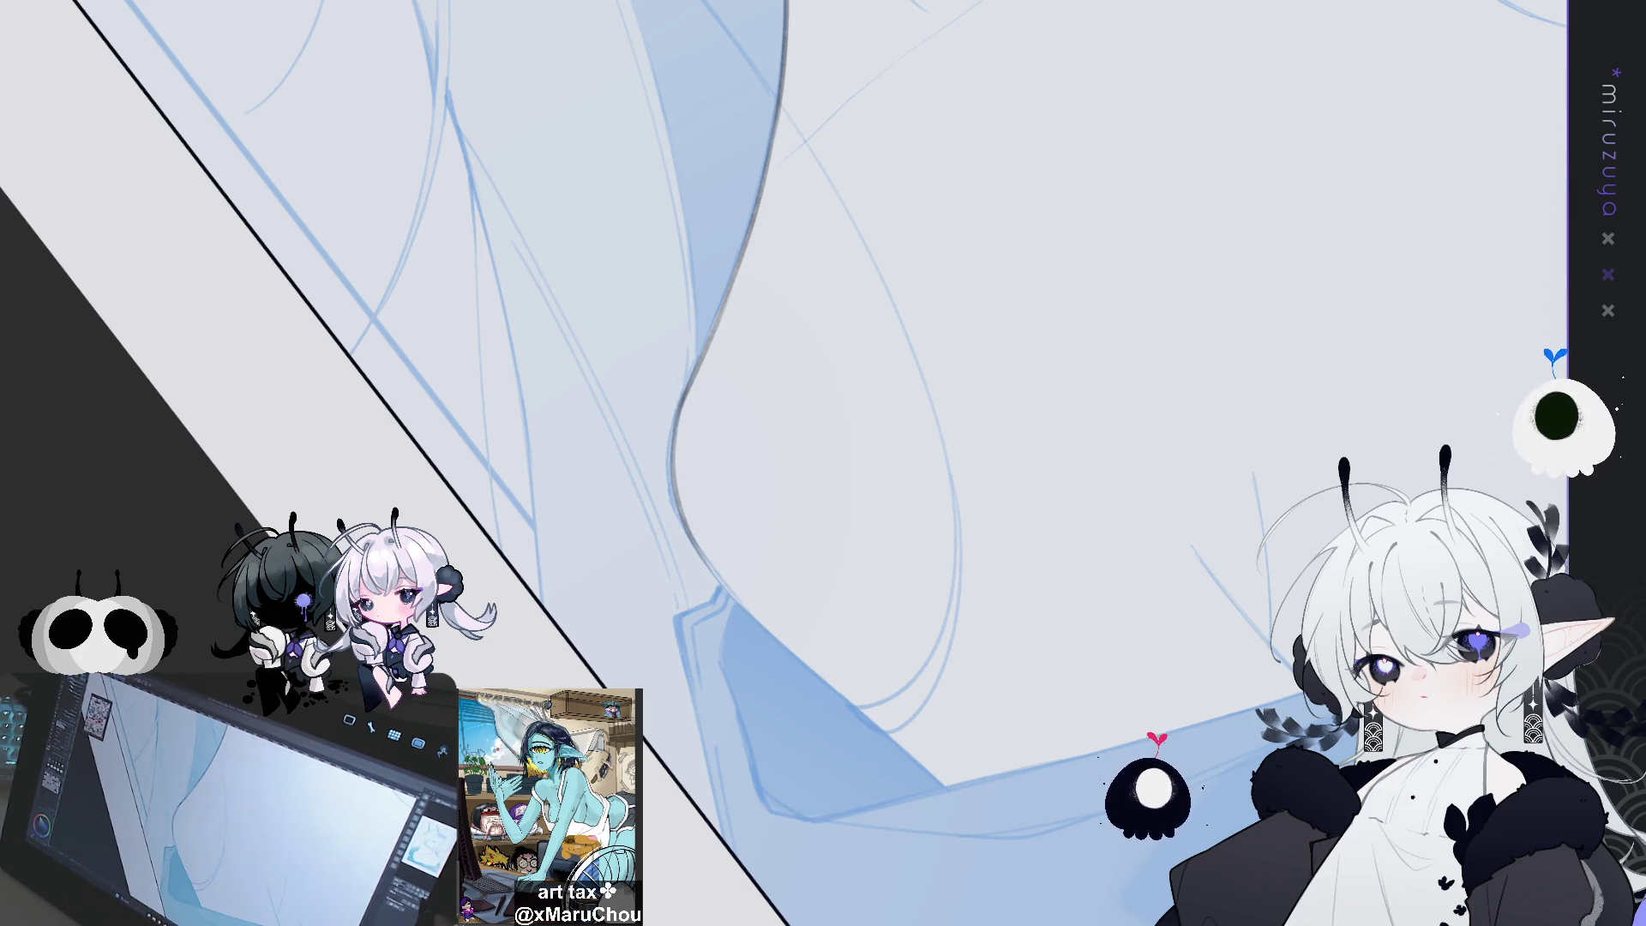
{"action": "key", "text": "ctrl+0"}
{"action": "key", "text": "ctrl+0"}
{"action": "key", "text": "ctrl+plus"}
{"action": "key", "text": "ctrl+plus"}
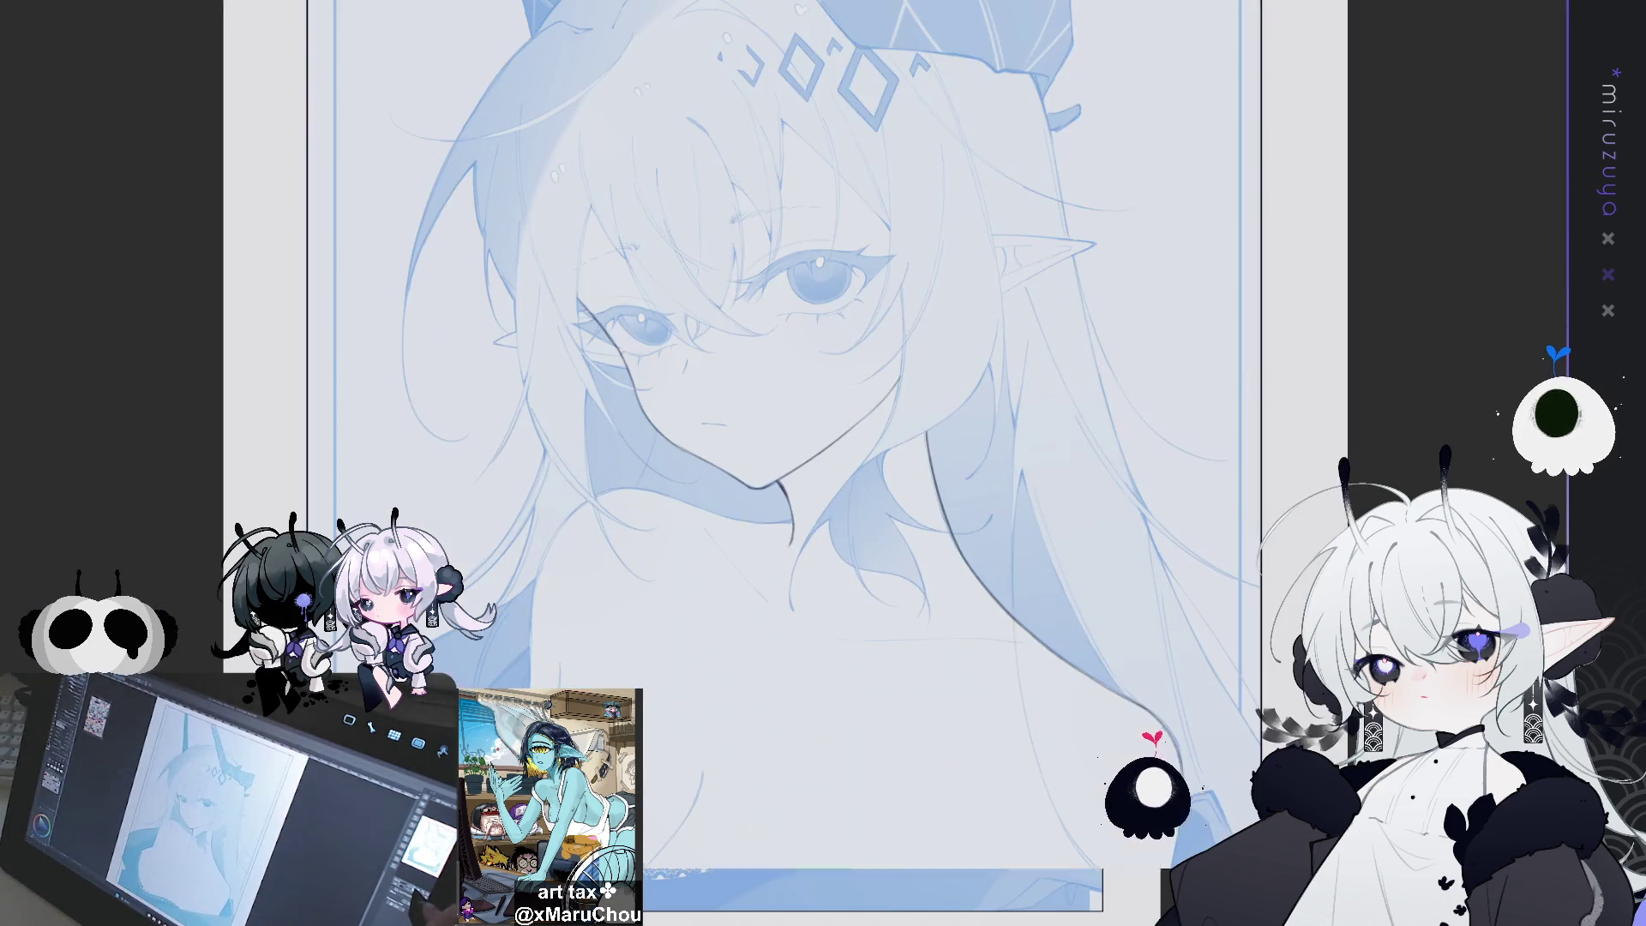
{"action": "left_click_drag", "start_coordinate": [858, 514], "coordinate": [467, 257]}
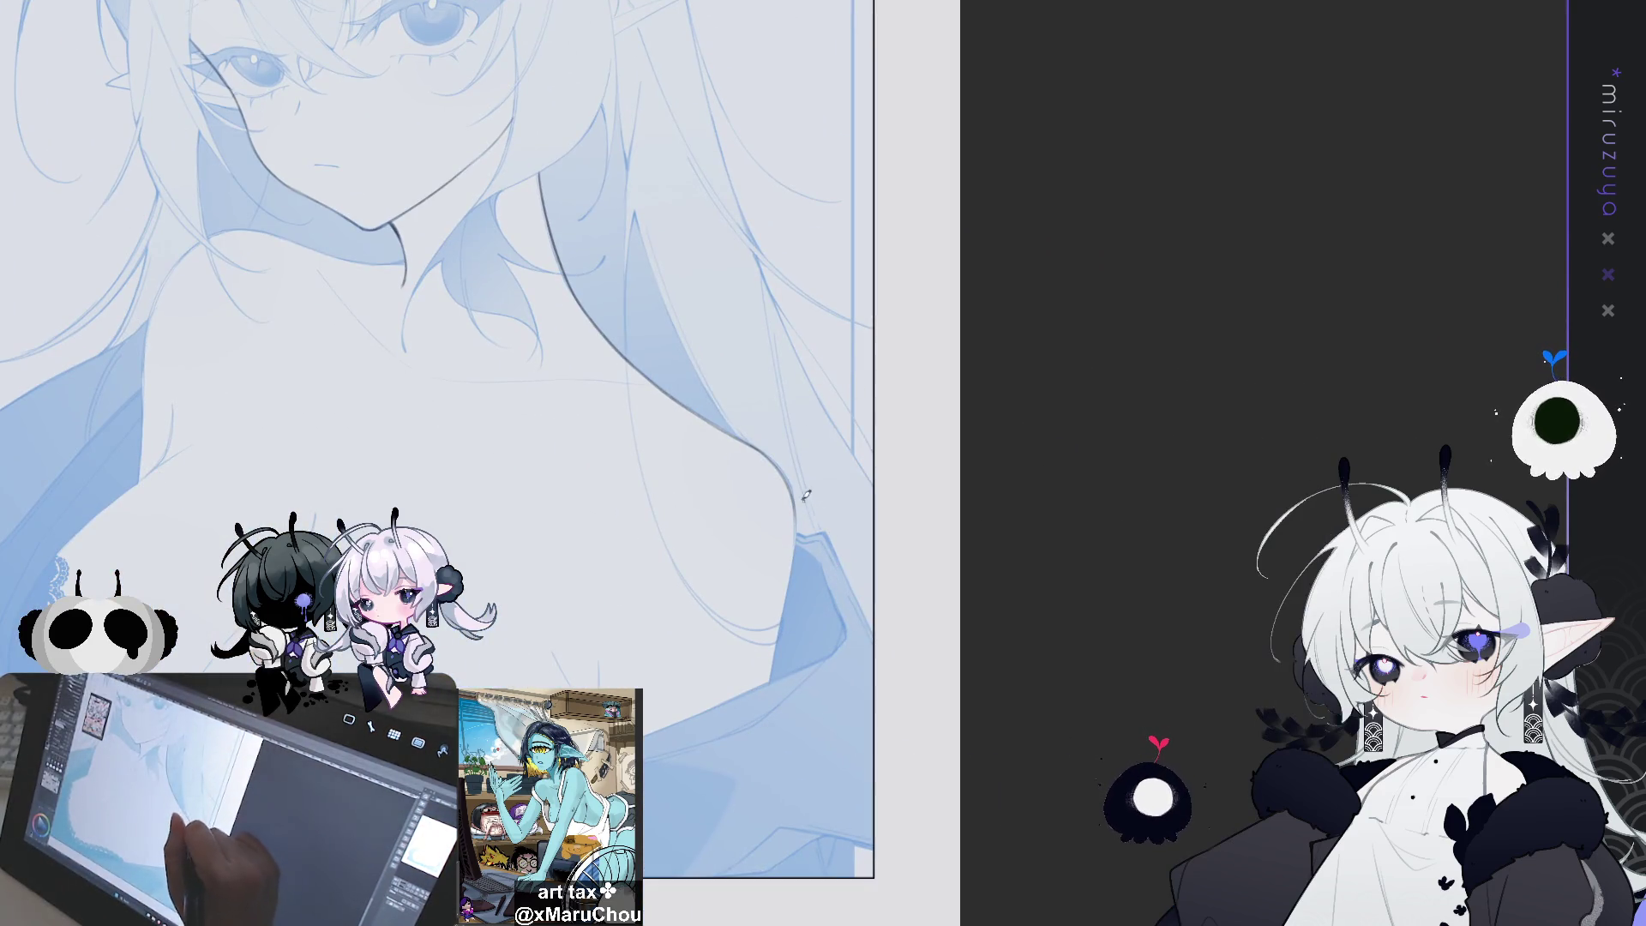
{"action": "left_click_drag", "start_coordinate": [438, 463], "coordinate": [514, 343]}
{"action": "key", "text": "ctrl+0"}
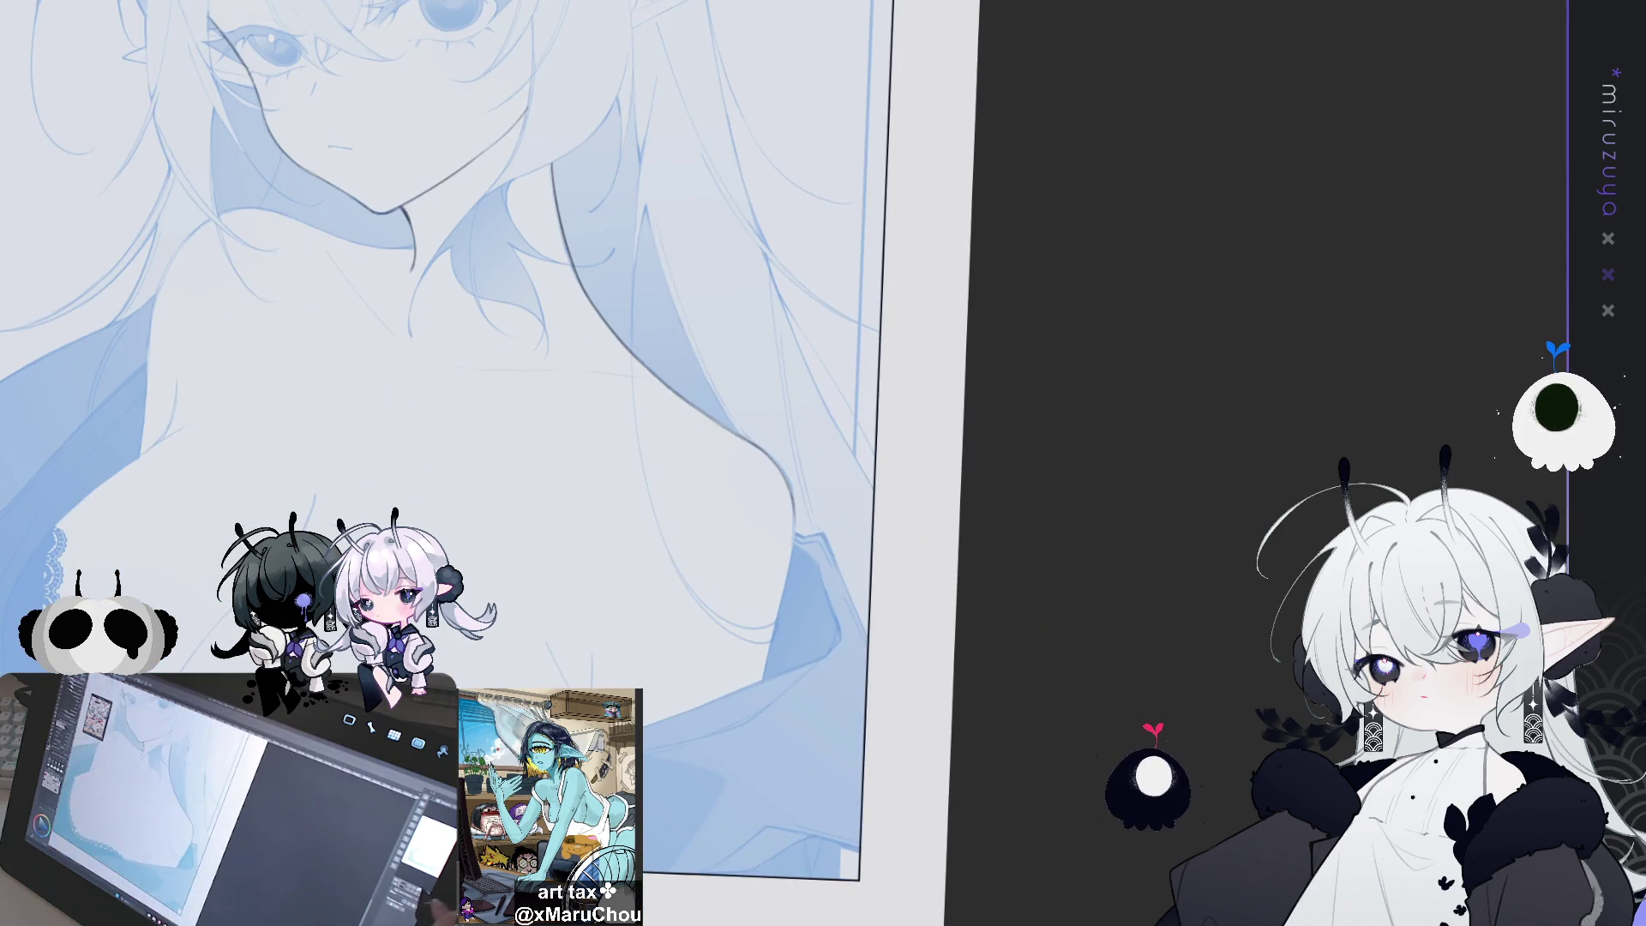
{"action": "key", "text": "ctrl+0"}
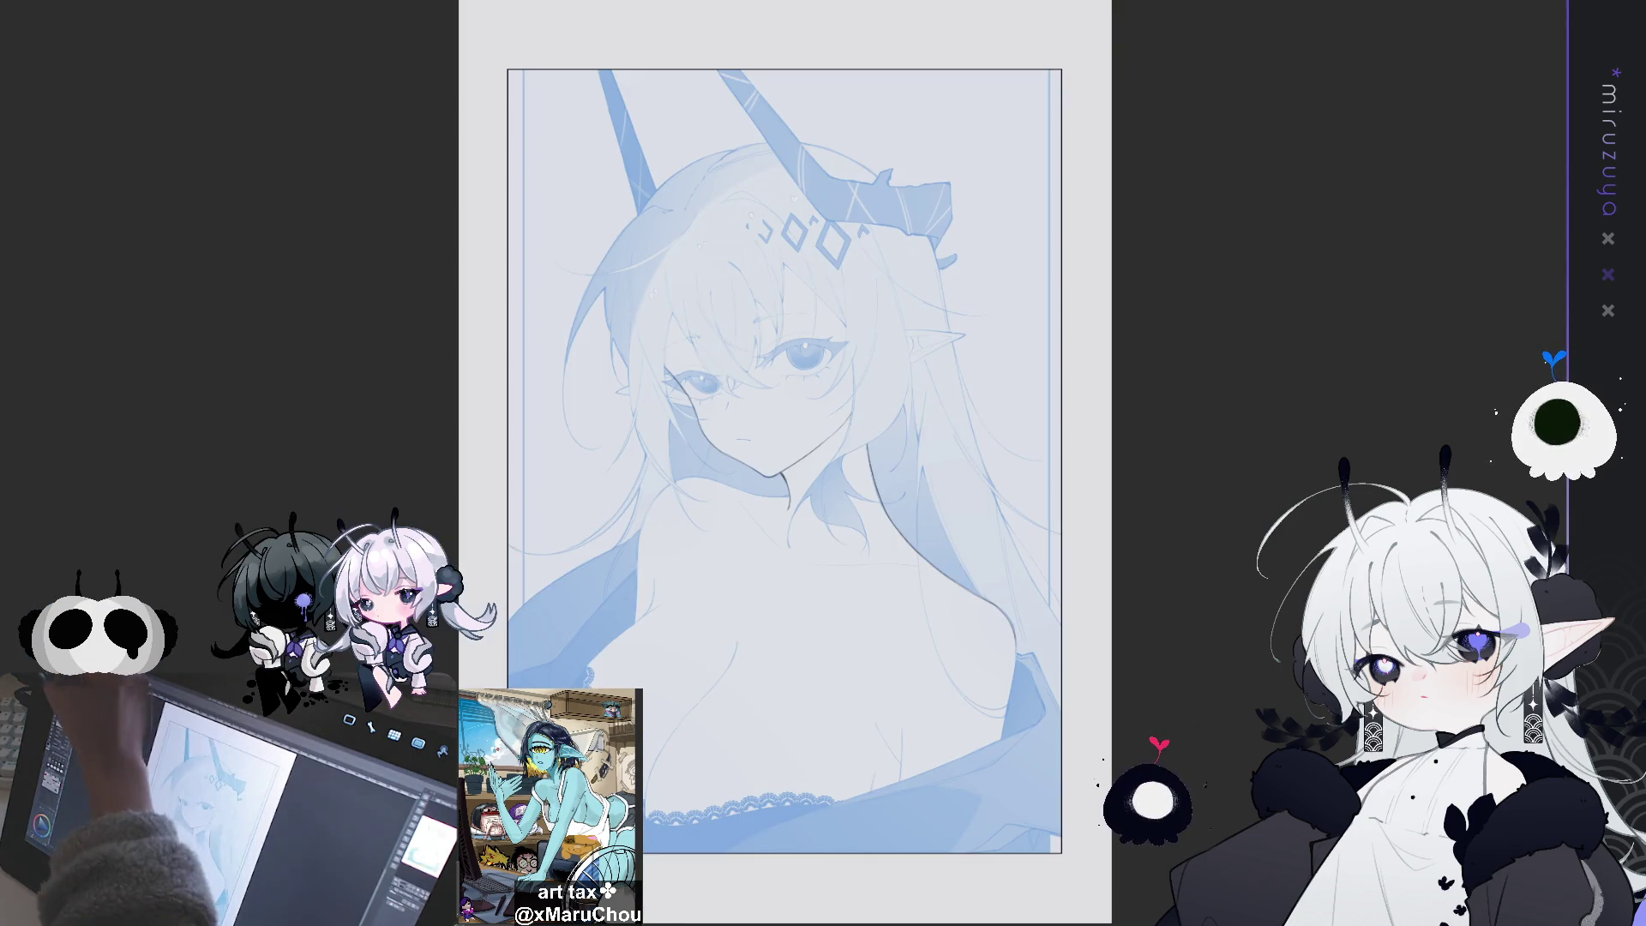
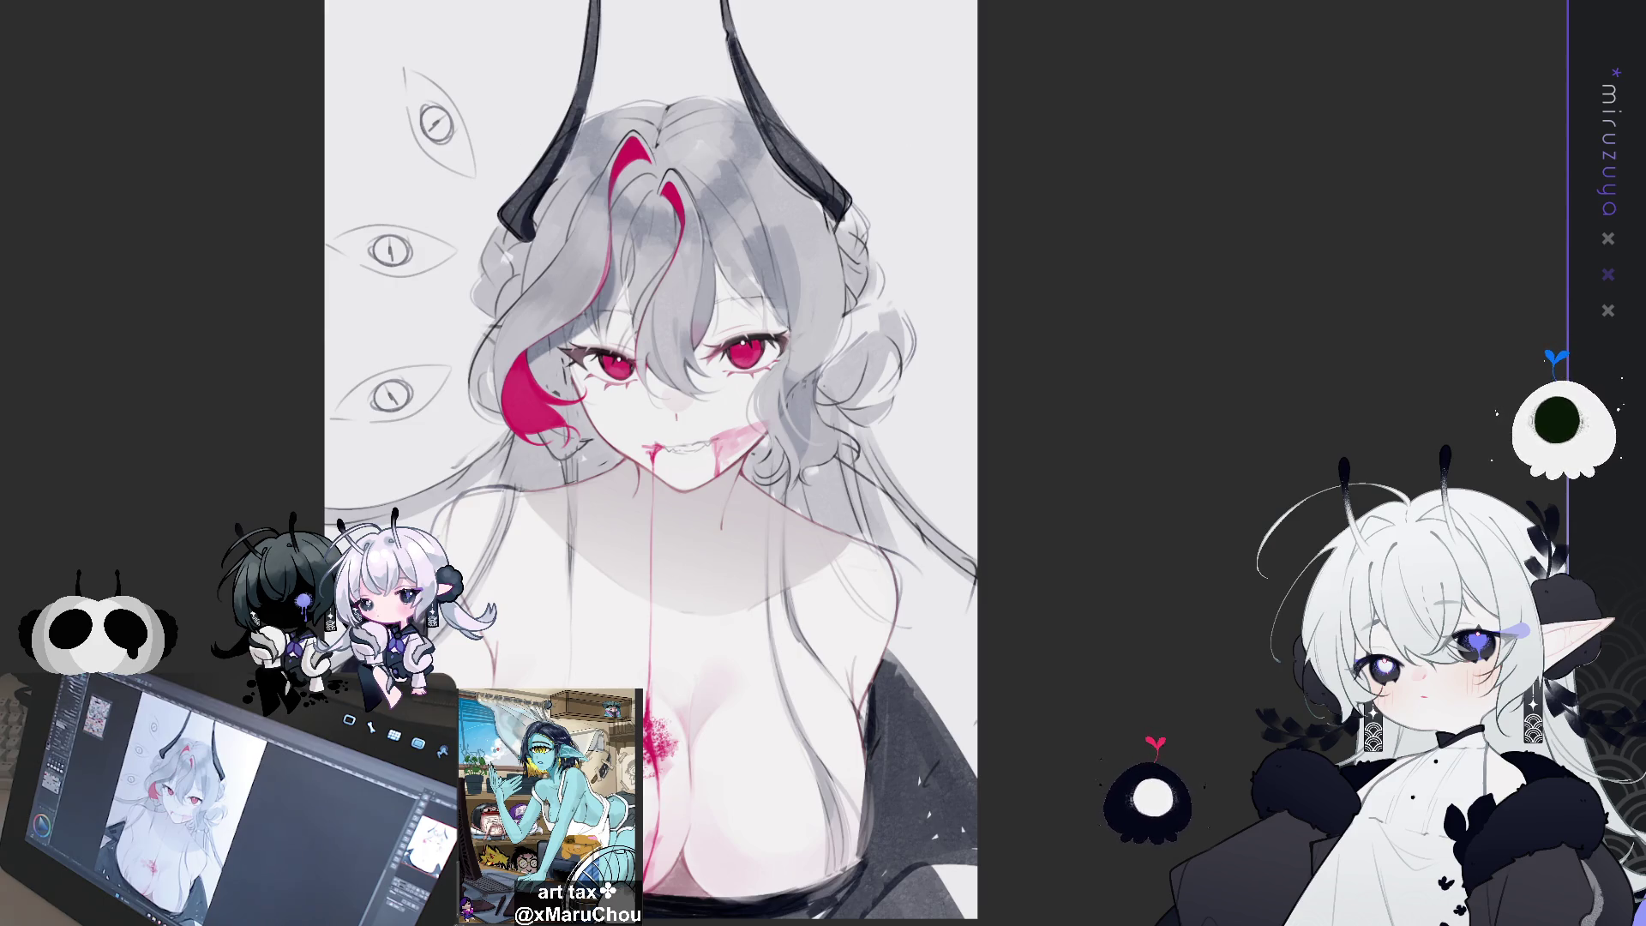
Compare the hair with and without its darker grey shading by undoing and redoing
{"action": "left_click_drag", "start_coordinate": [651, 463], "coordinate": [693, 589]}
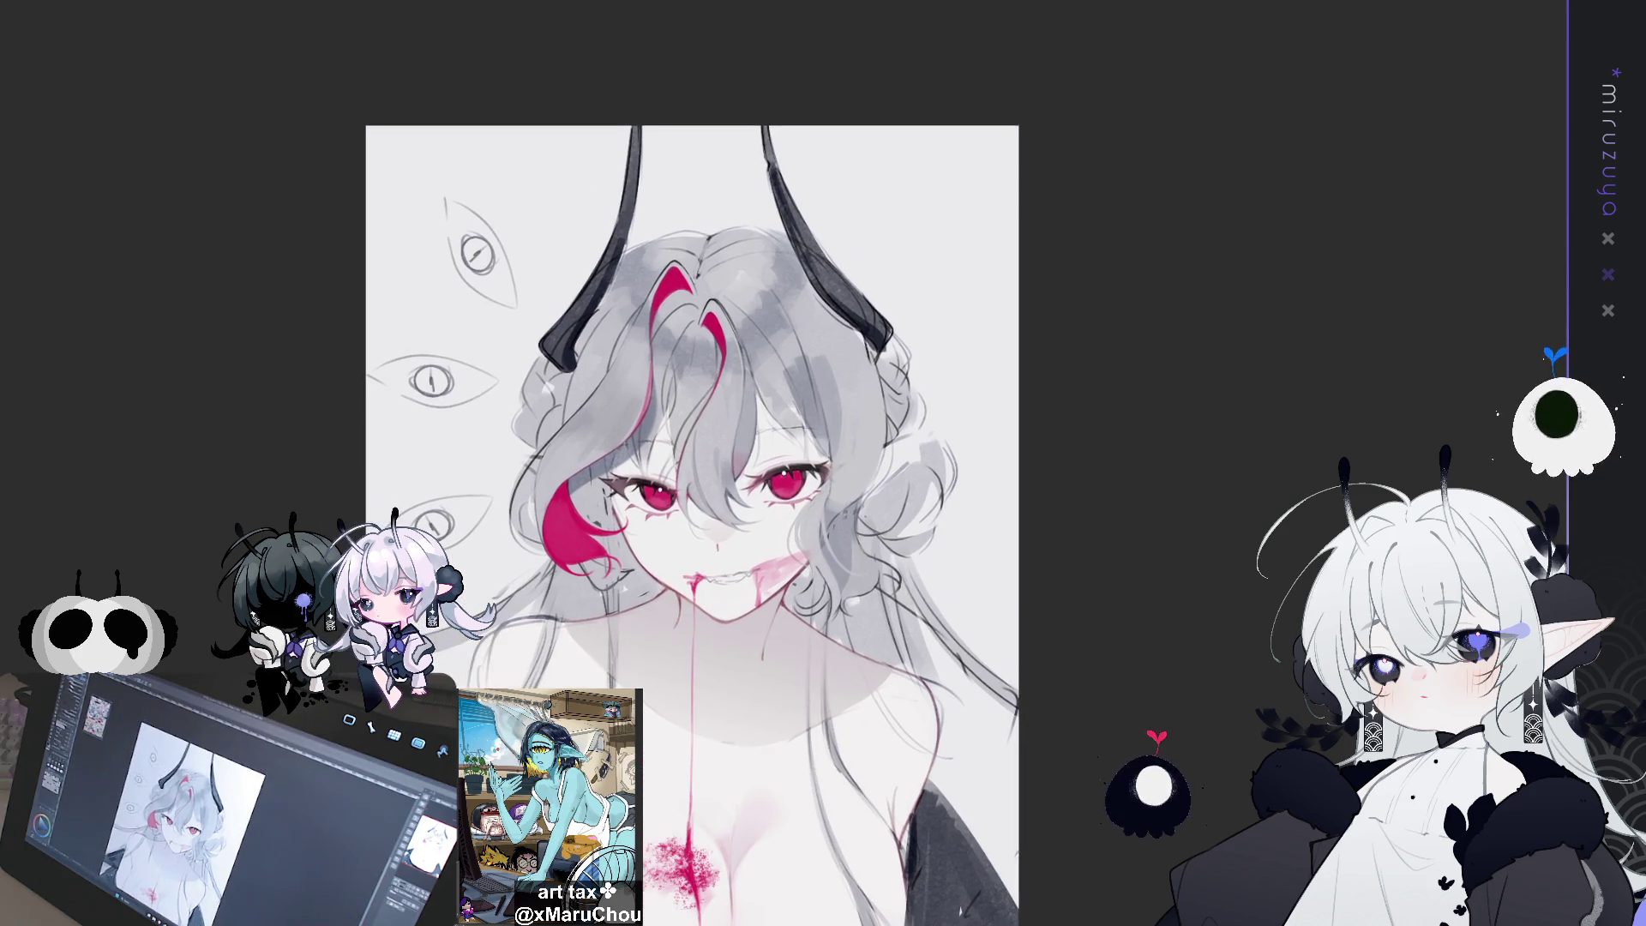
{"action": "key", "text": "ctrl+z"}
{"action": "key", "text": "ctrl+y"}
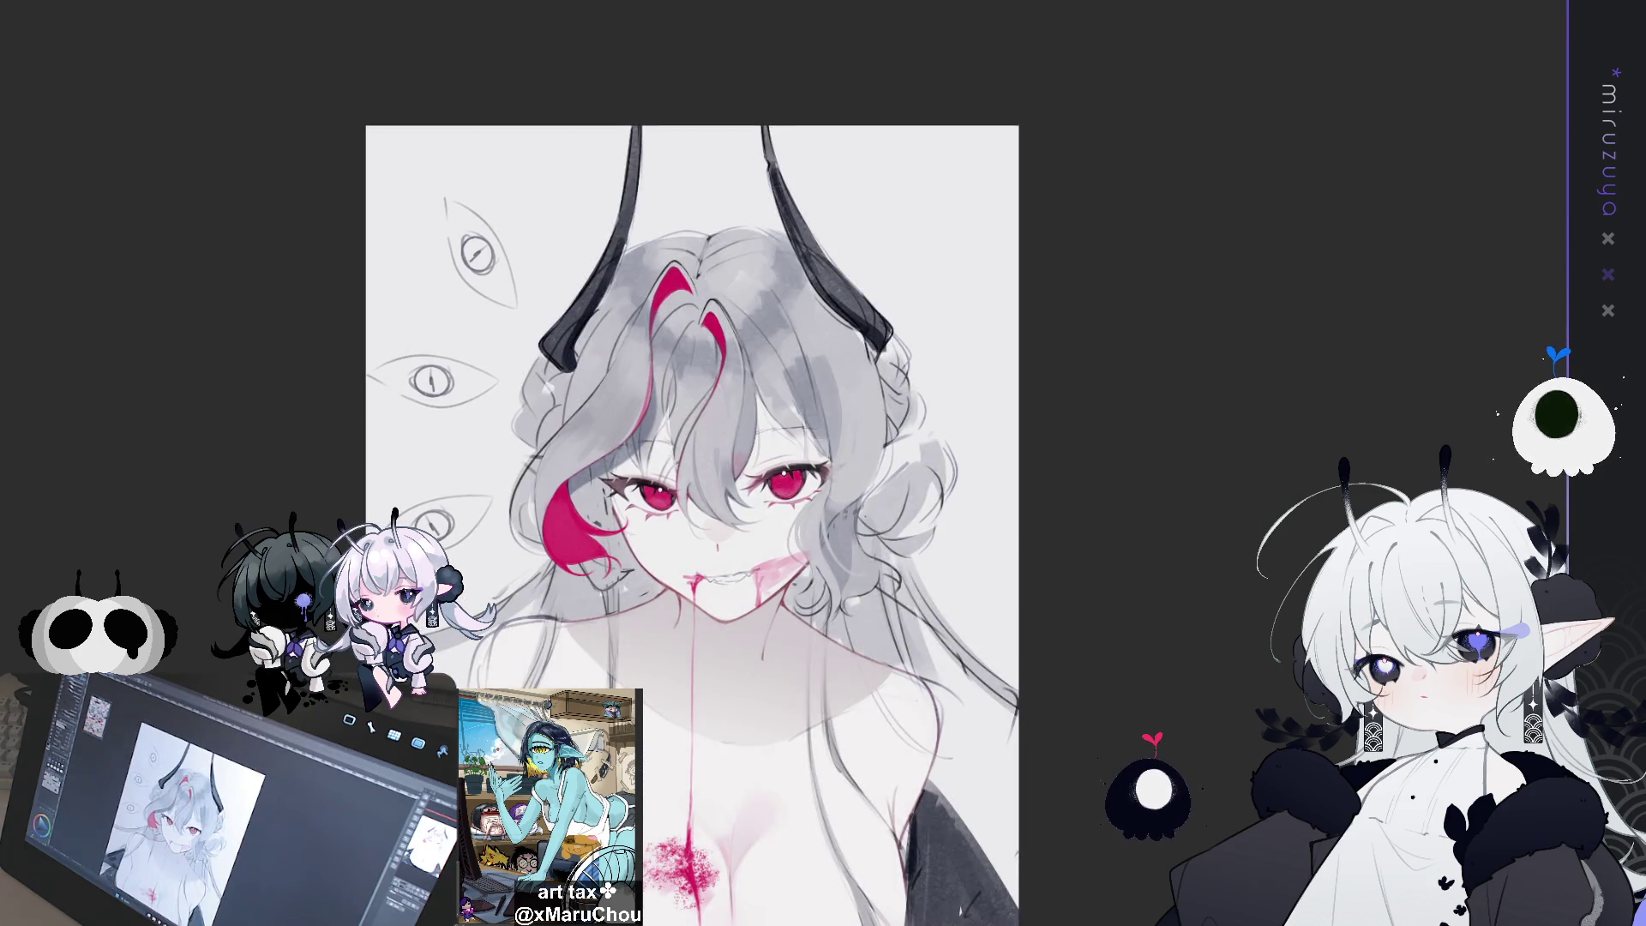
{"action": "key", "text": "ctrl+y"}
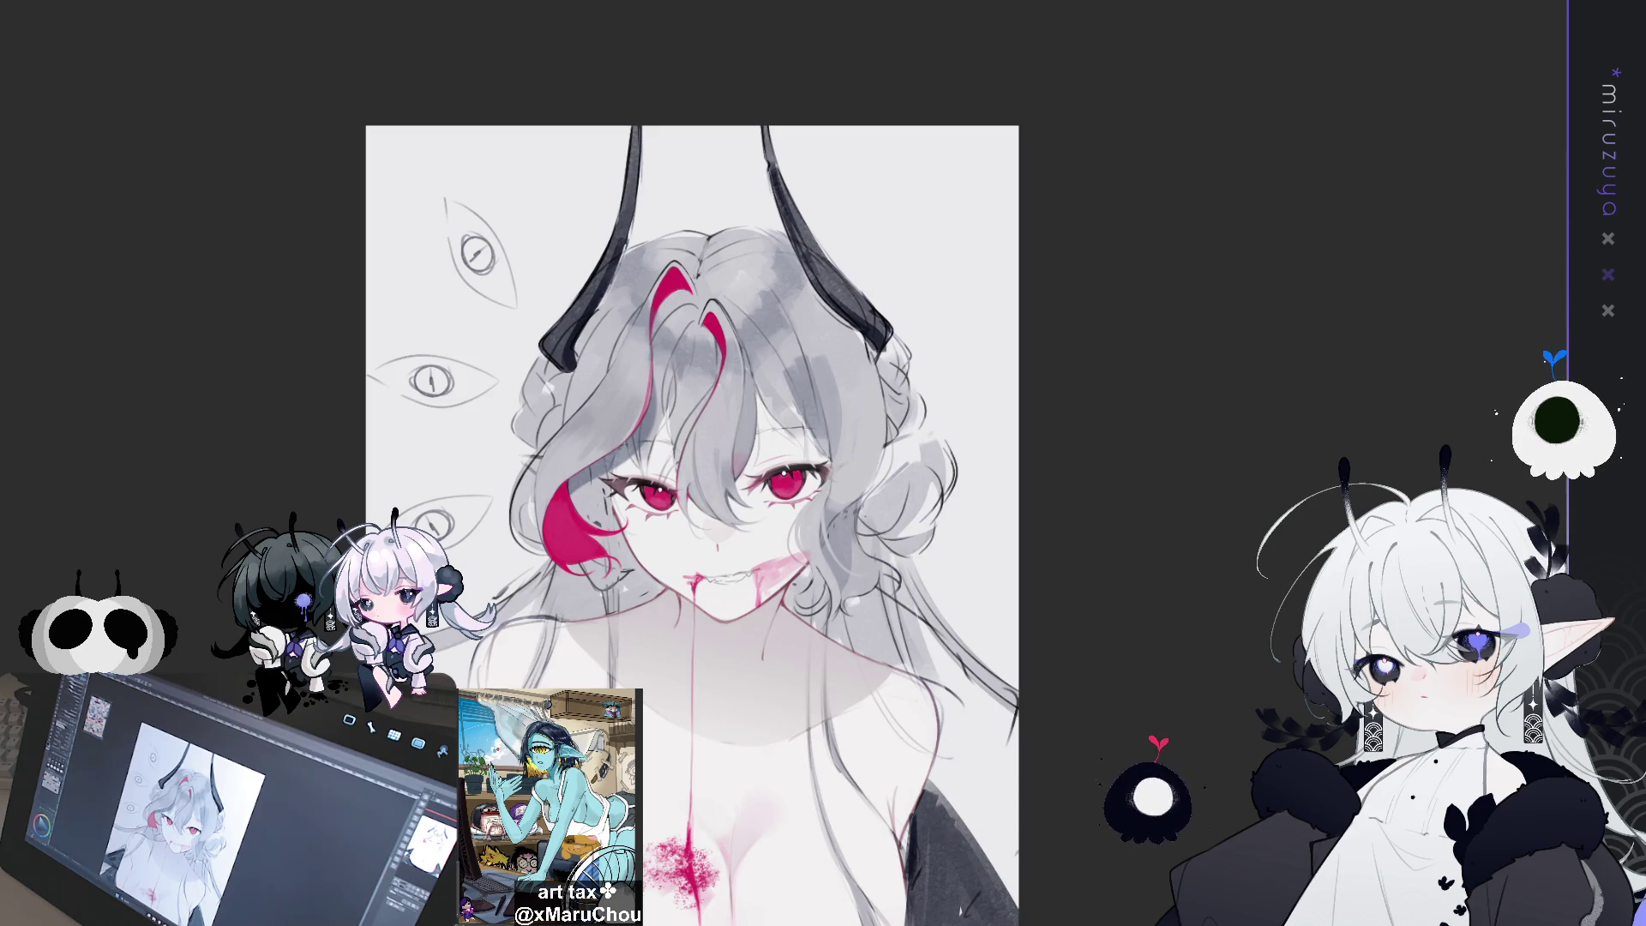
{"action": "key", "text": "ctrl+z"}
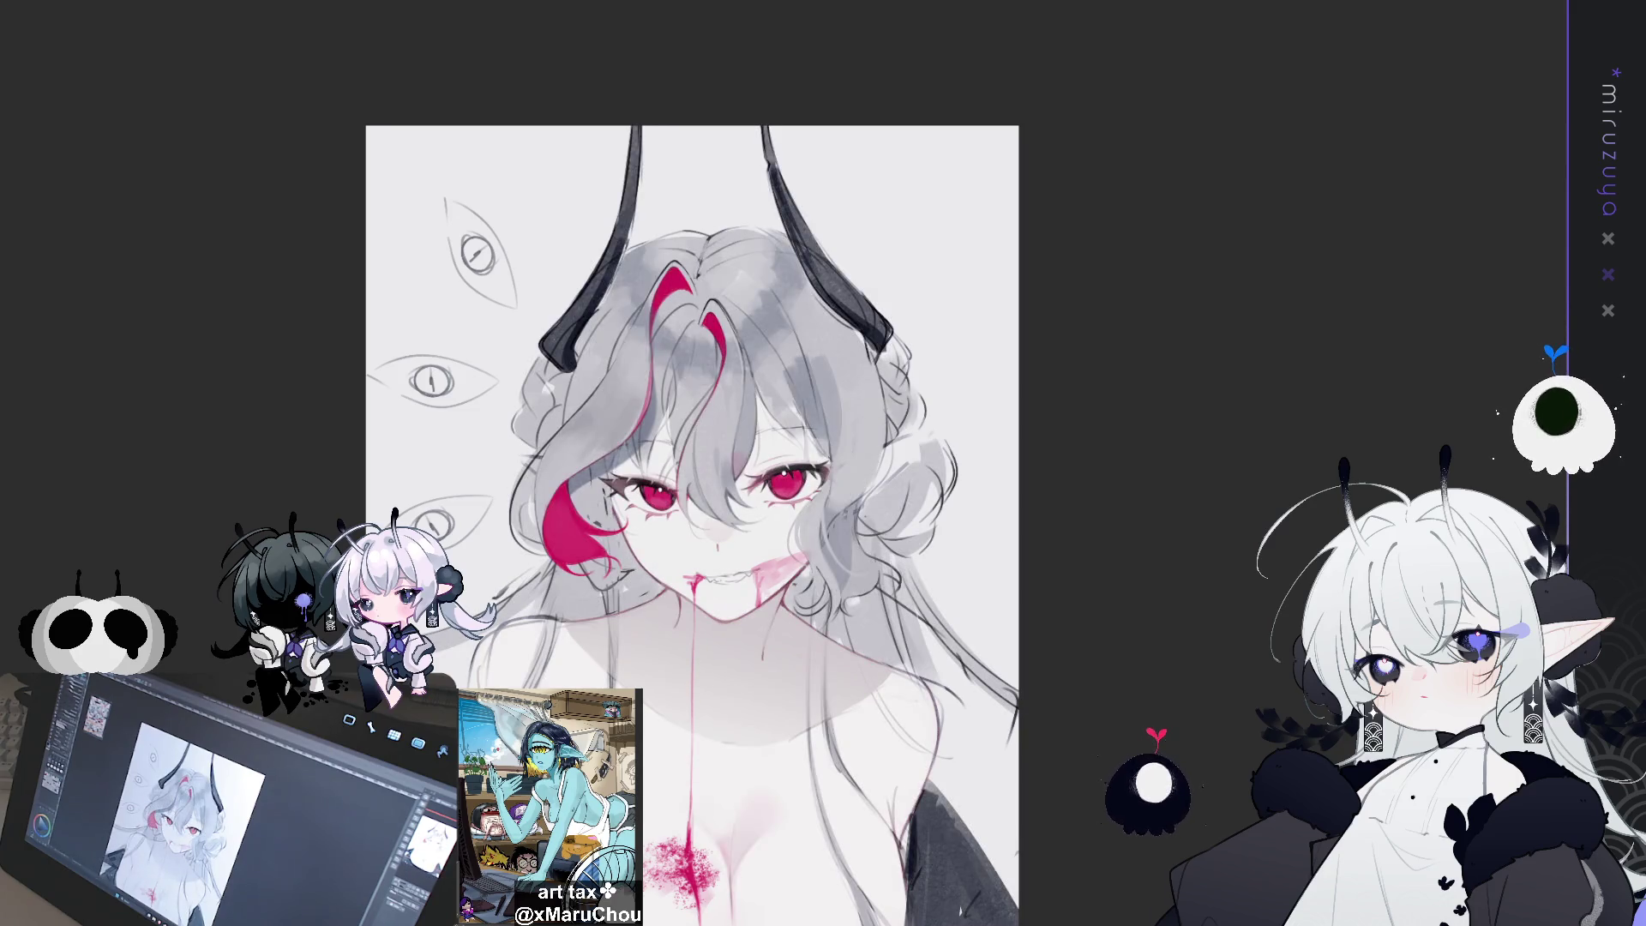
Try a white highlight on the right horn and erase the left horn tip, undoing both
{"action": "left_click_drag", "start_coordinate": [776, 176], "coordinate": [768, 130]}
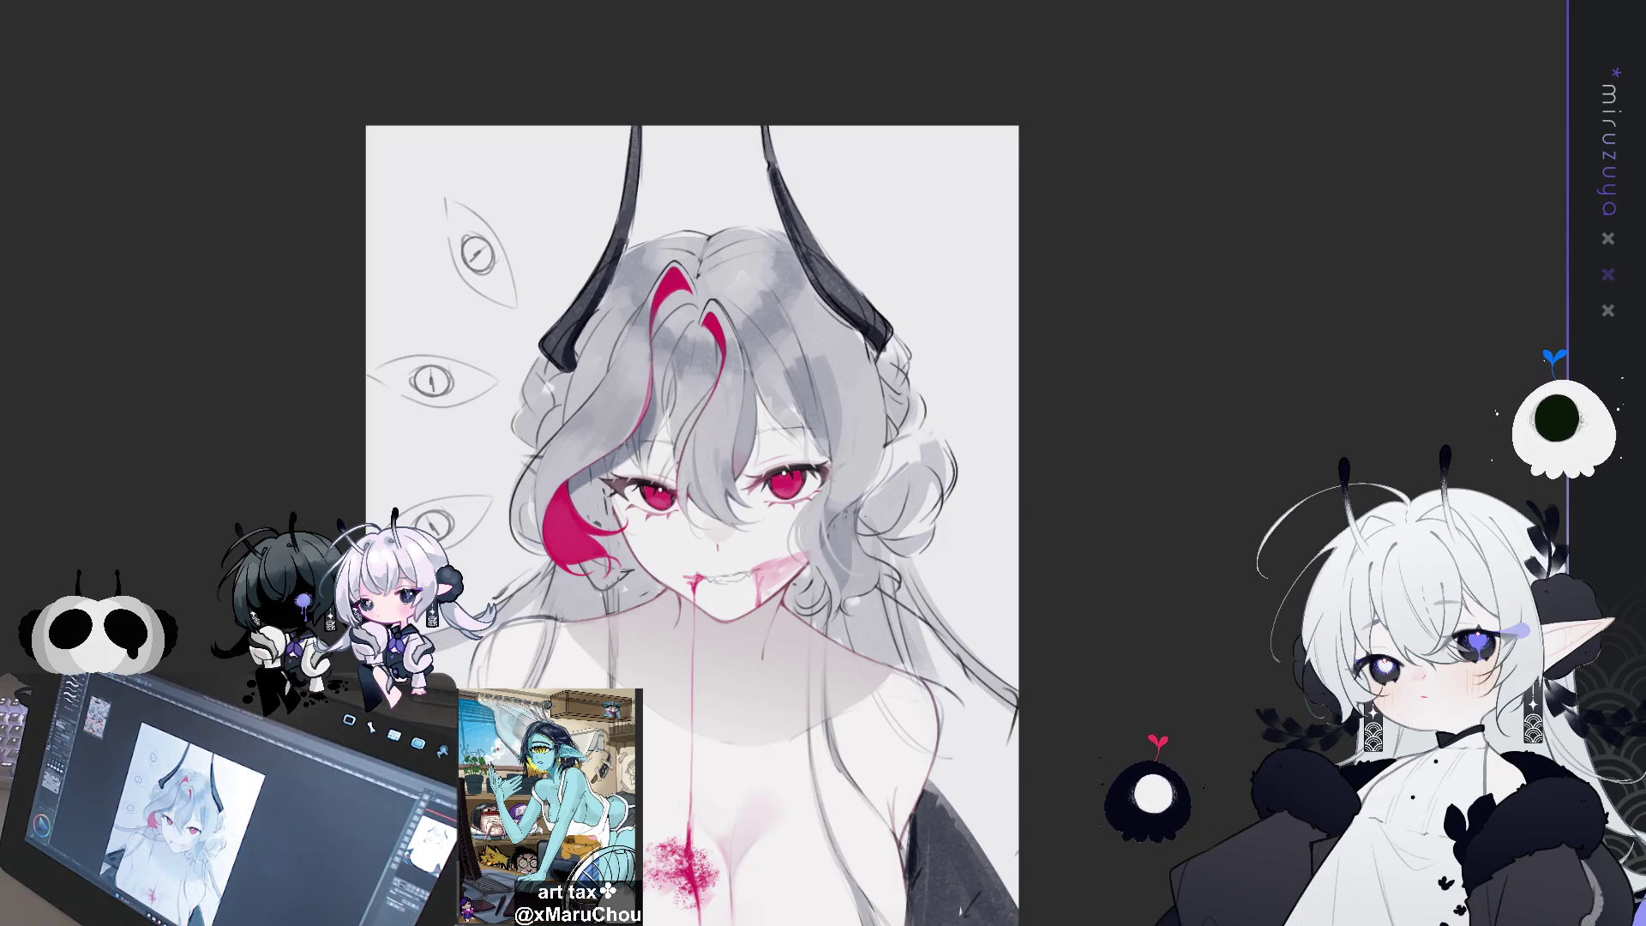
{"action": "key", "text": "ctrl+z"}
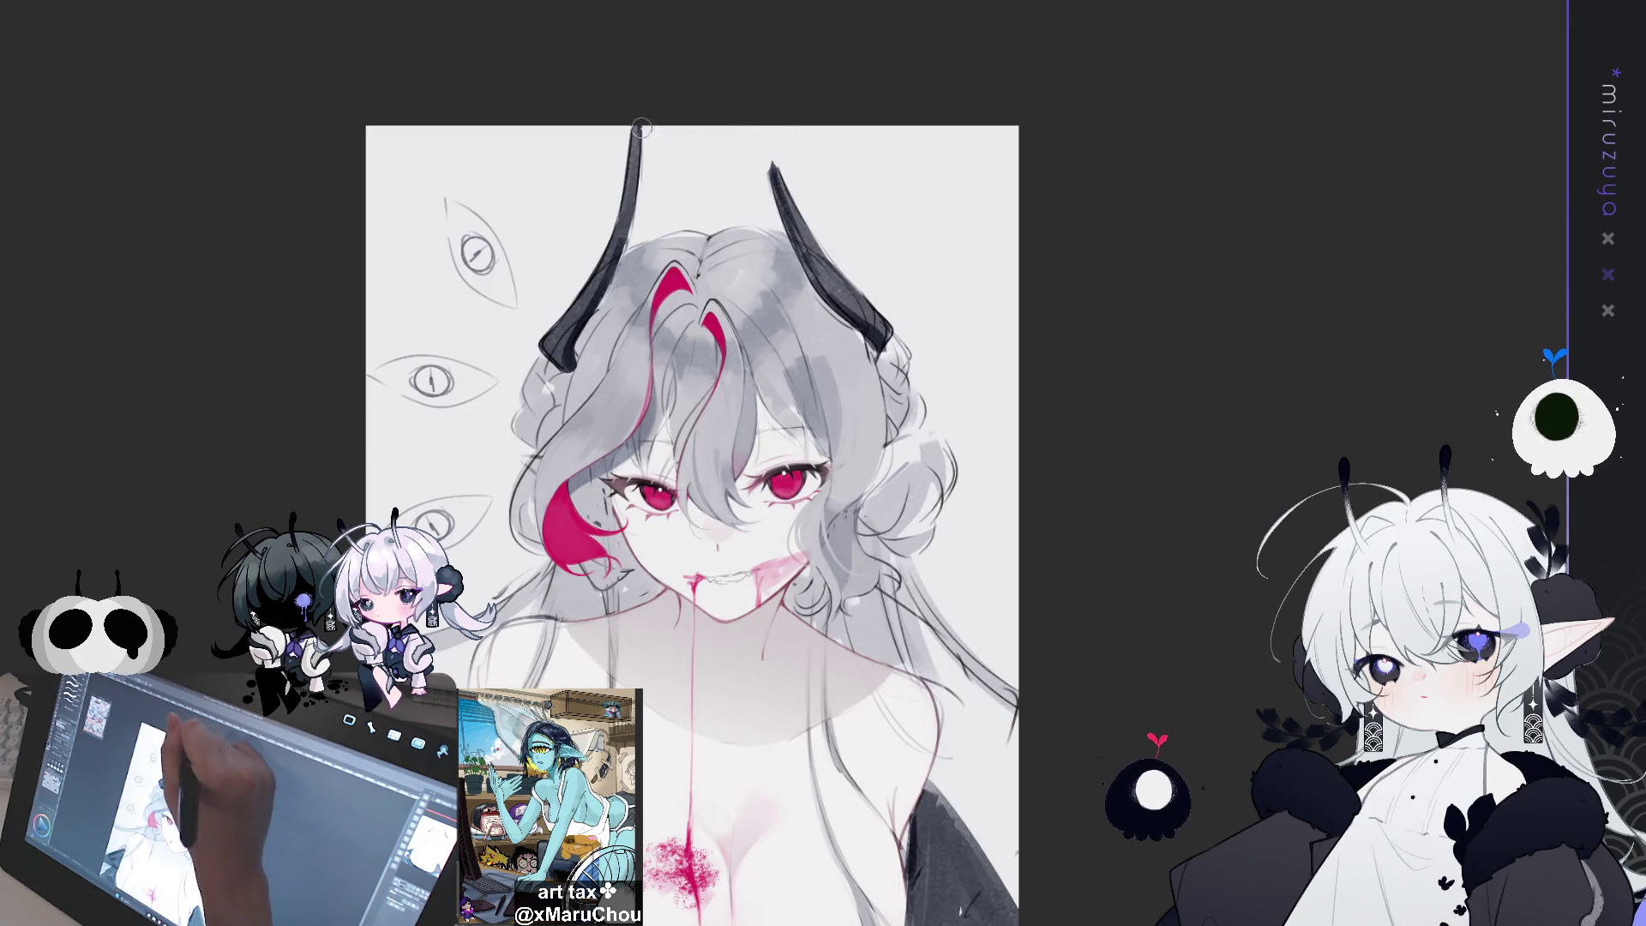
{"action": "left_click_drag", "start_coordinate": [643, 171], "coordinate": [604, 242]}
{"action": "mouse_move", "coordinate": [986, 265]}
{"action": "left_mouse_down"}
{"action": "mouse_move", "coordinate": [1002, 172]}
{"action": "mouse_move", "coordinate": [993, 244]}
{"action": "left_mouse_up"}
{"action": "key", "text": "ctrl+z"}
{"action": "key", "text": "ctrl+z"}
{"action": "key", "text": "ctrl+z"}
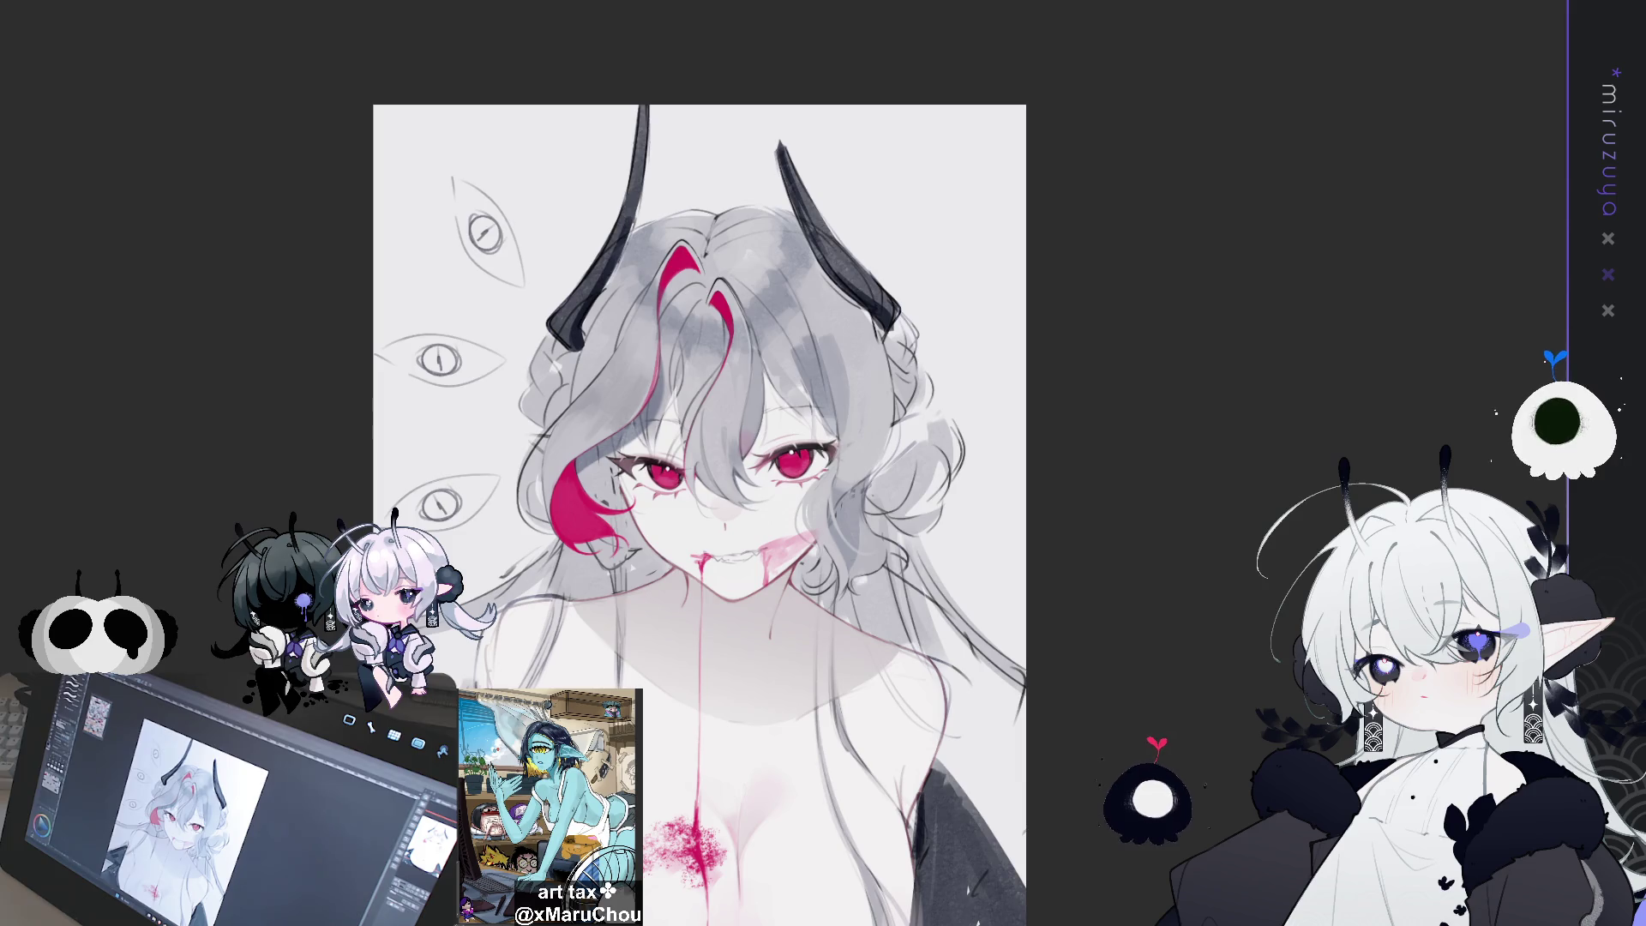
Extend the right horn upward to the top edge of the canvas
{"action": "left_click_drag", "start_coordinate": [780, 151], "coordinate": [771, 105]}
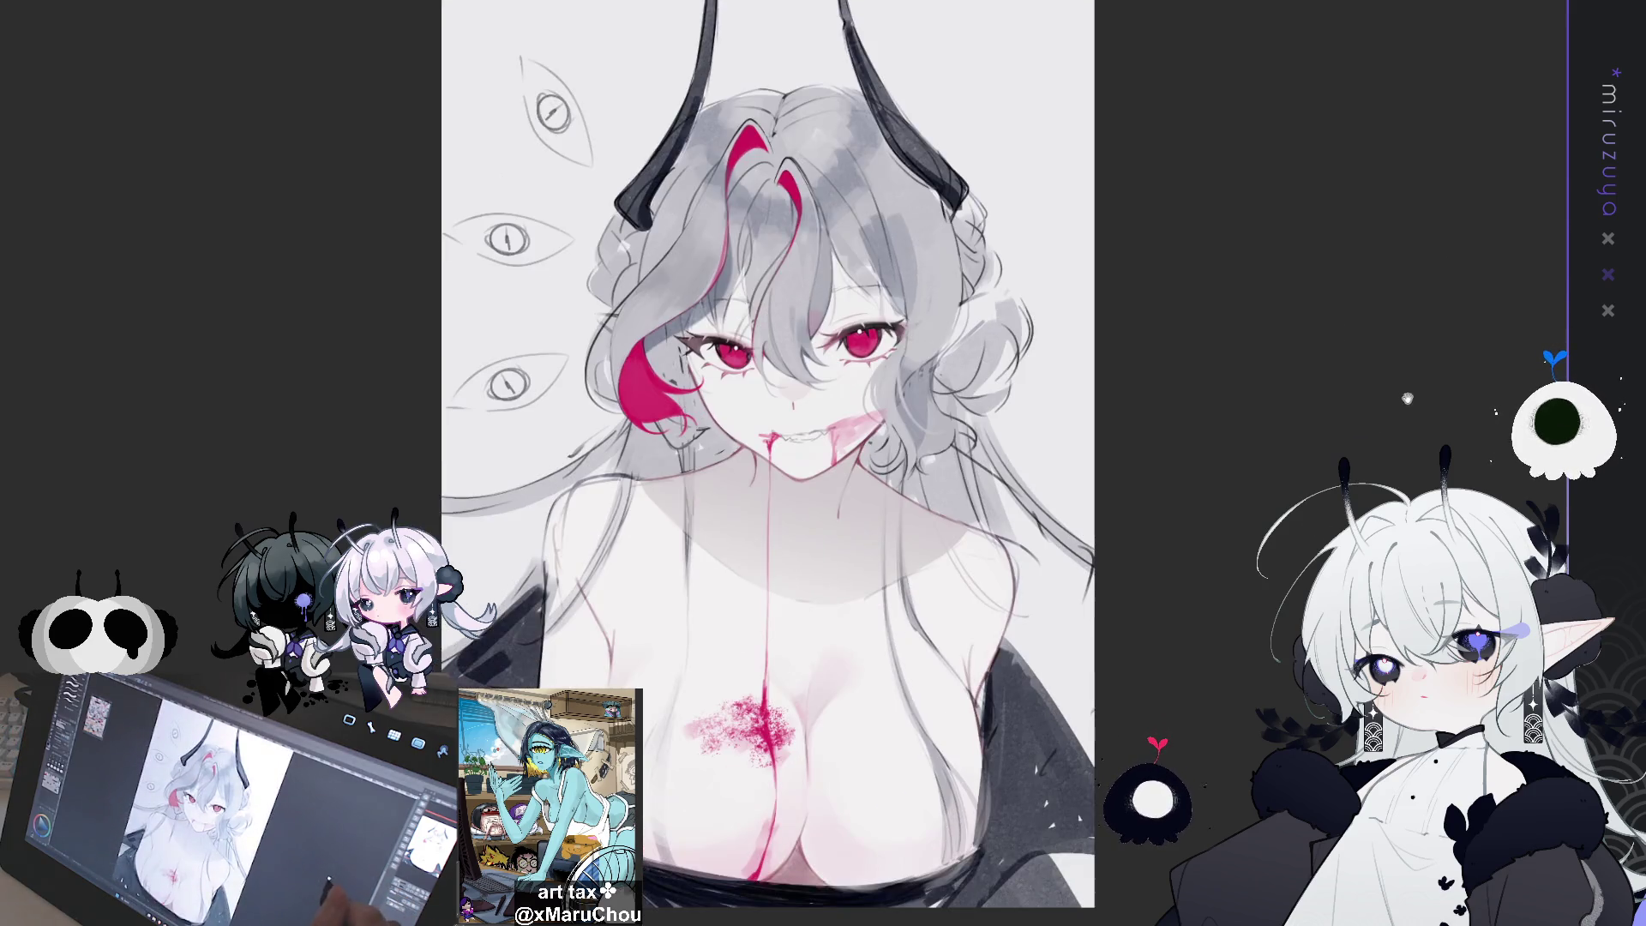
{"action": "mouse_move", "coordinate": [700, 515]}
{"action": "left_mouse_down"}
{"action": "mouse_move", "coordinate": [747, 530]}
{"action": "mouse_move", "coordinate": [753, 491]}
{"action": "left_mouse_up"}
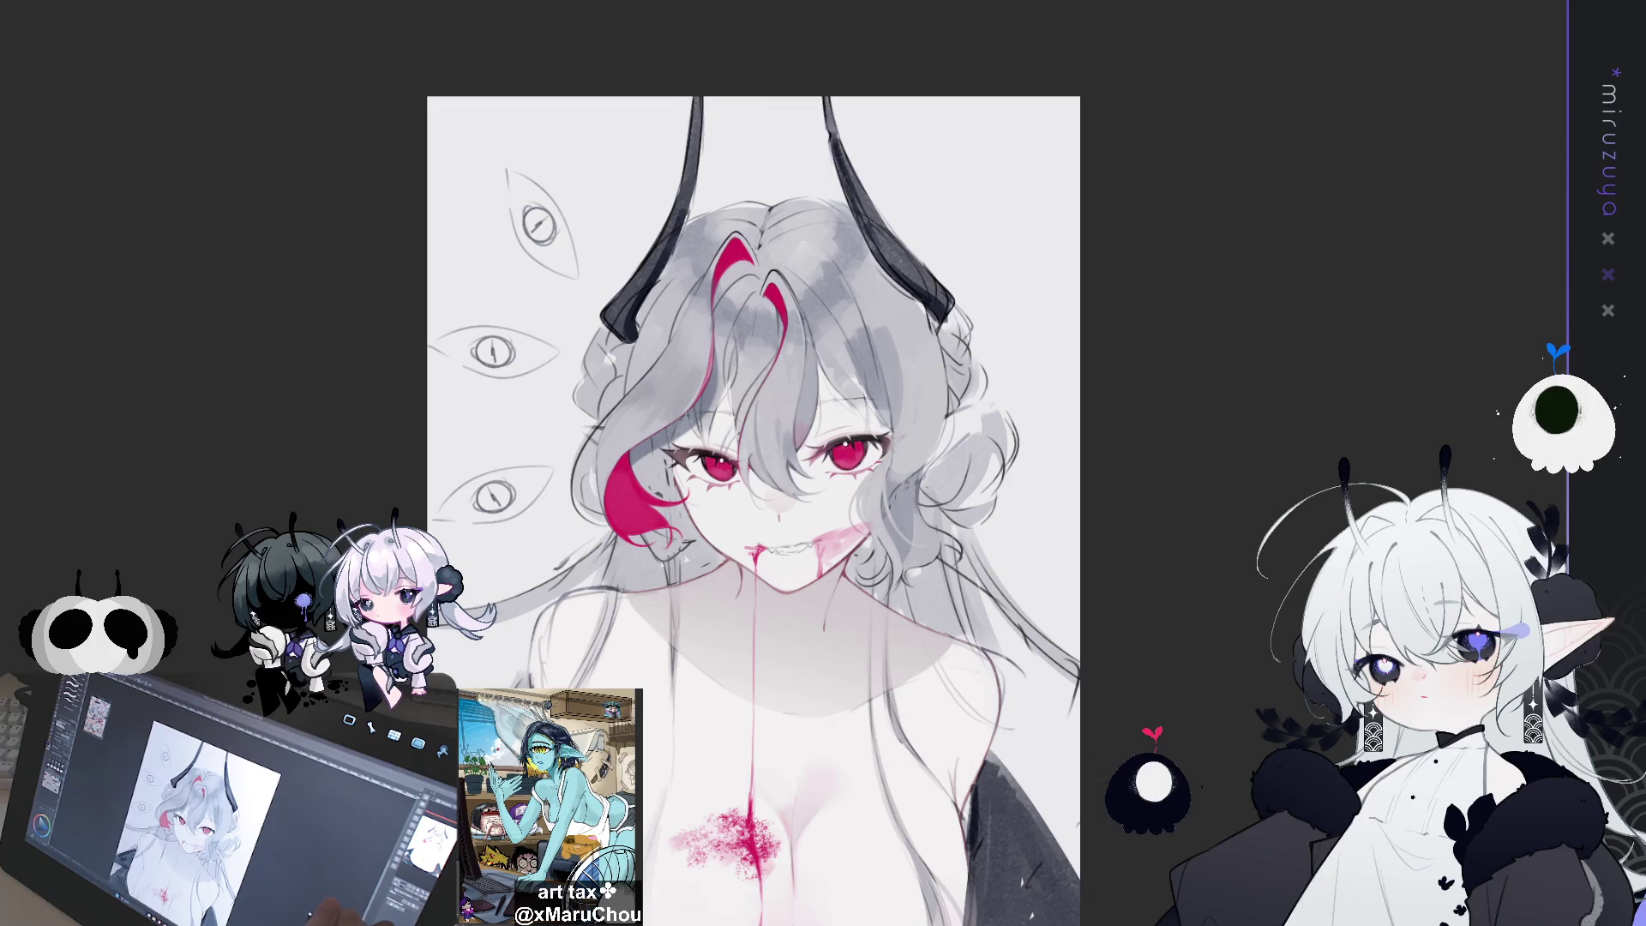
{"action": "left_click_drag", "start_coordinate": [753, 492], "coordinate": [758, 492]}
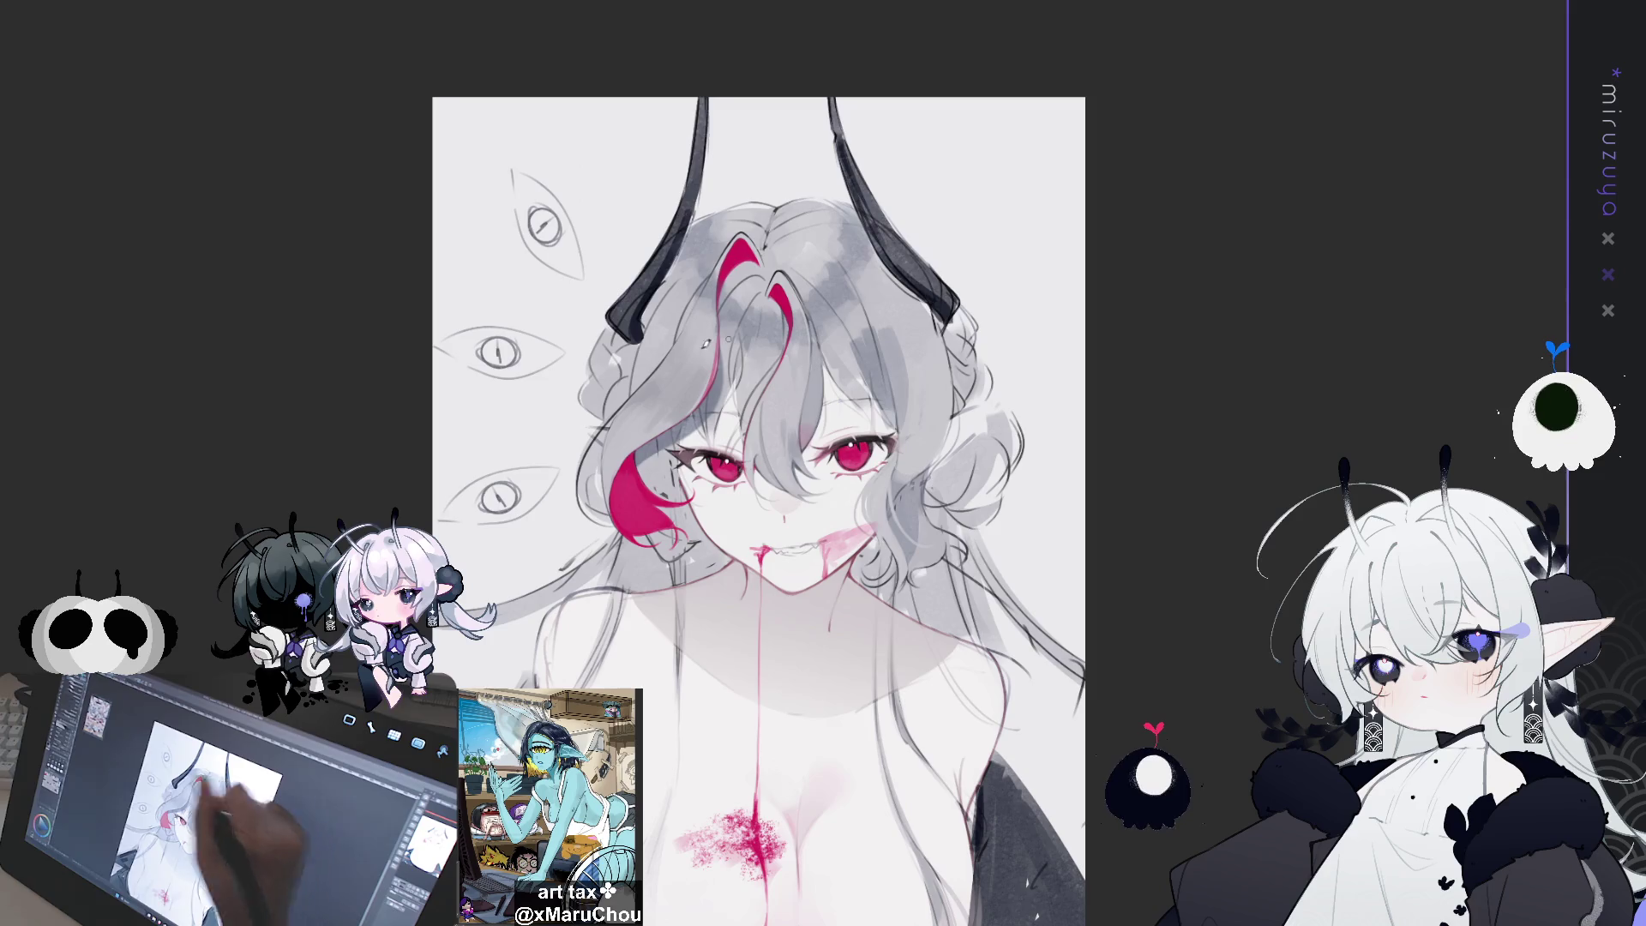
{"action": "left_click_drag", "start_coordinate": [1072, 379], "coordinate": [1013, 464]}
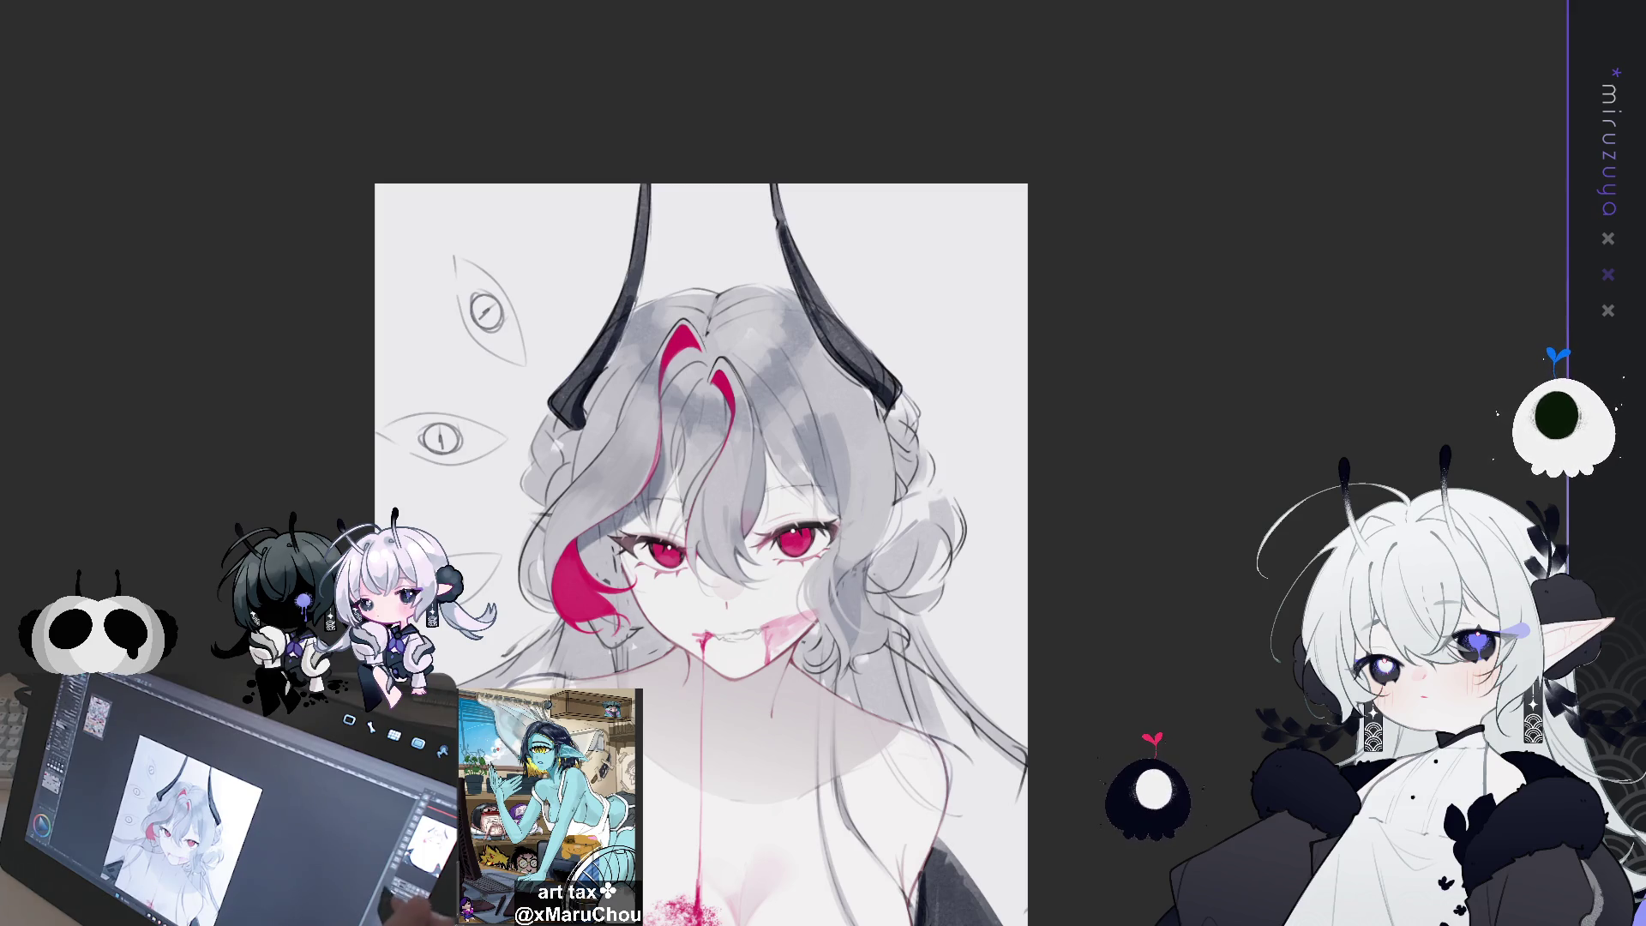
{"action": "scroll", "coordinate": [783, 458], "scroll_direction": "up", "scroll_amount": 1}
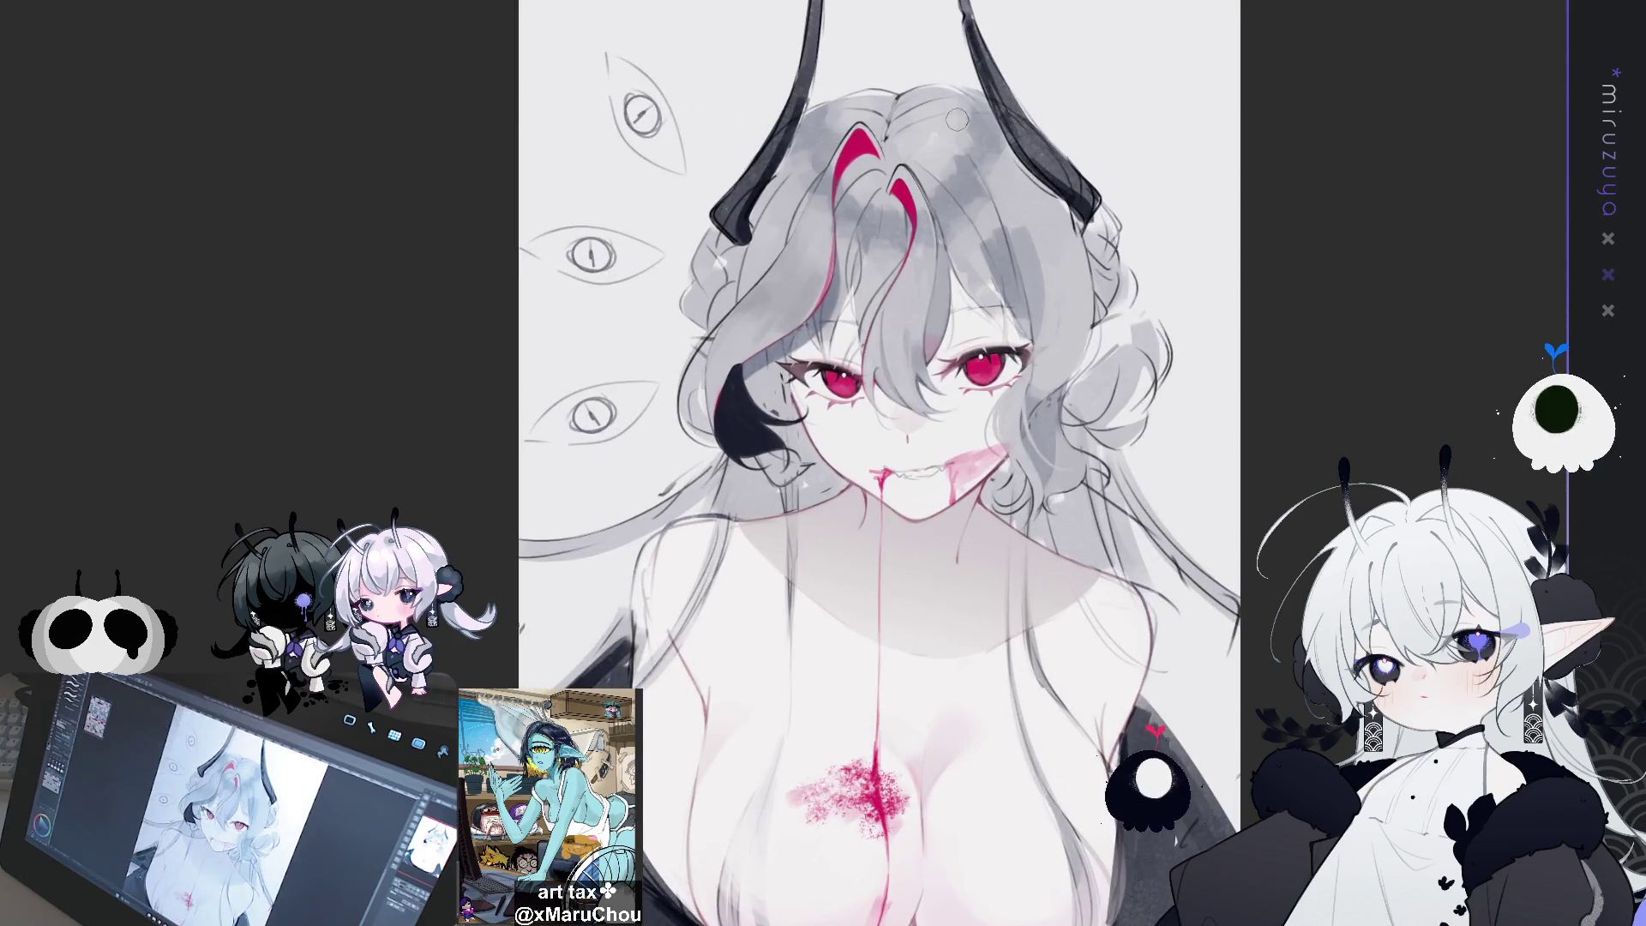
Fill the hair strand beside the left cheek red, comparing before and after
{"action": "left_click", "coordinate": [754, 416]}
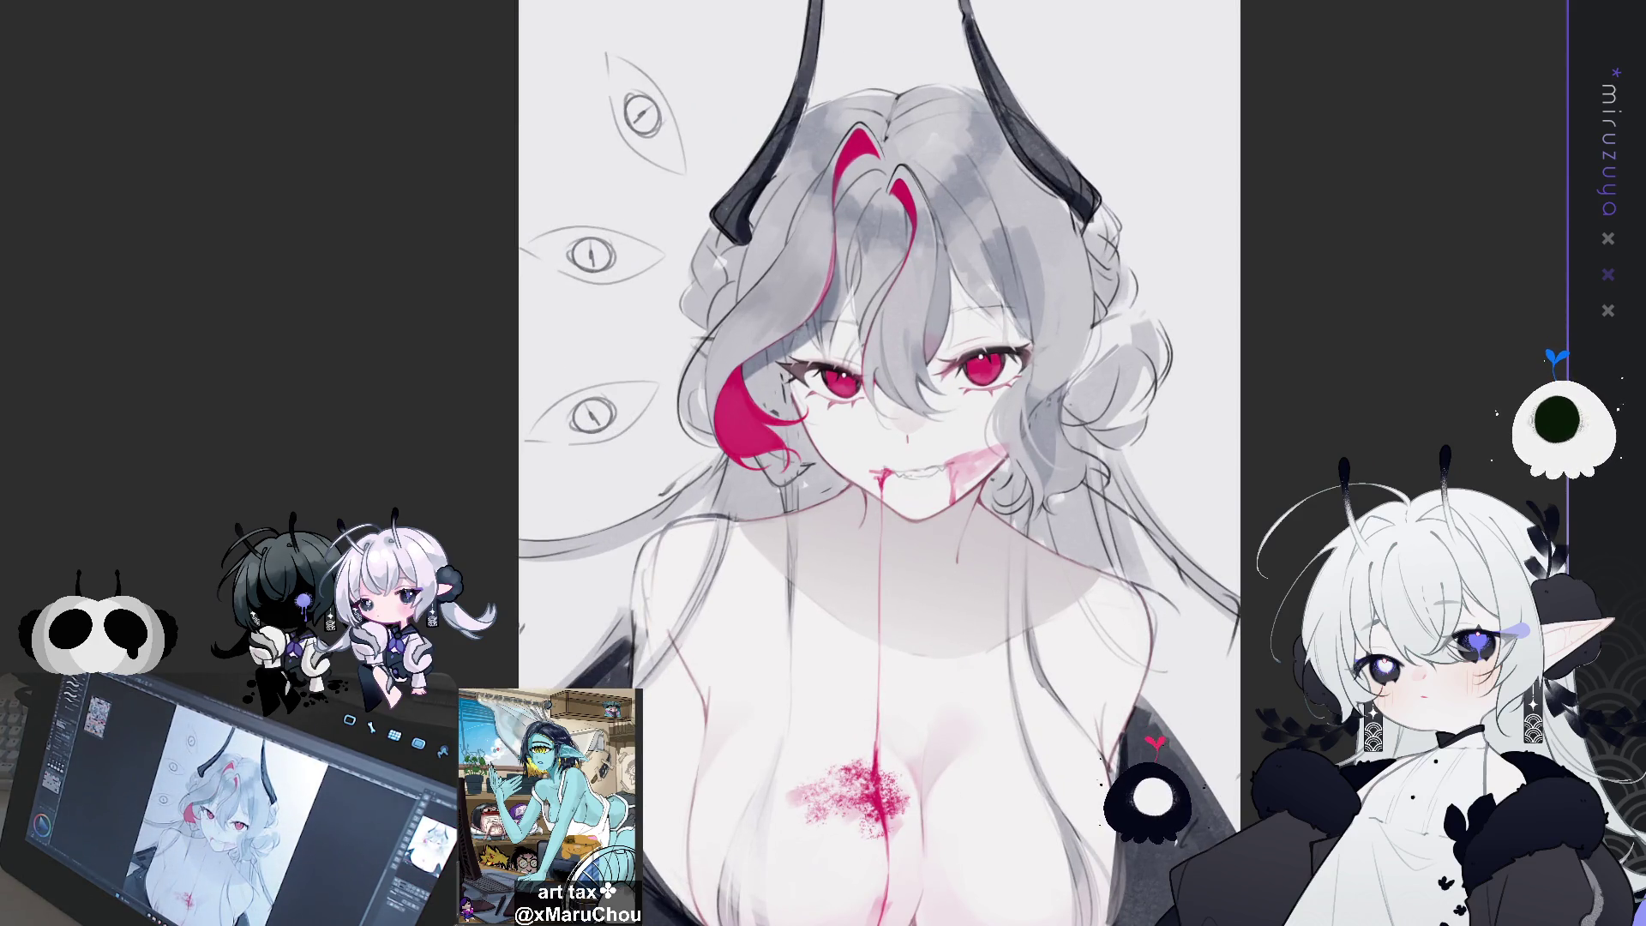
{"action": "key", "text": "ctrl+z"}
{"action": "key", "text": "ctrl+y"}
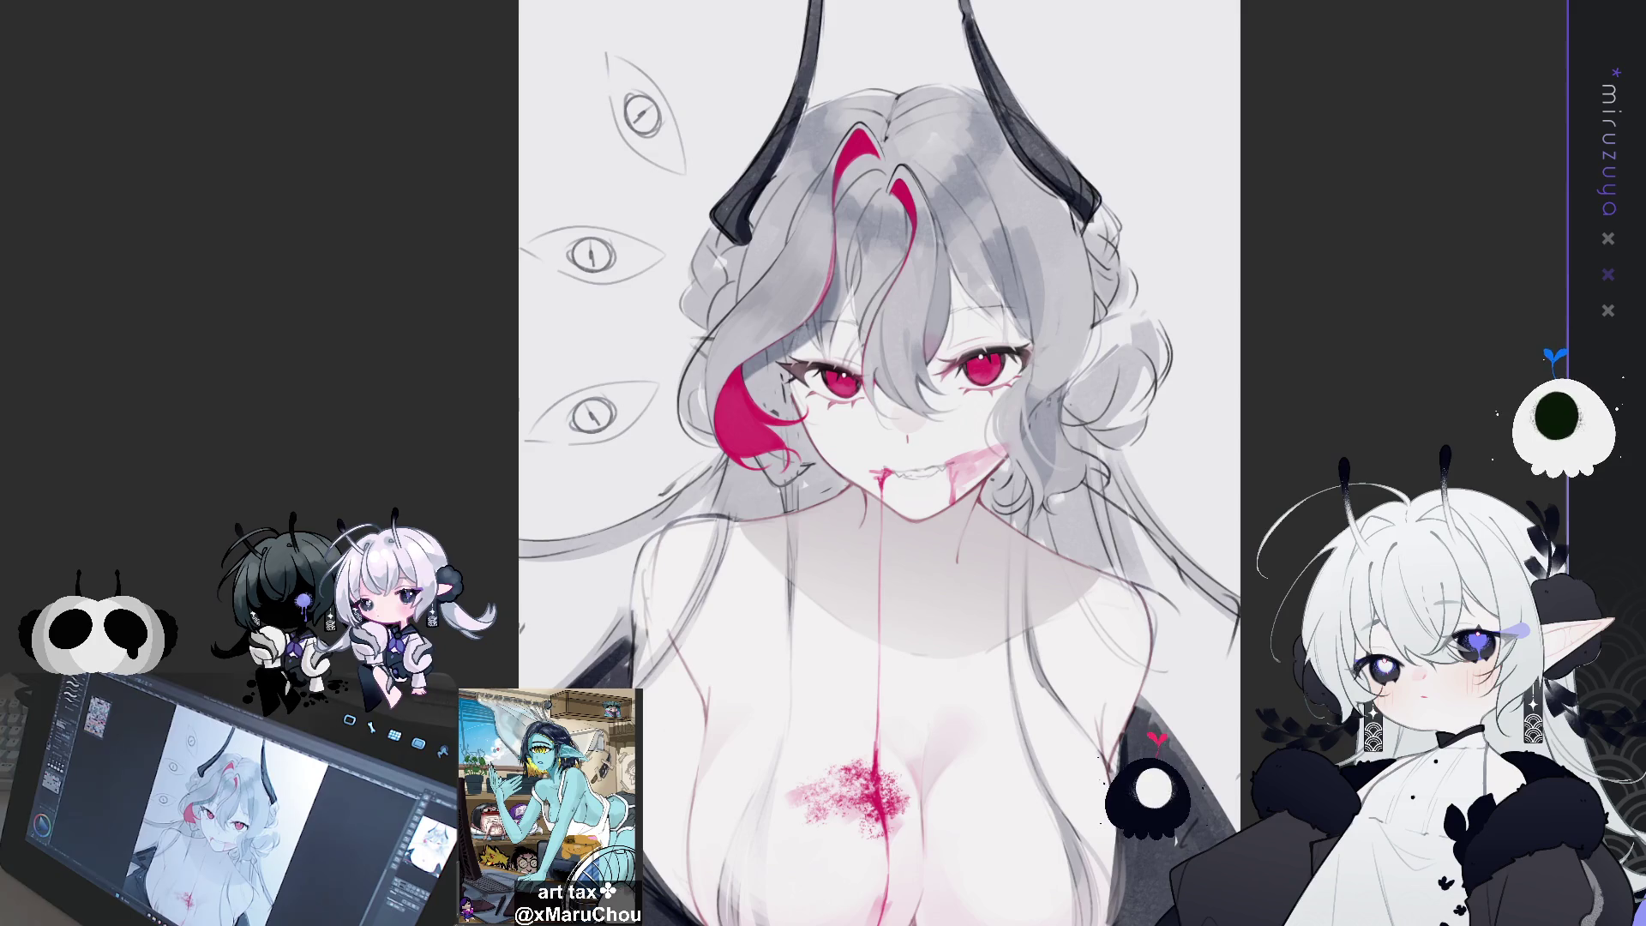
{"action": "key", "text": "ctrl+z"}
{"action": "key", "text": "ctrl+y"}
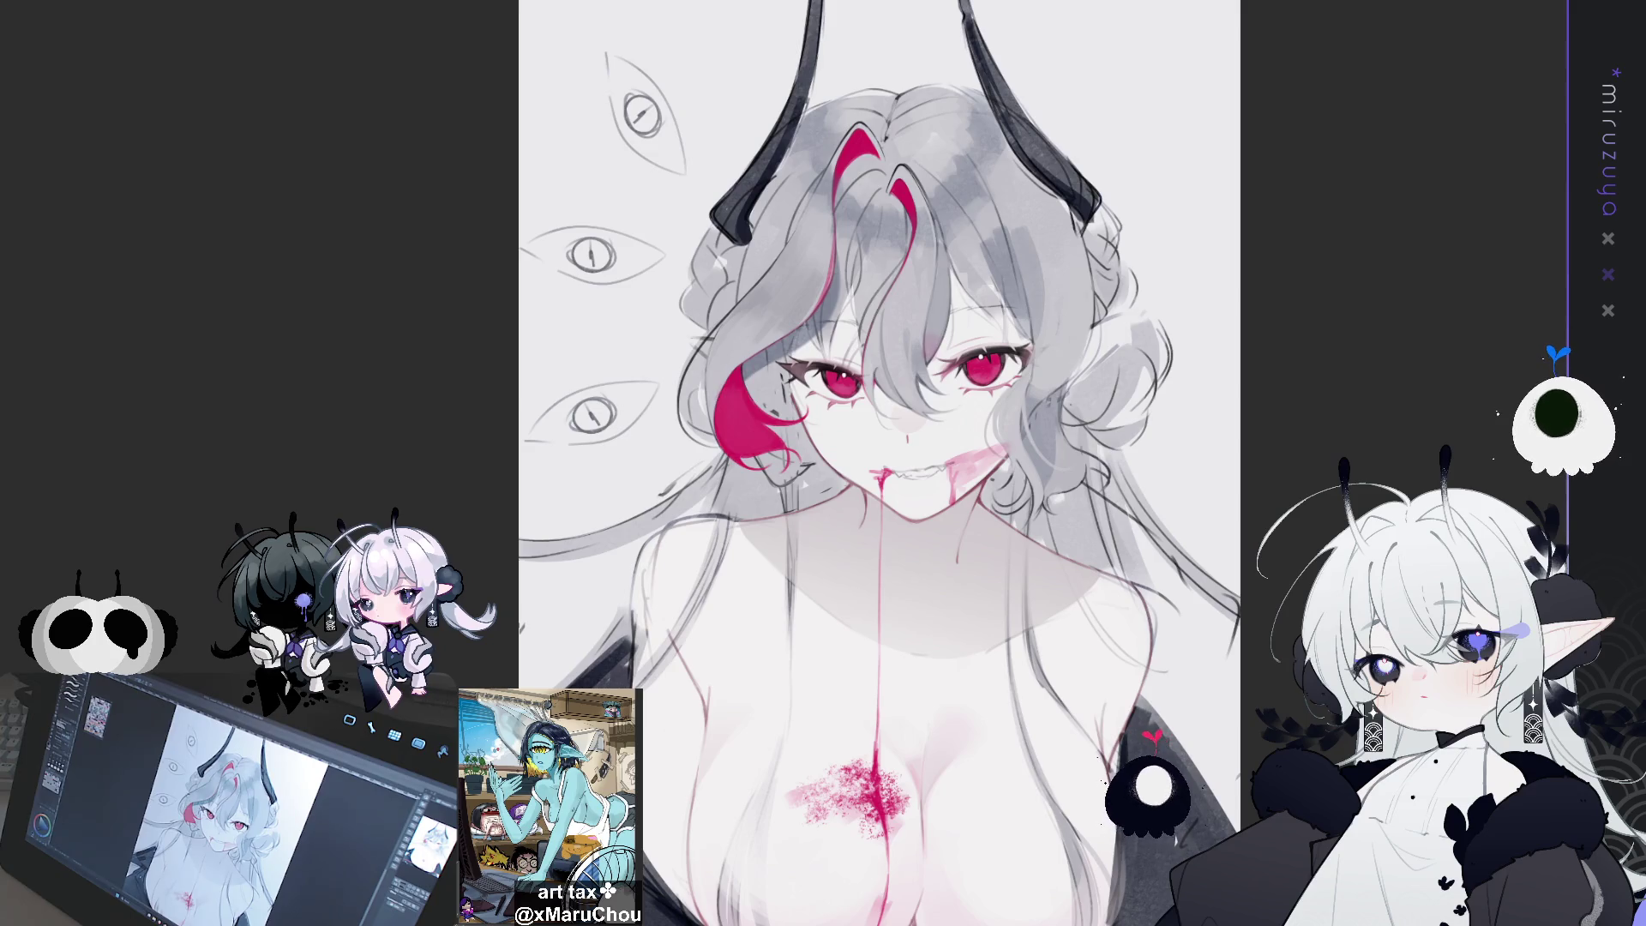
Select the top hair streak, then revert the cheek strand and crown streaks to dark and deselect
{"action": "left_click_drag", "start_coordinate": [845, 158], "coordinate": [922, 225]}
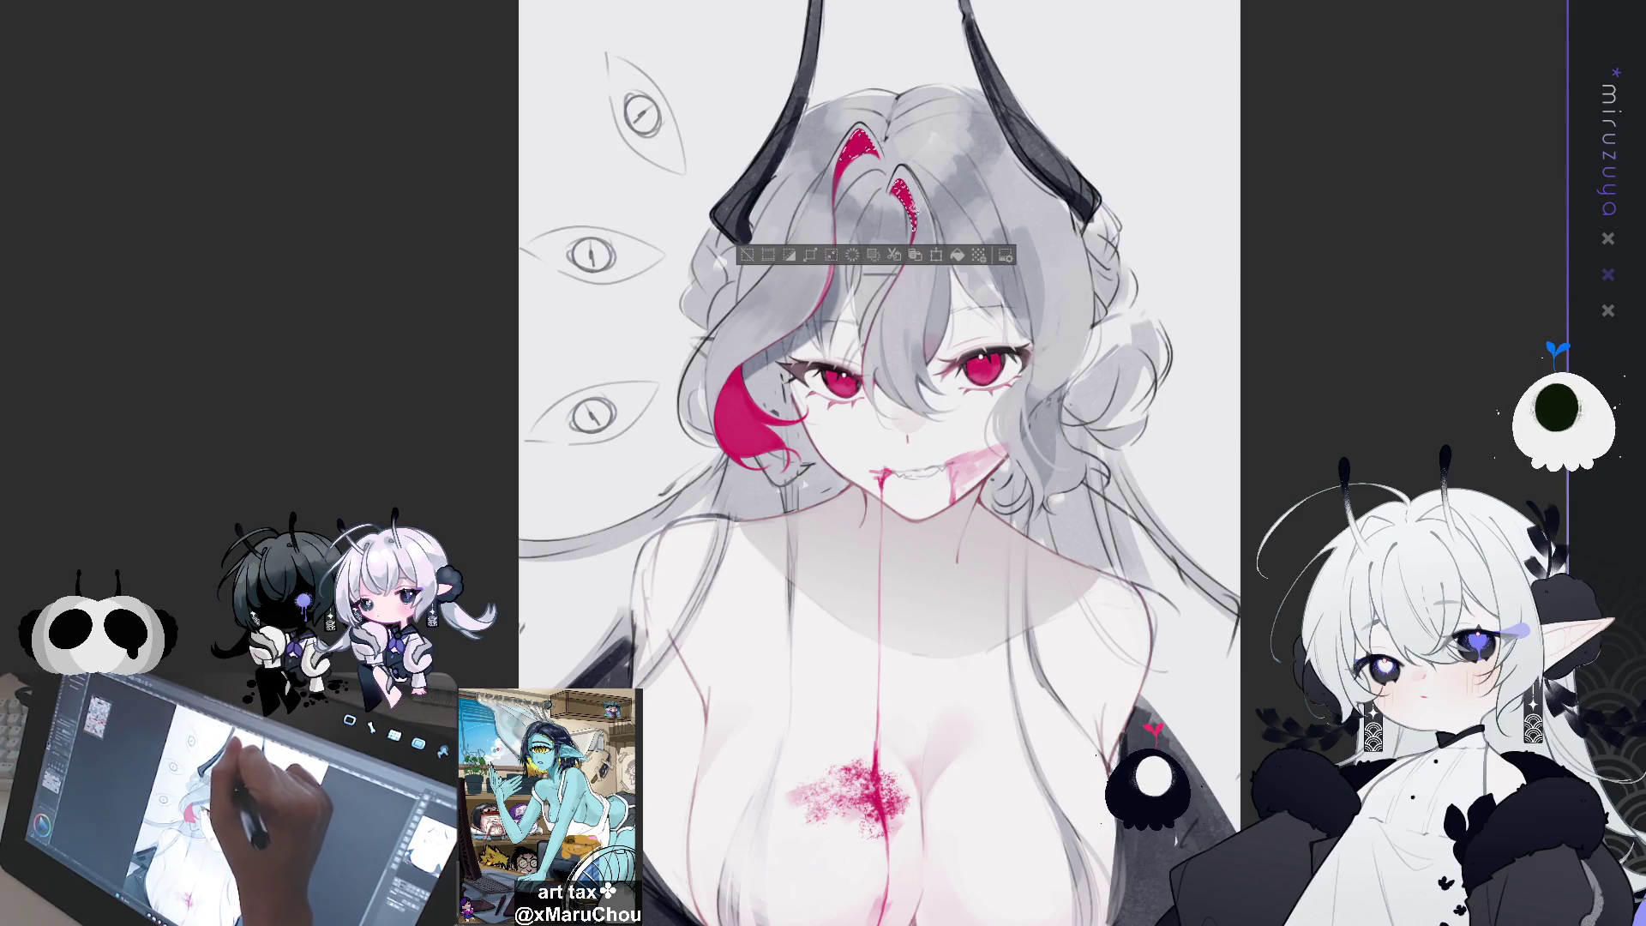
{"action": "mouse_move", "coordinate": [840, 150]}
{"action": "left_mouse_down"}
{"action": "mouse_move", "coordinate": [836, 182]}
{"action": "mouse_move", "coordinate": [875, 154]}
{"action": "left_mouse_up"}
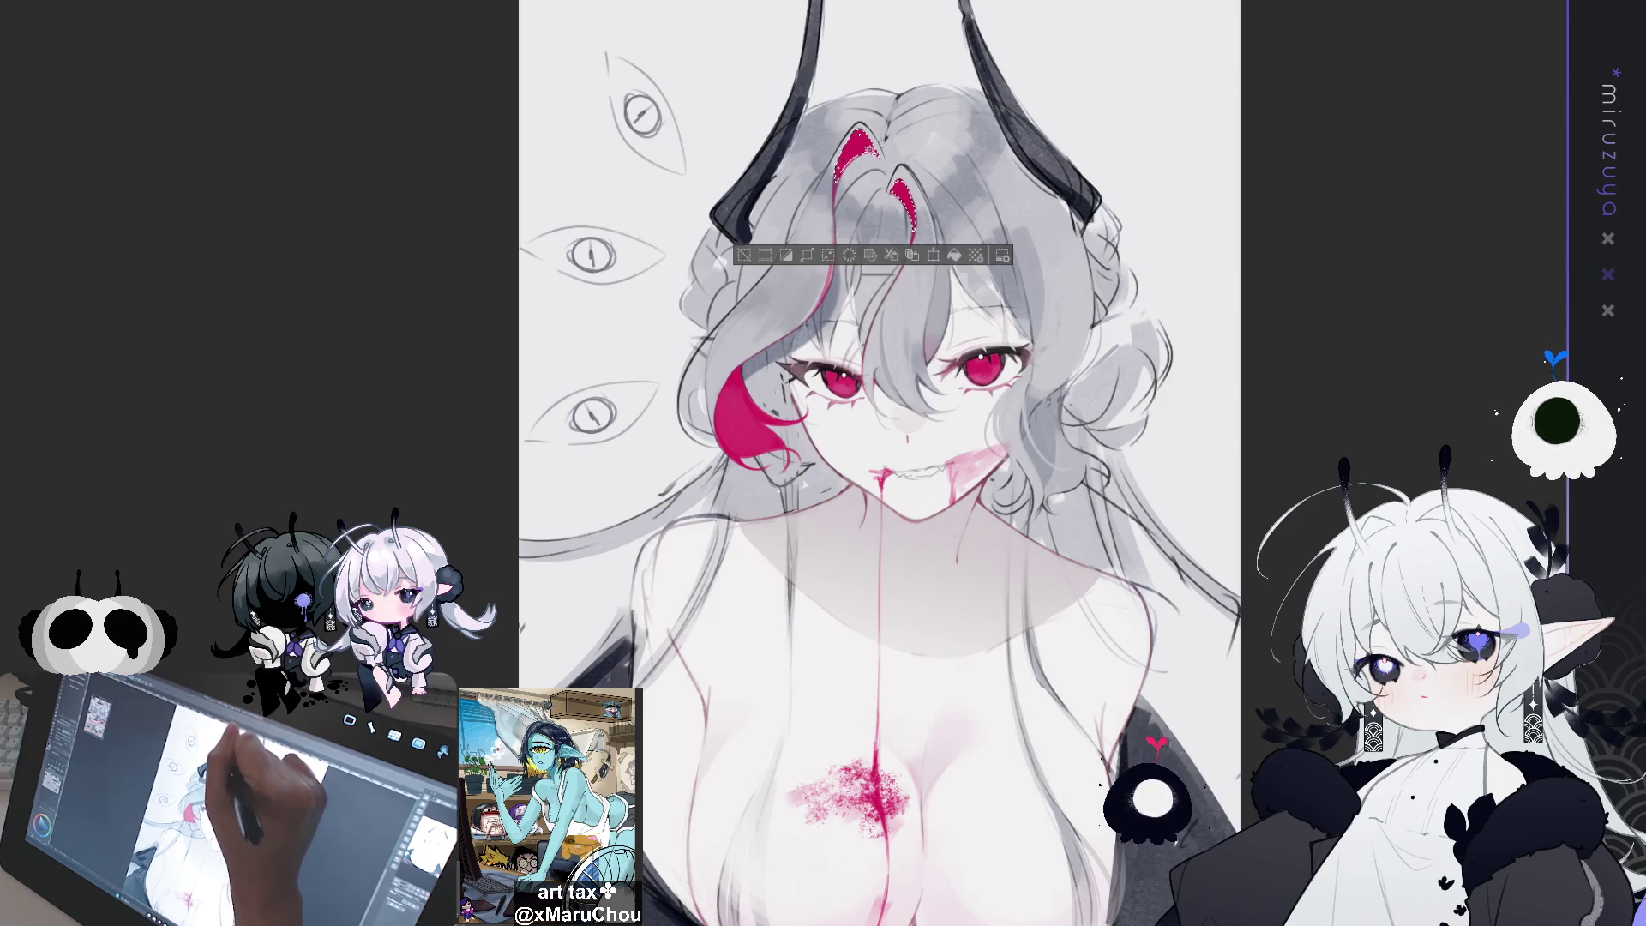
{"action": "key", "text": "ctrl+z"}
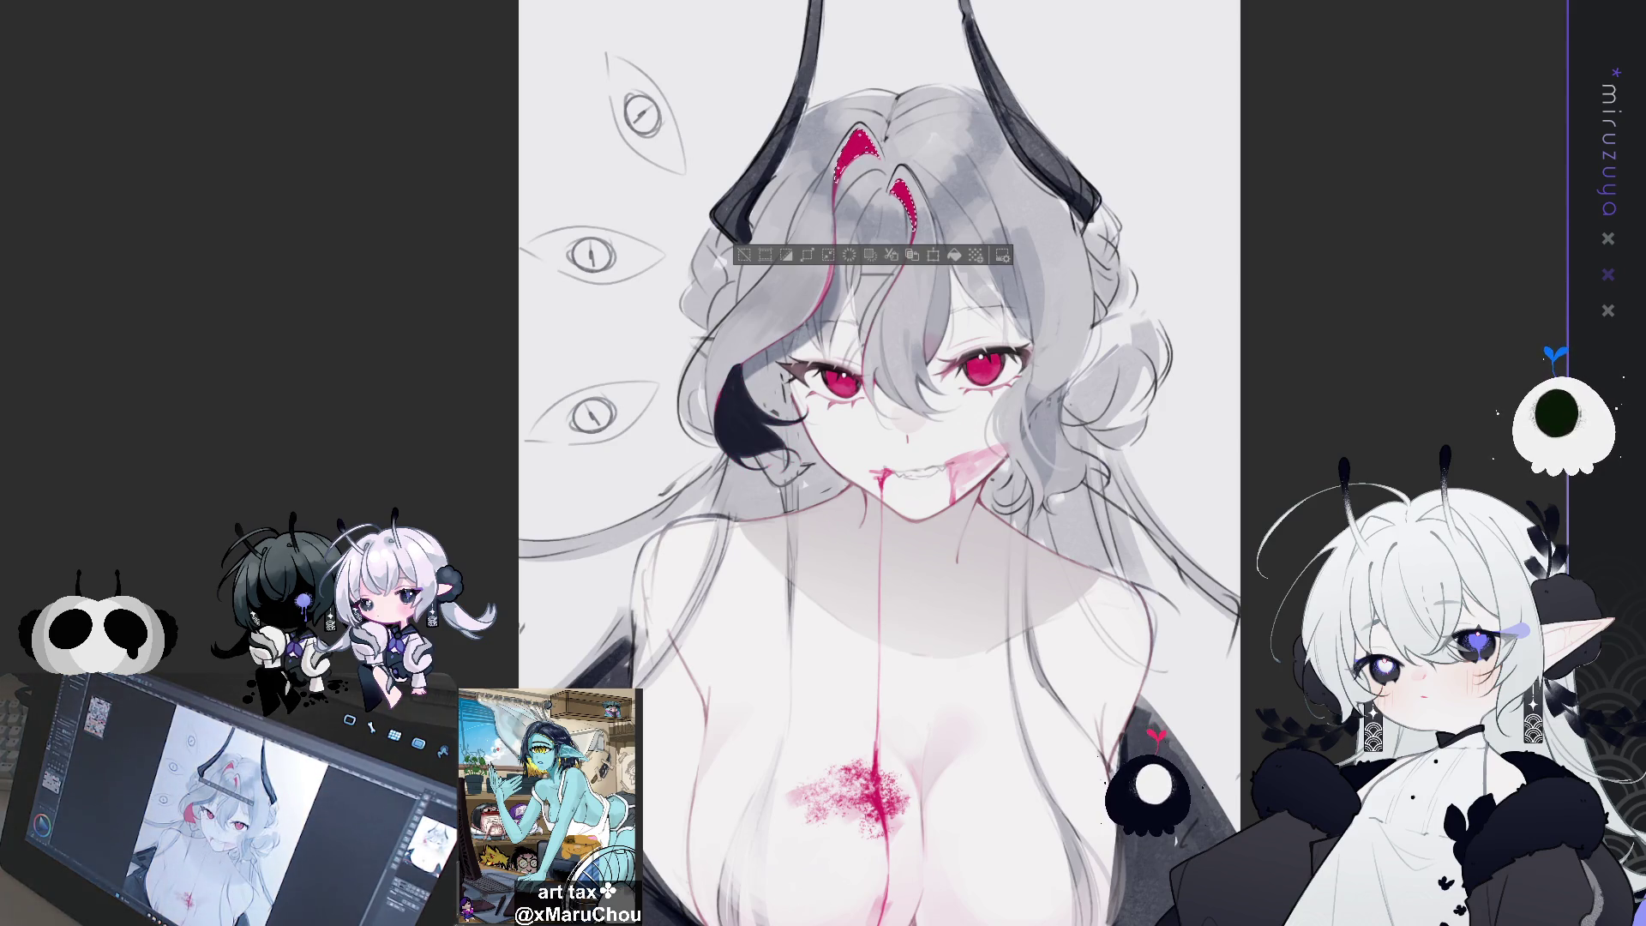
{"action": "key", "text": "ctrl+z"}
{"action": "key", "text": "ctrl+d"}
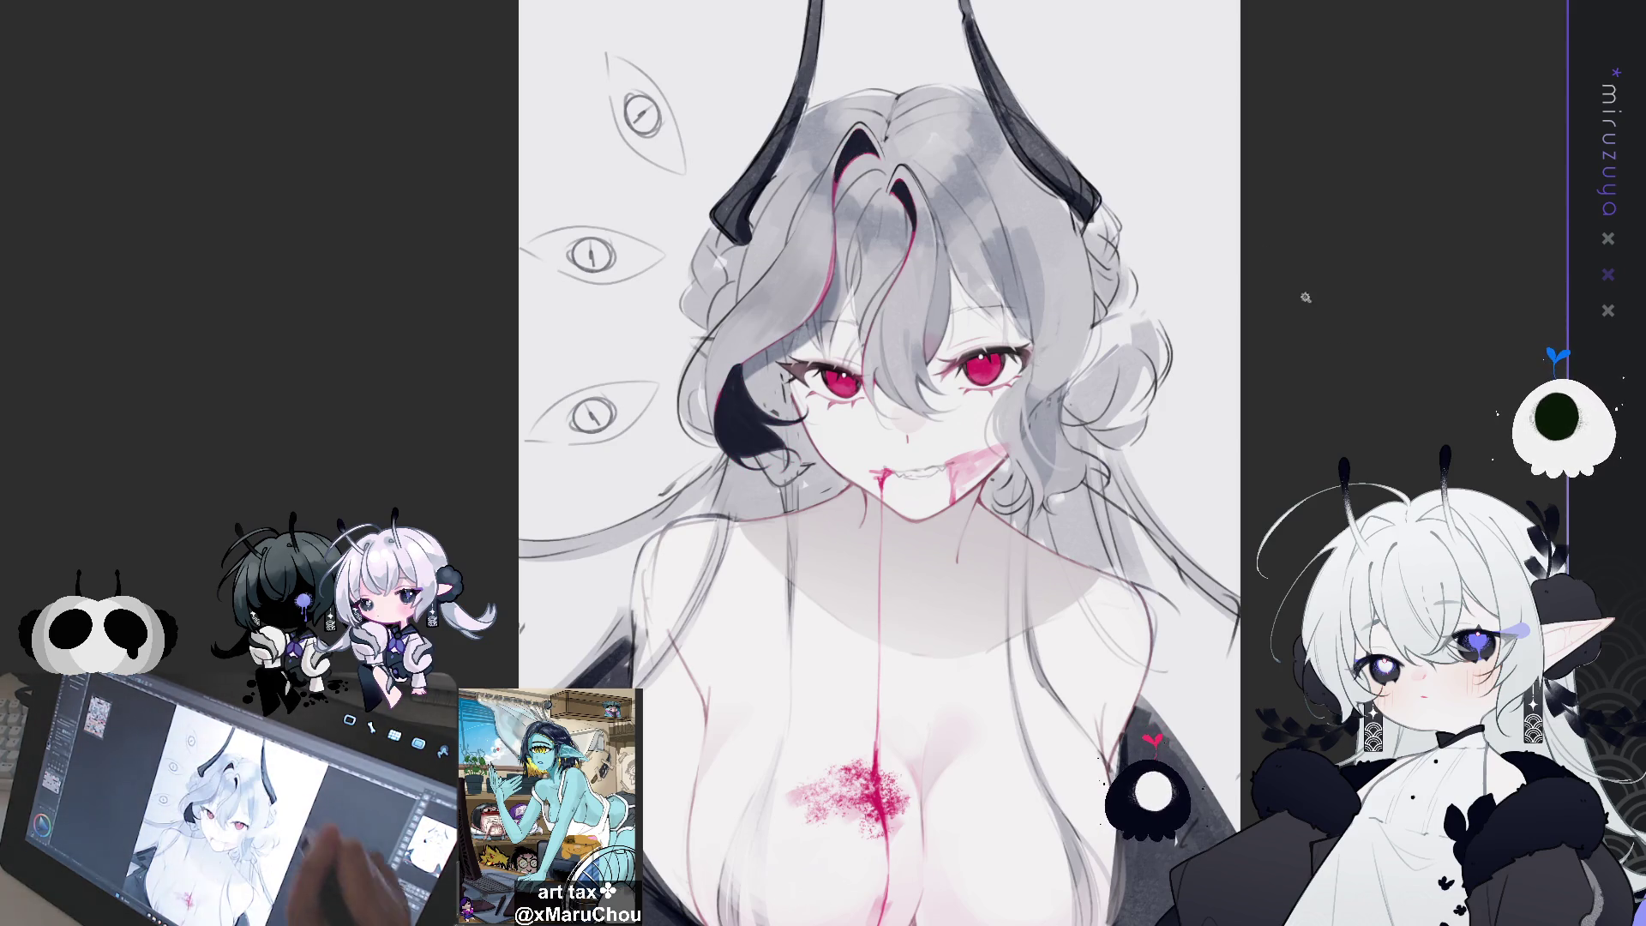
{"action": "left_click_drag", "start_coordinate": [1190, 447], "coordinate": [1115, 407]}
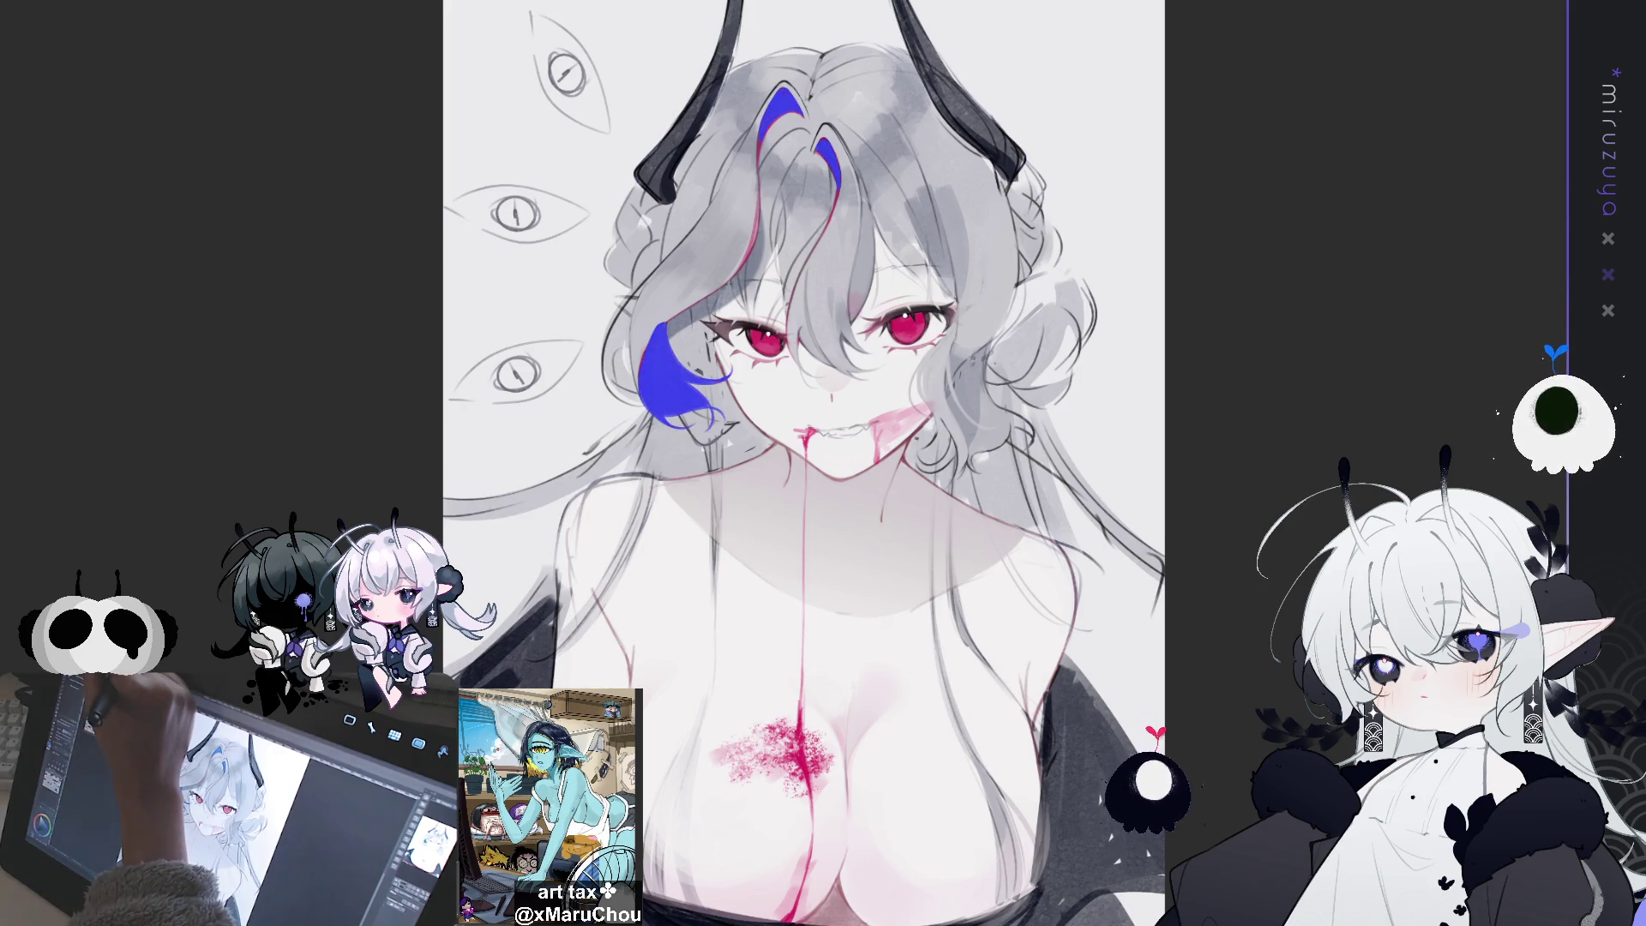
Undo twice so the crown and left-cheek streaks return to pink-red
{"action": "key", "text": "ctrl+z"}
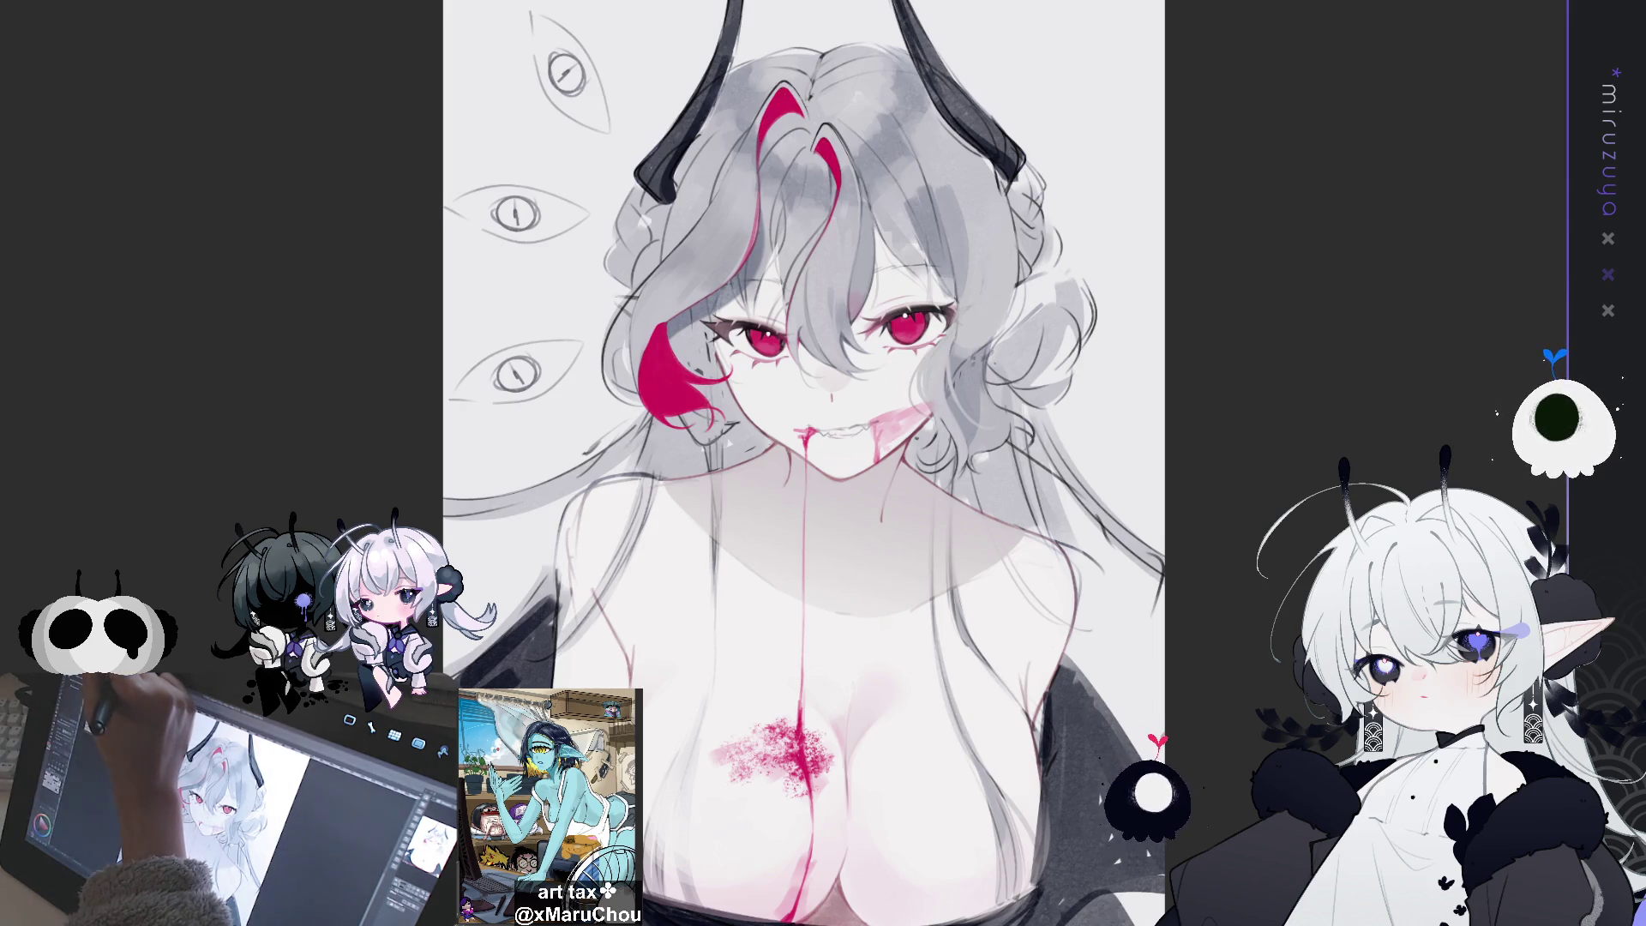
{"action": "key", "text": "ctrl+z"}
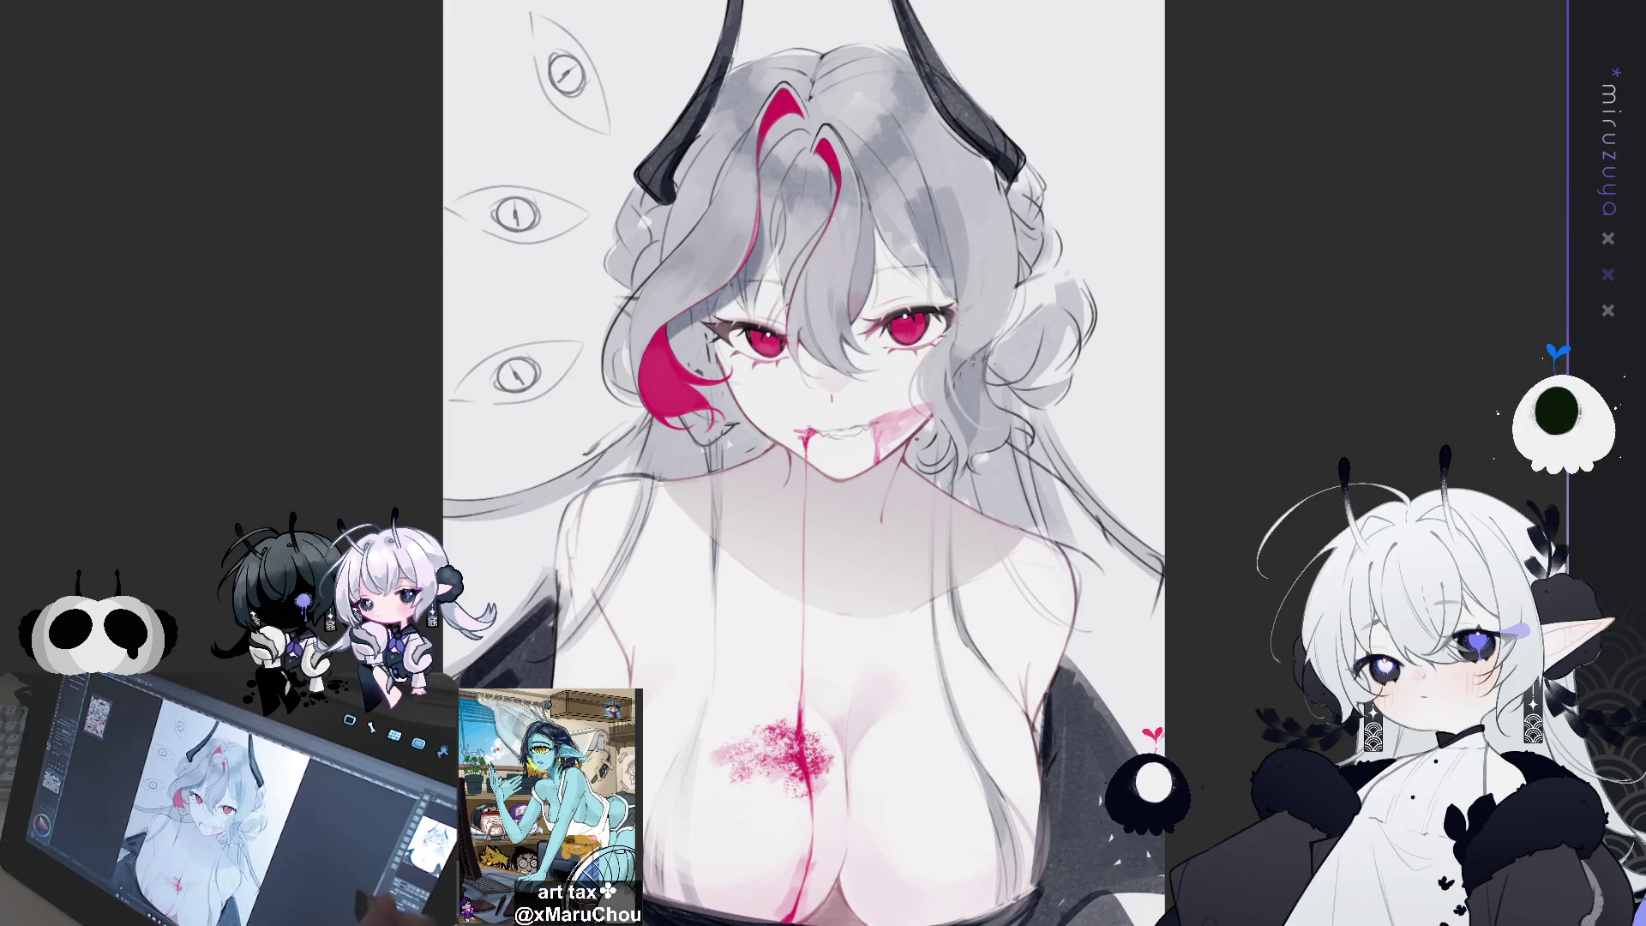
Undo the streak colour so the cheek strand turns dark, scrolling up toward the horns
{"action": "scroll", "coordinate": [803, 463], "scroll_direction": "up", "scroll_amount": 2}
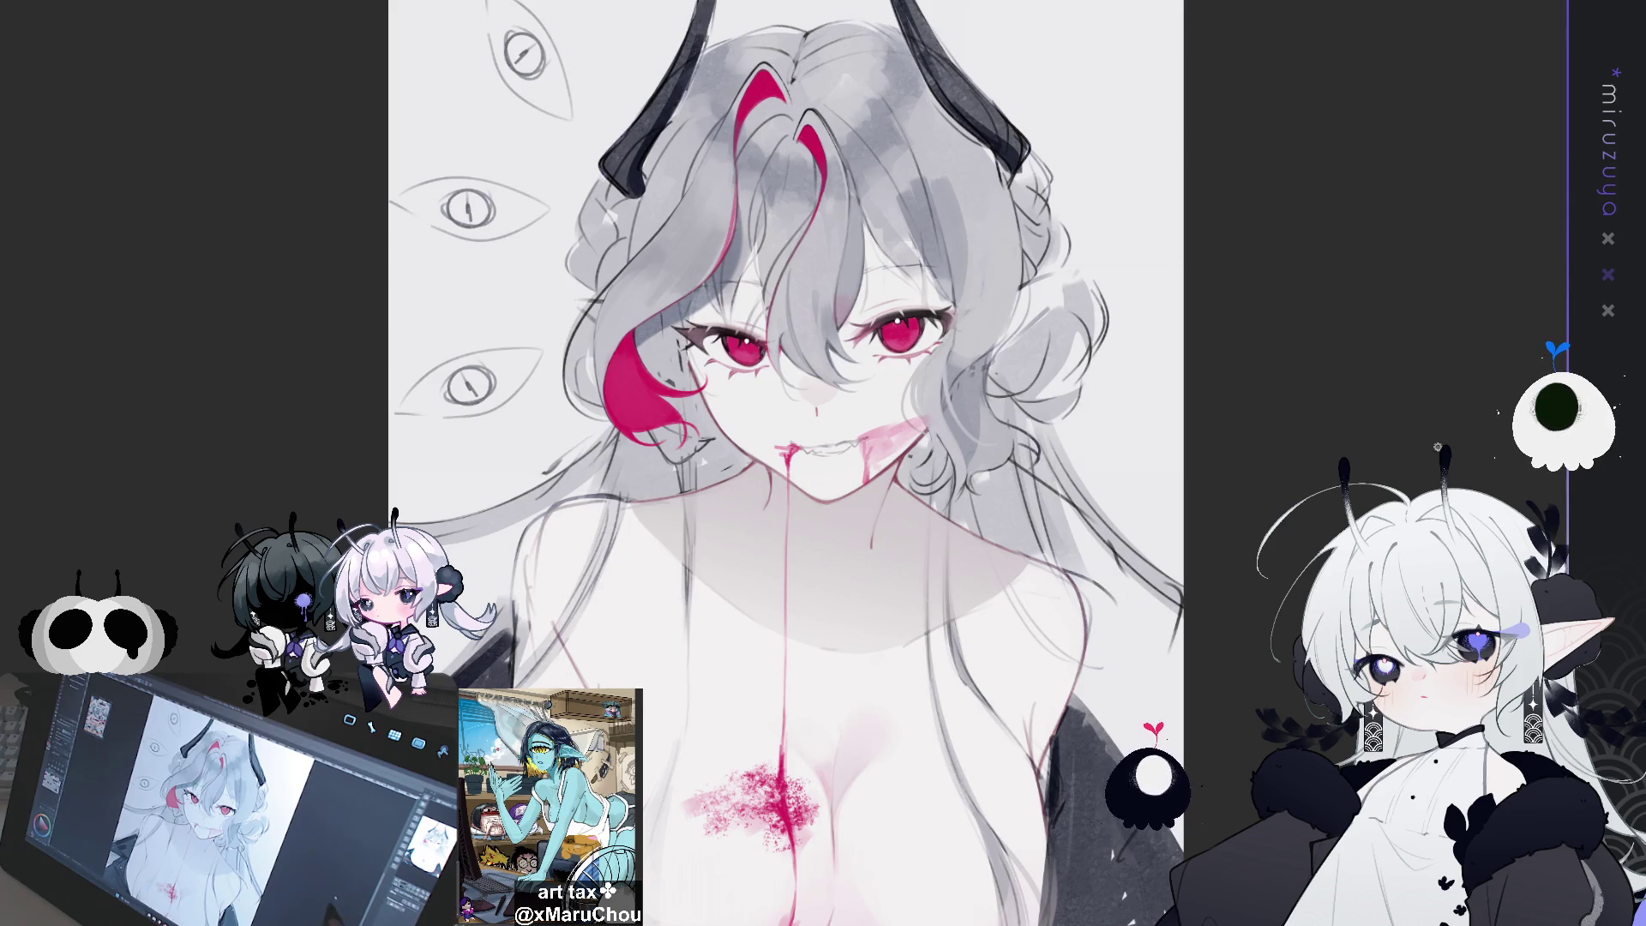
{"action": "scroll", "coordinate": [780, 463], "scroll_direction": "down", "scroll_amount": 3}
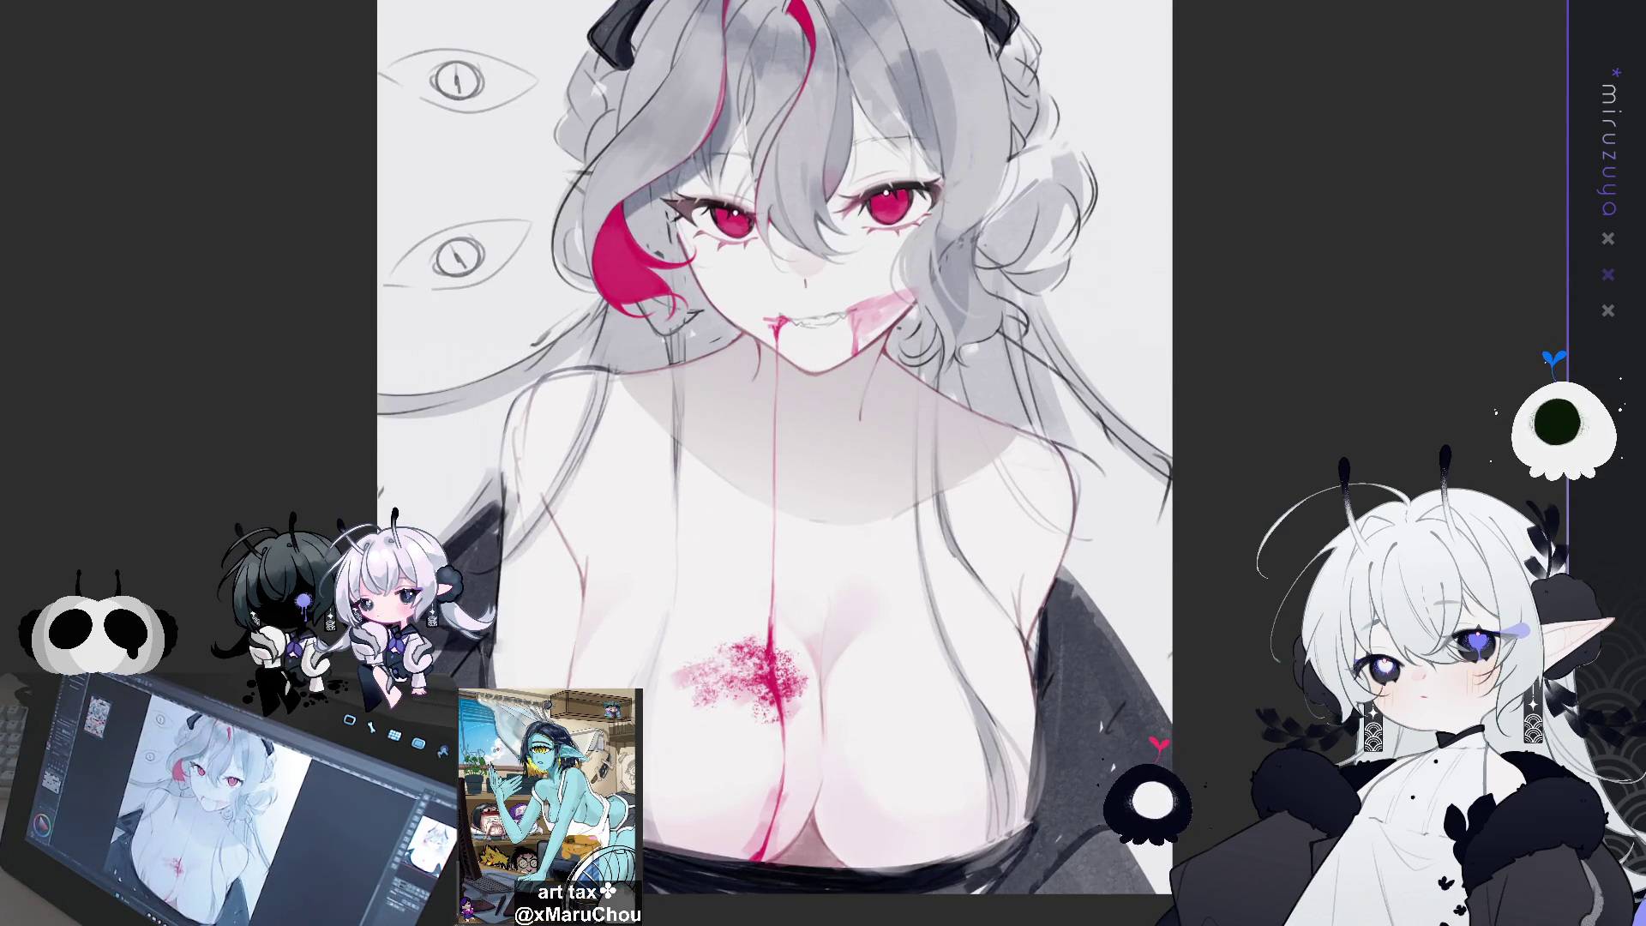
{"action": "scroll", "coordinate": [775, 463], "scroll_direction": "up", "scroll_amount": 2}
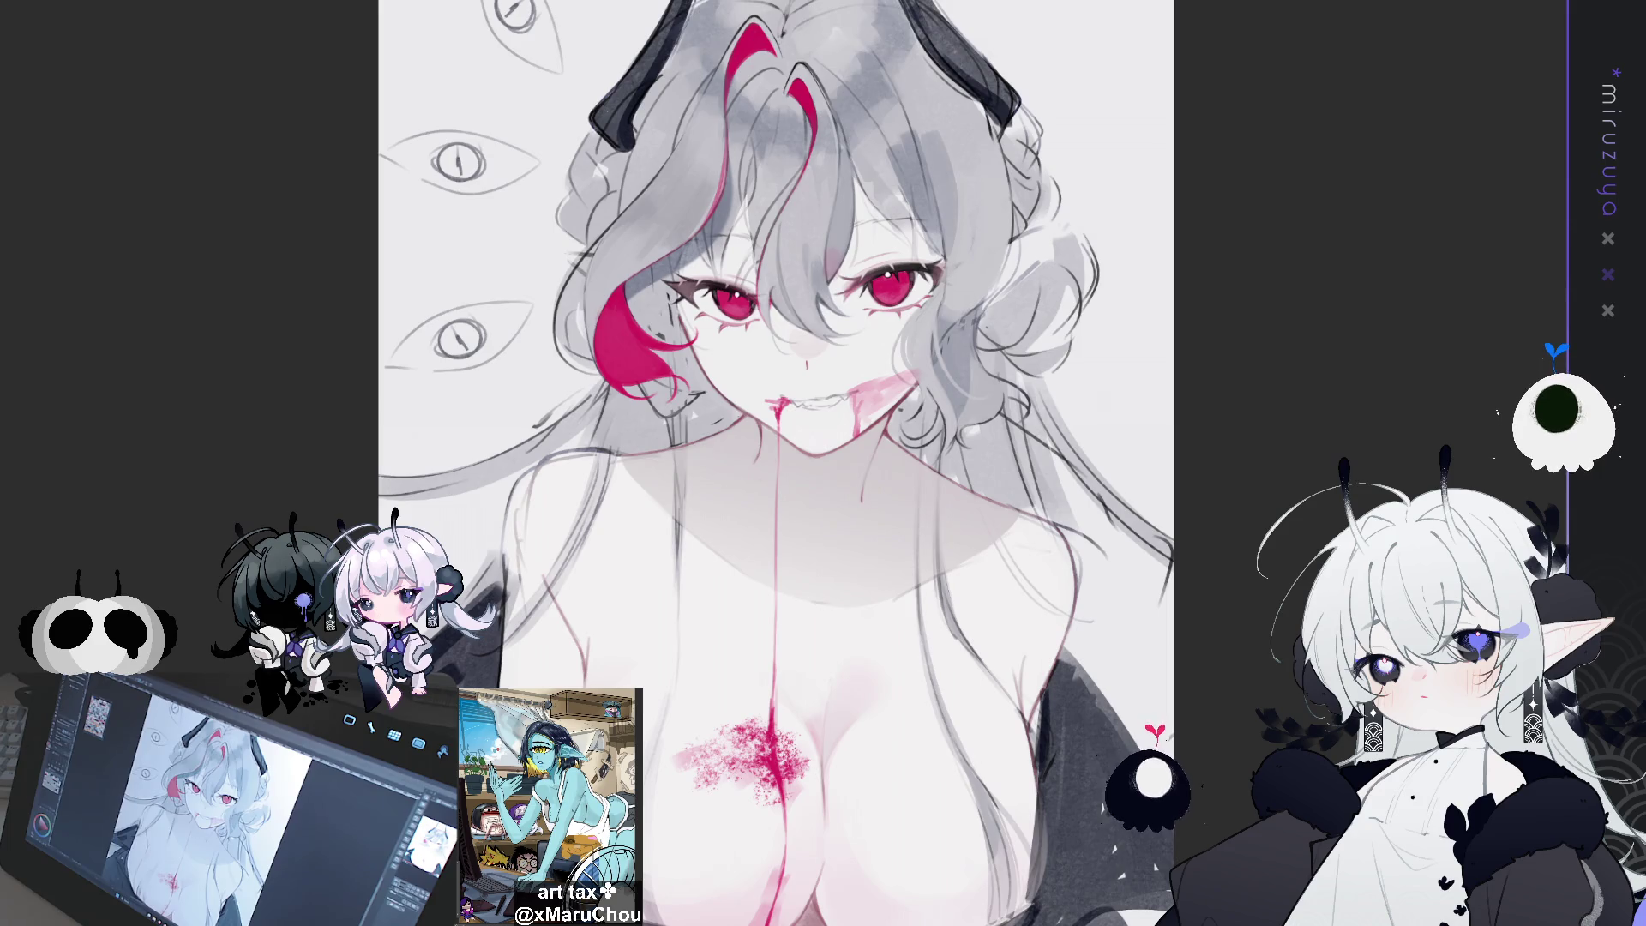
{"action": "scroll", "coordinate": [776, 463], "scroll_direction": "down", "scroll_amount": 1}
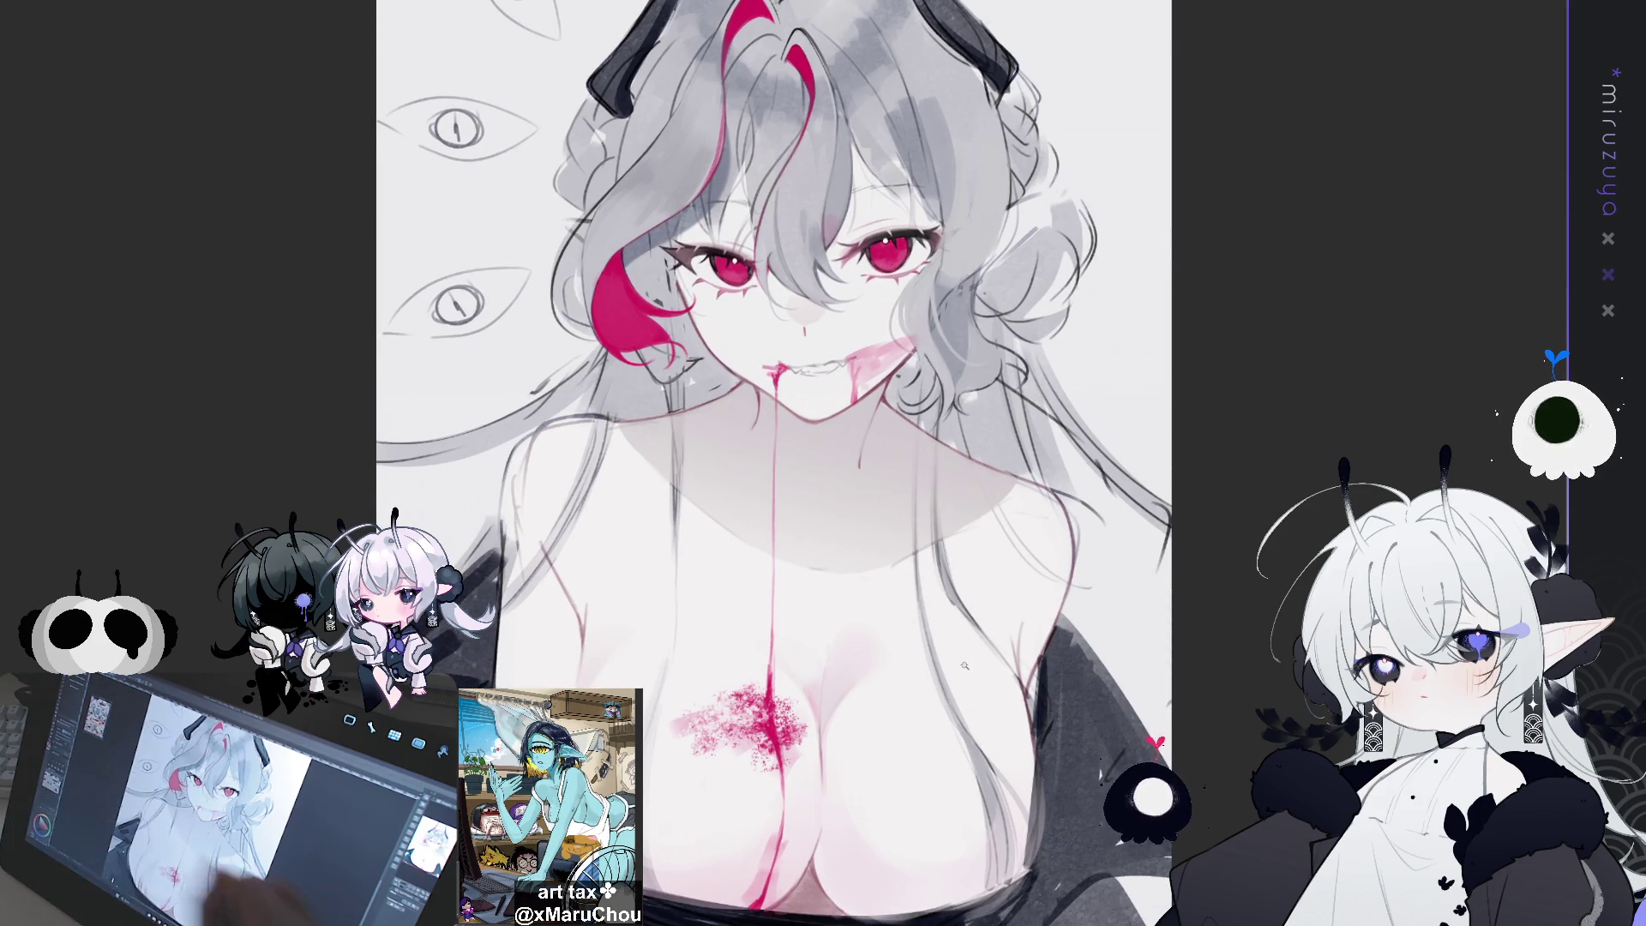
{"action": "key", "text": "ctrl+z"}
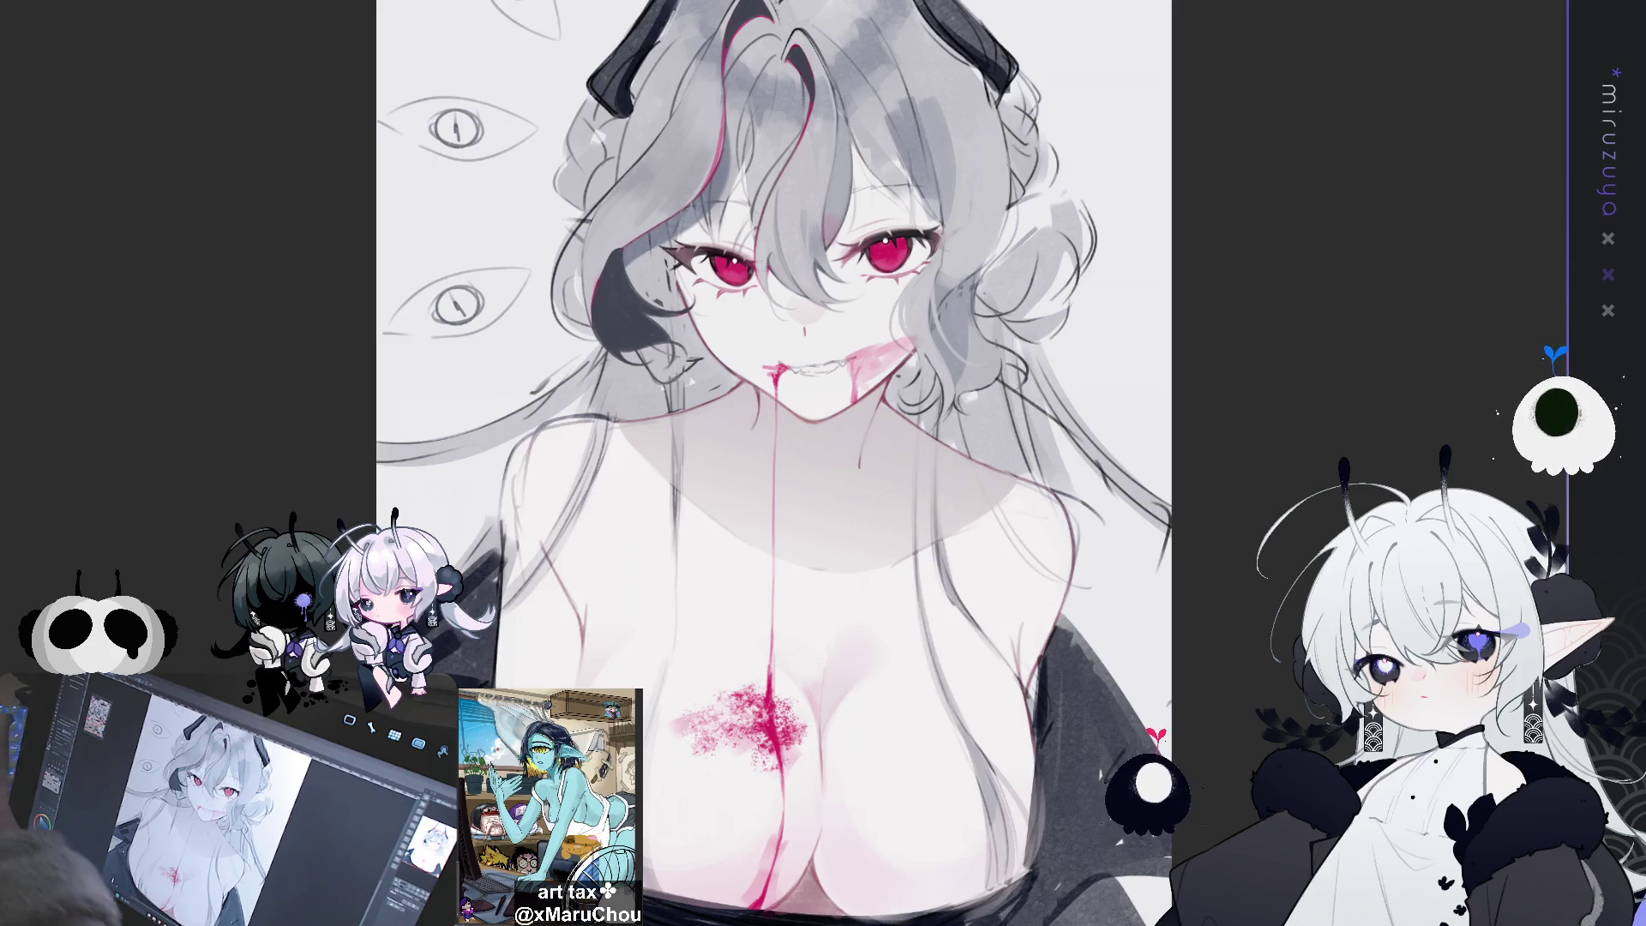
{"action": "scroll", "coordinate": [766, 463], "scroll_direction": "up", "scroll_amount": 3}
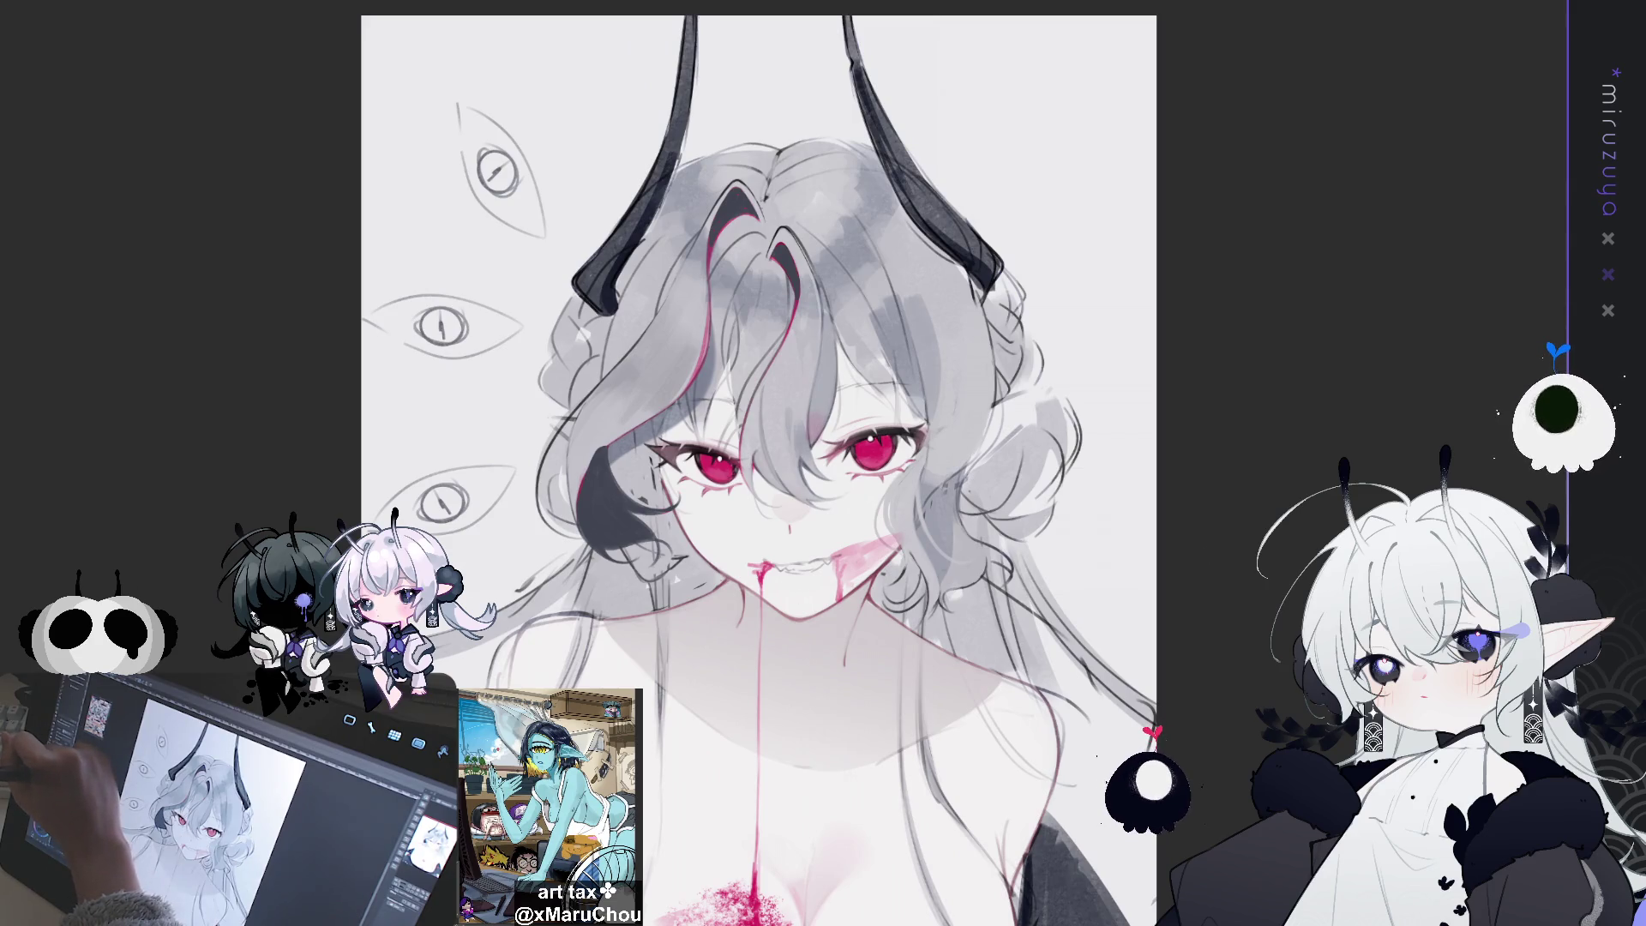
Preview the hair streaks filled teal, pale mint and white, reverting to black between tries
{"action": "key", "text": "alt+Delete"}
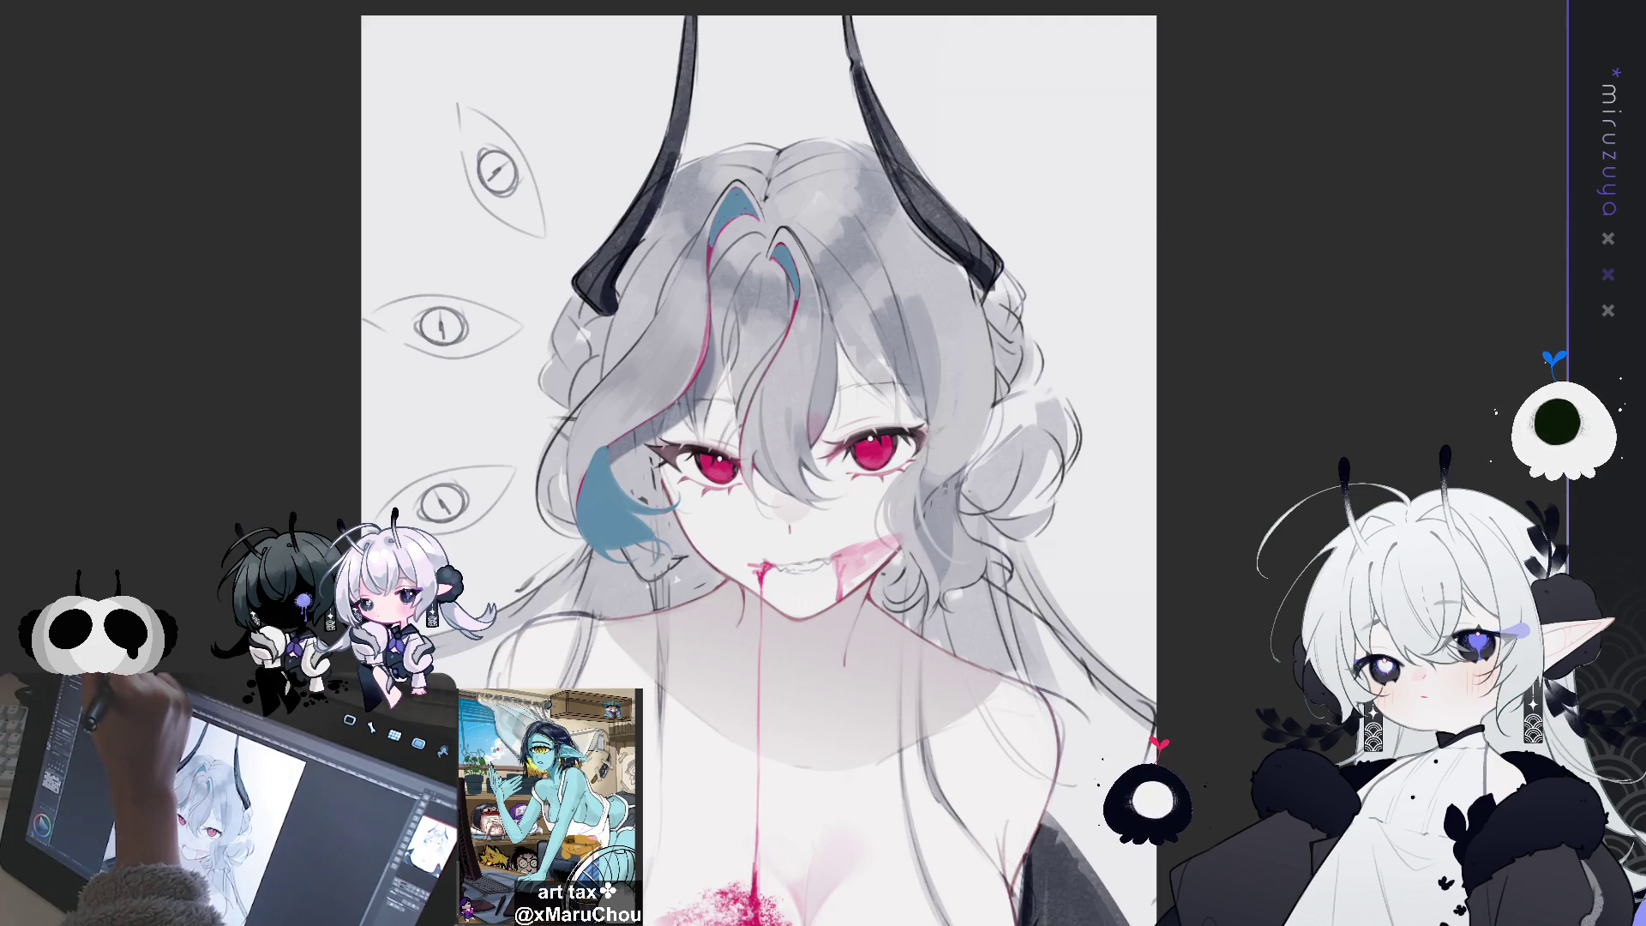
{"action": "key", "text": "ctrl+z"}
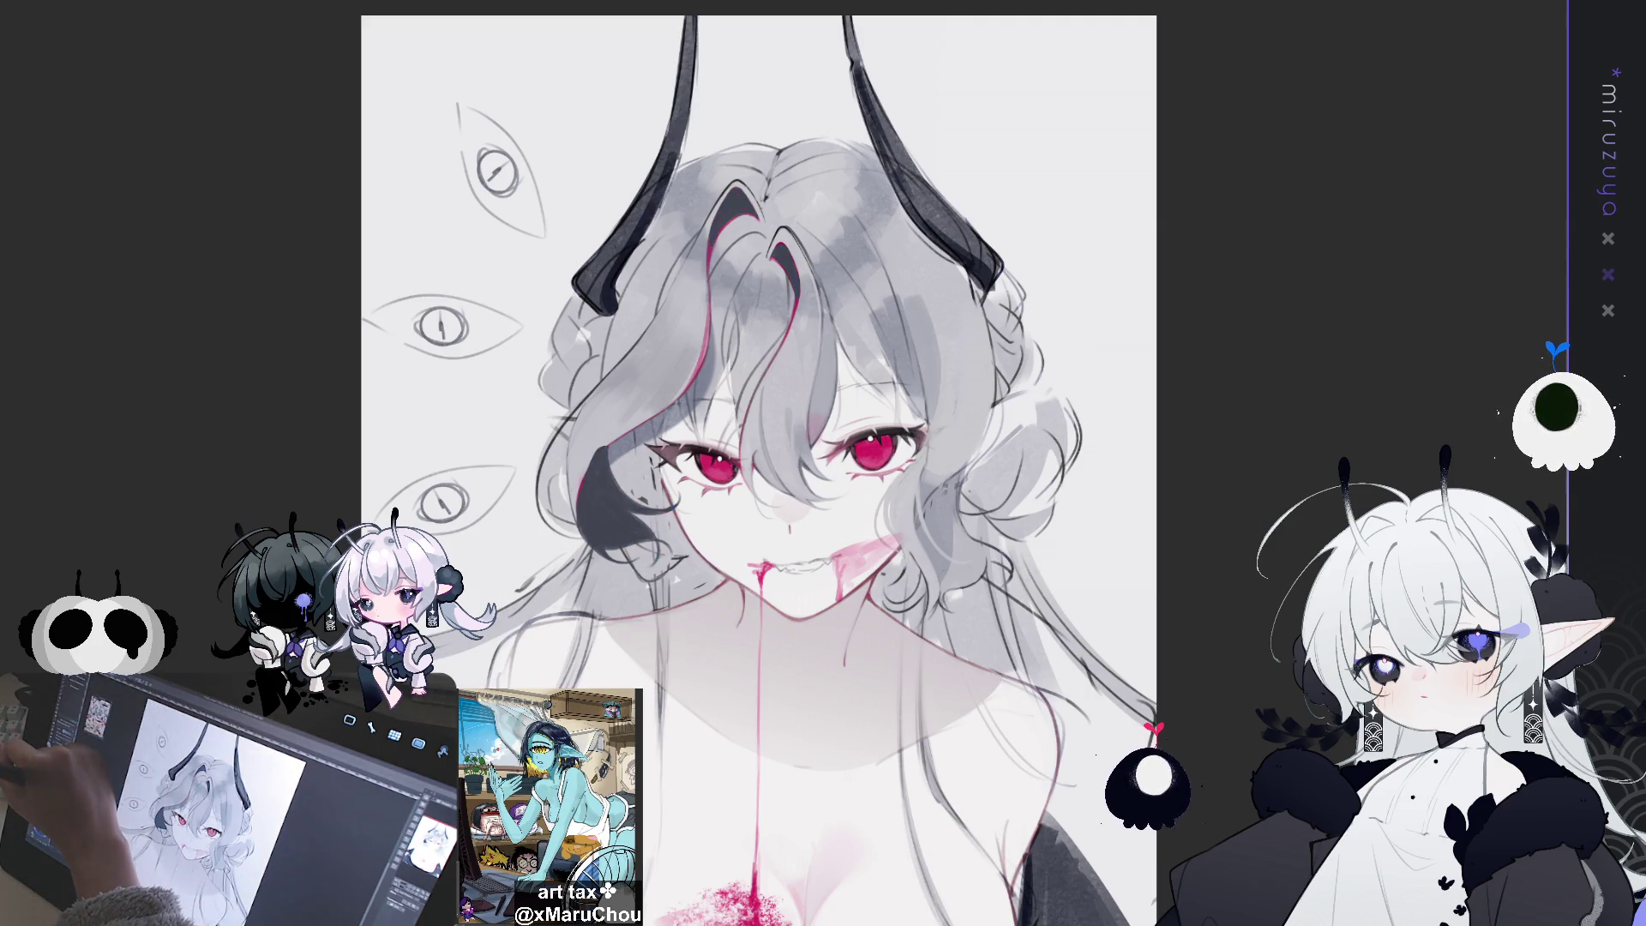
{"action": "key", "text": "alt+Delete"}
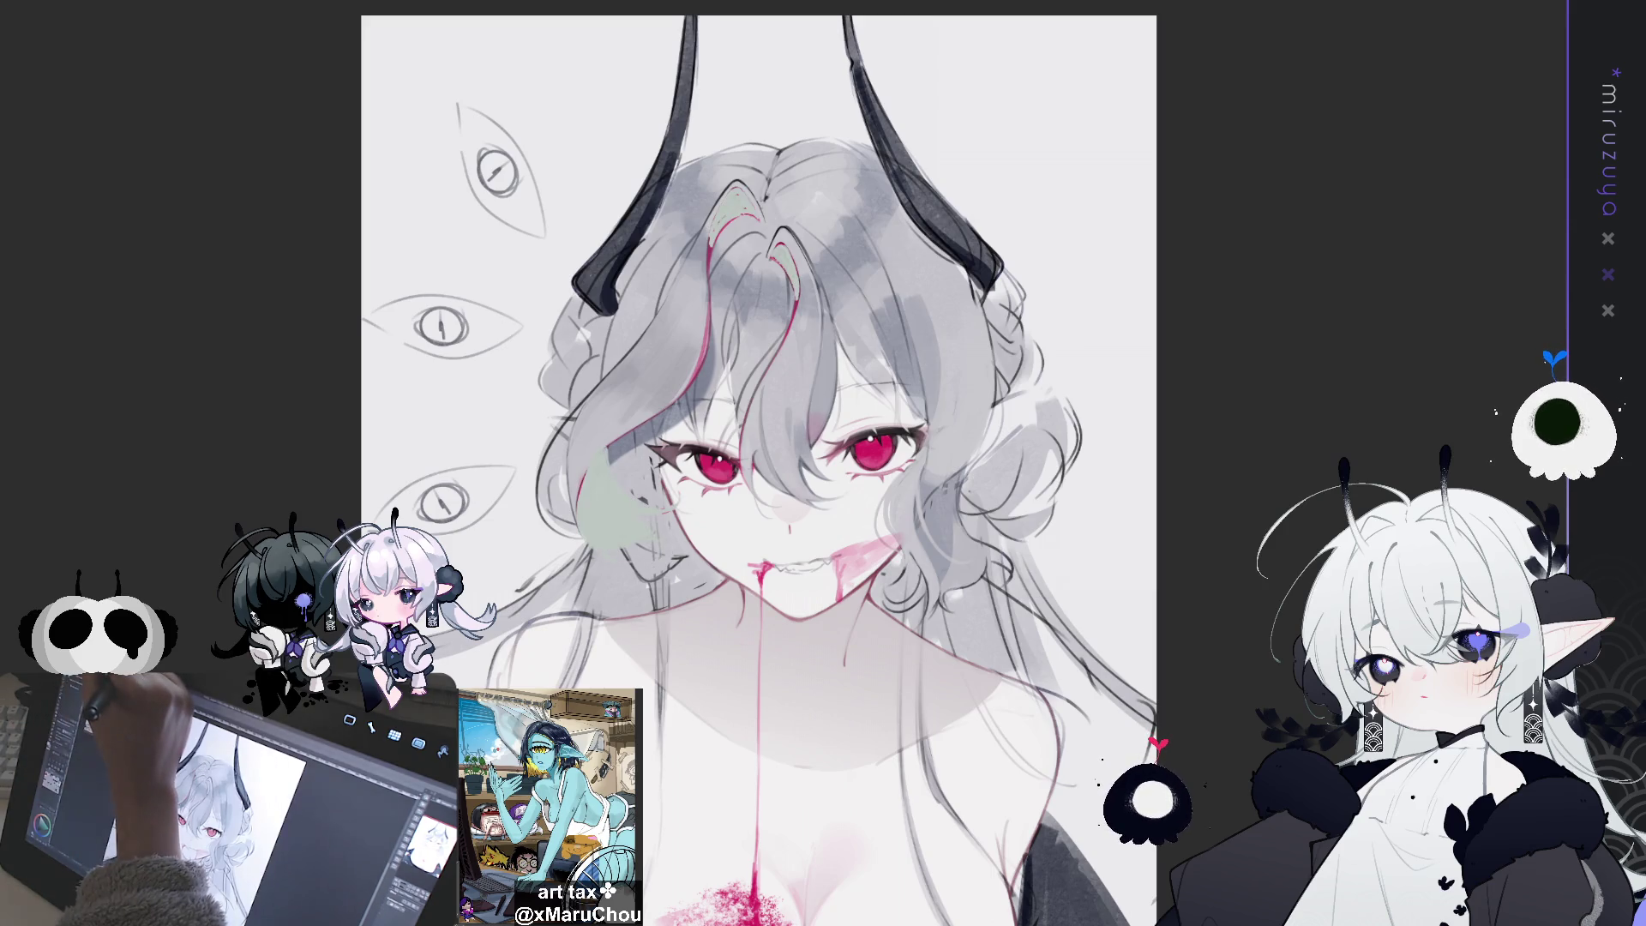
{"action": "key", "text": "ctrl+z"}
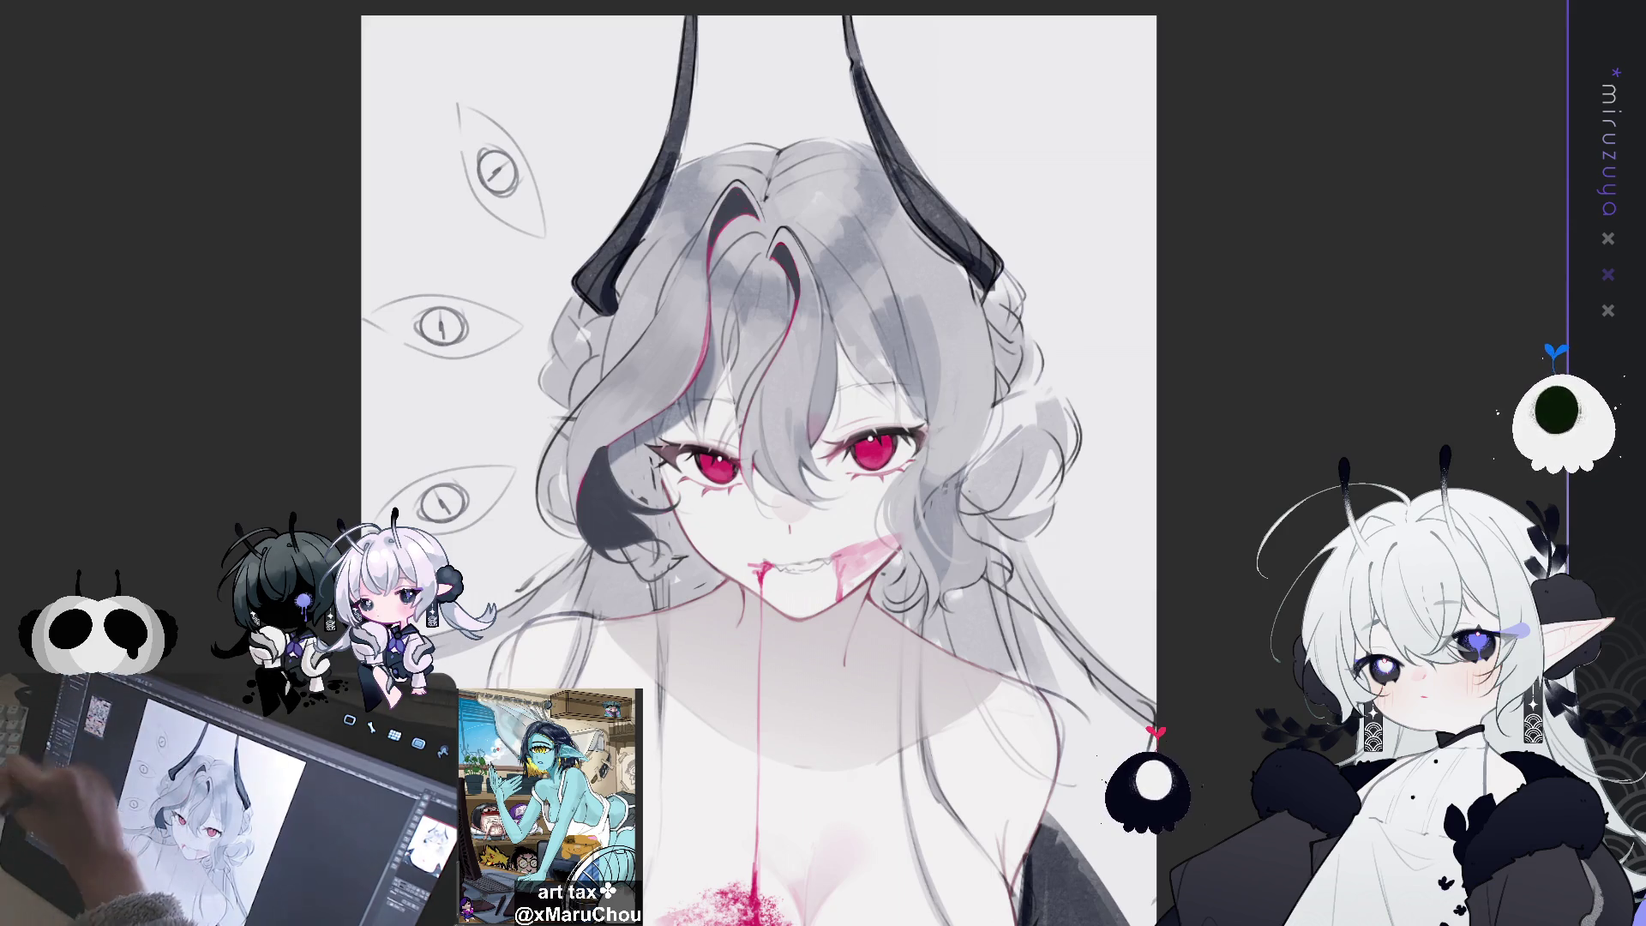
{"action": "key", "text": "alt+Delete"}
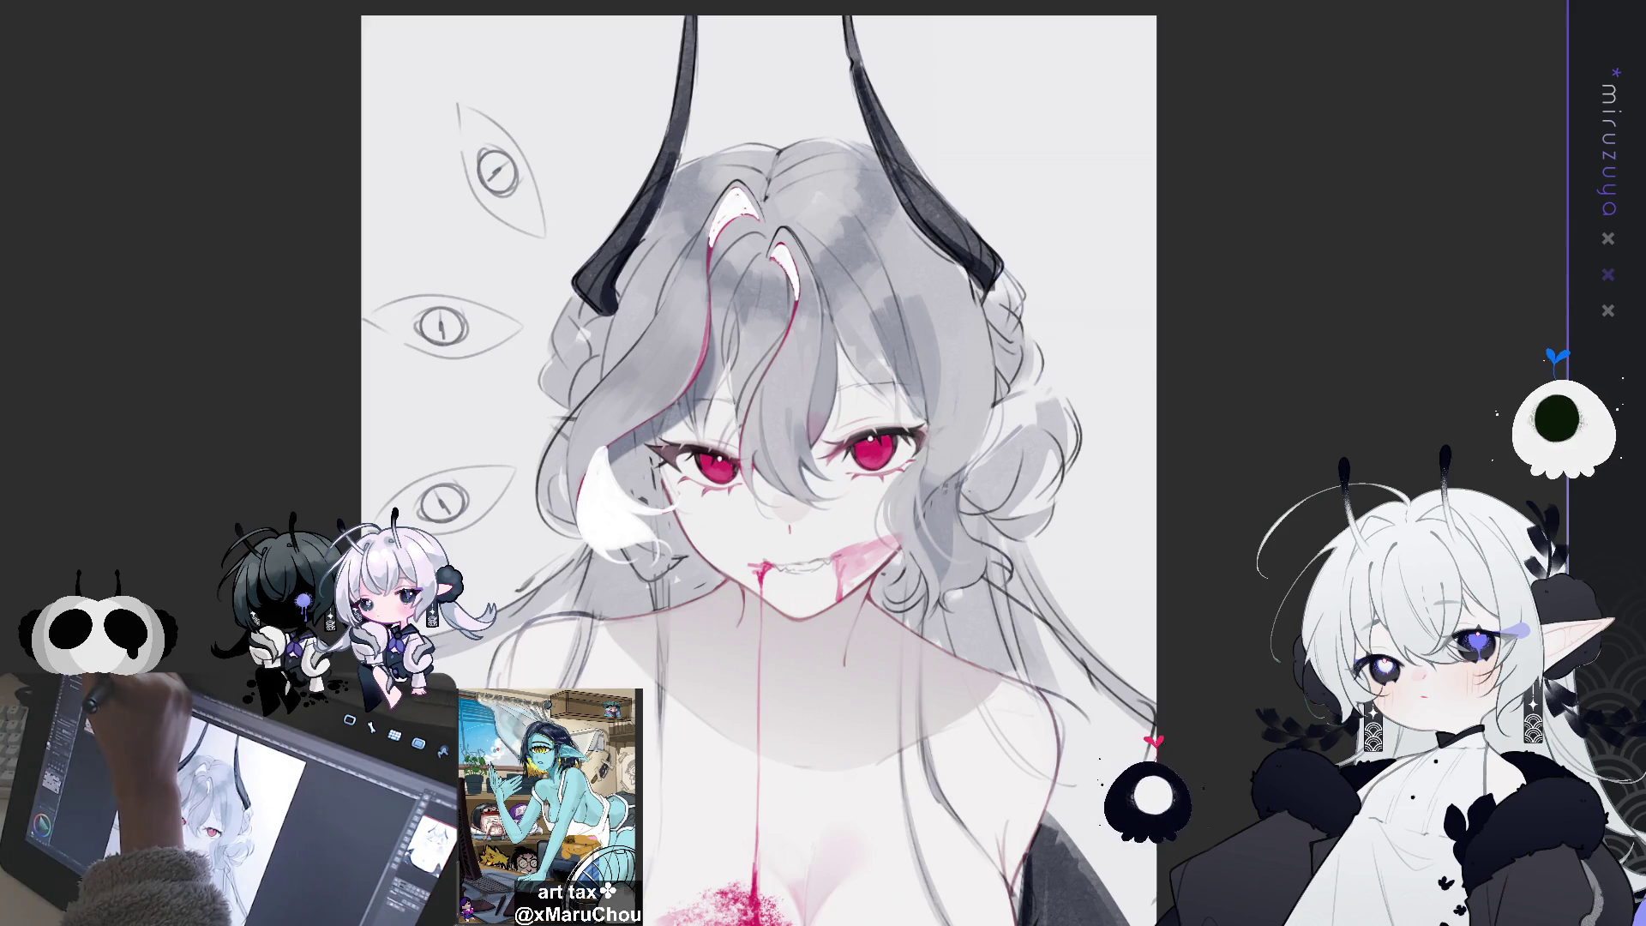
{"action": "left_click_drag", "start_coordinate": [1284, 591], "coordinate": [1256, 427]}
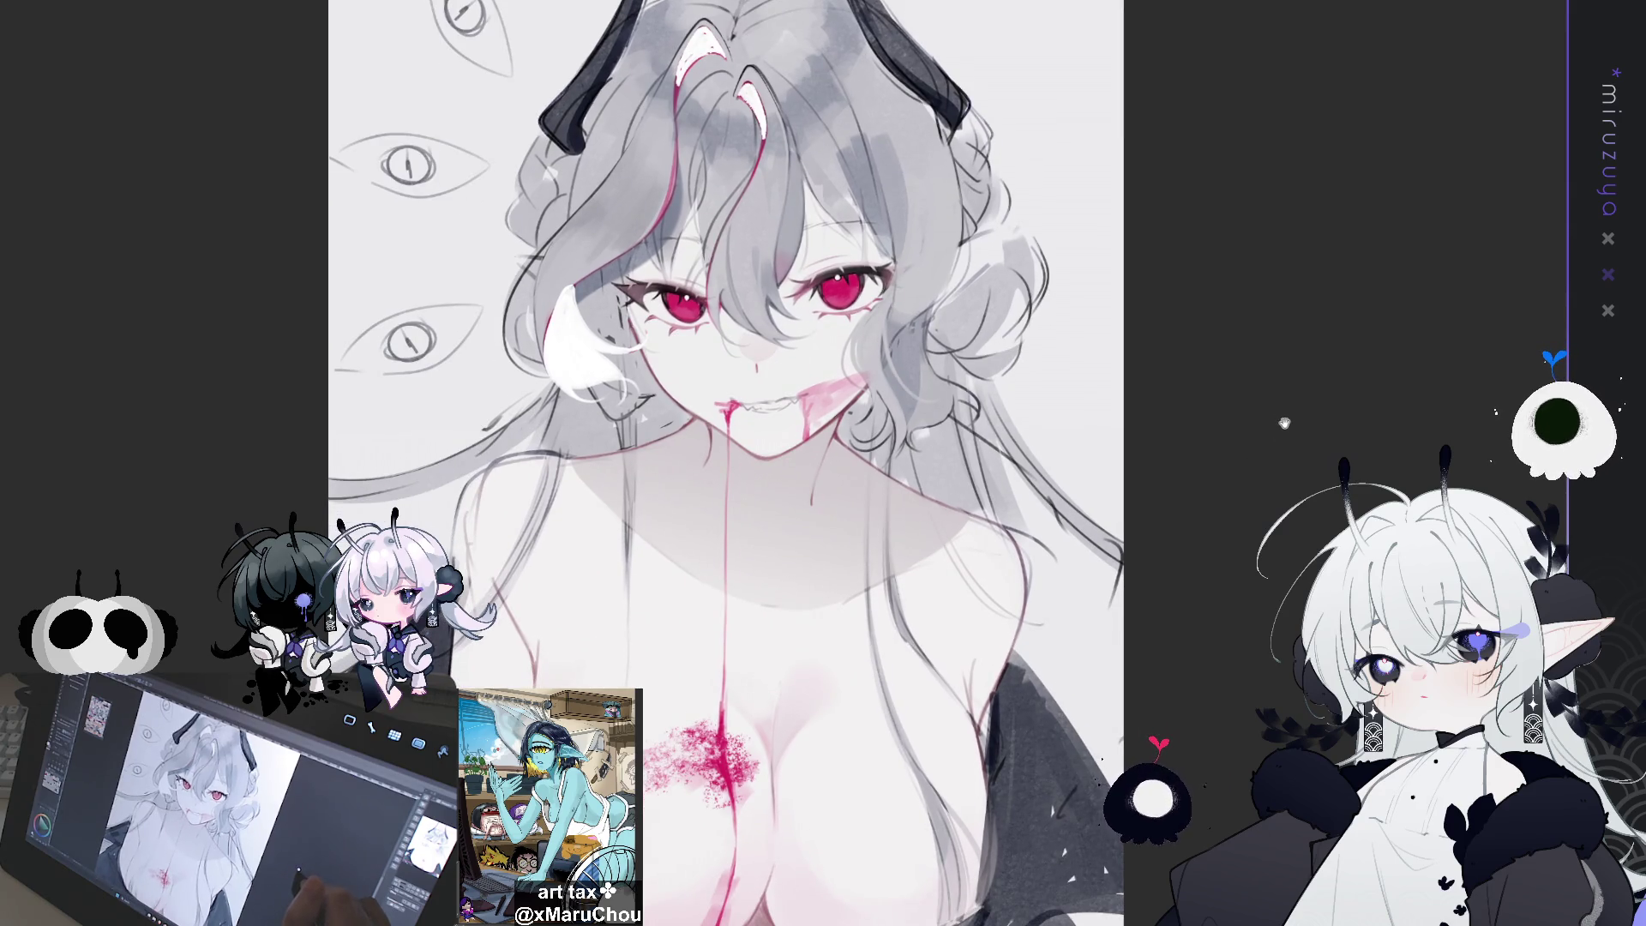
{"action": "left_click_drag", "start_coordinate": [1284, 432], "coordinate": [1258, 565]}
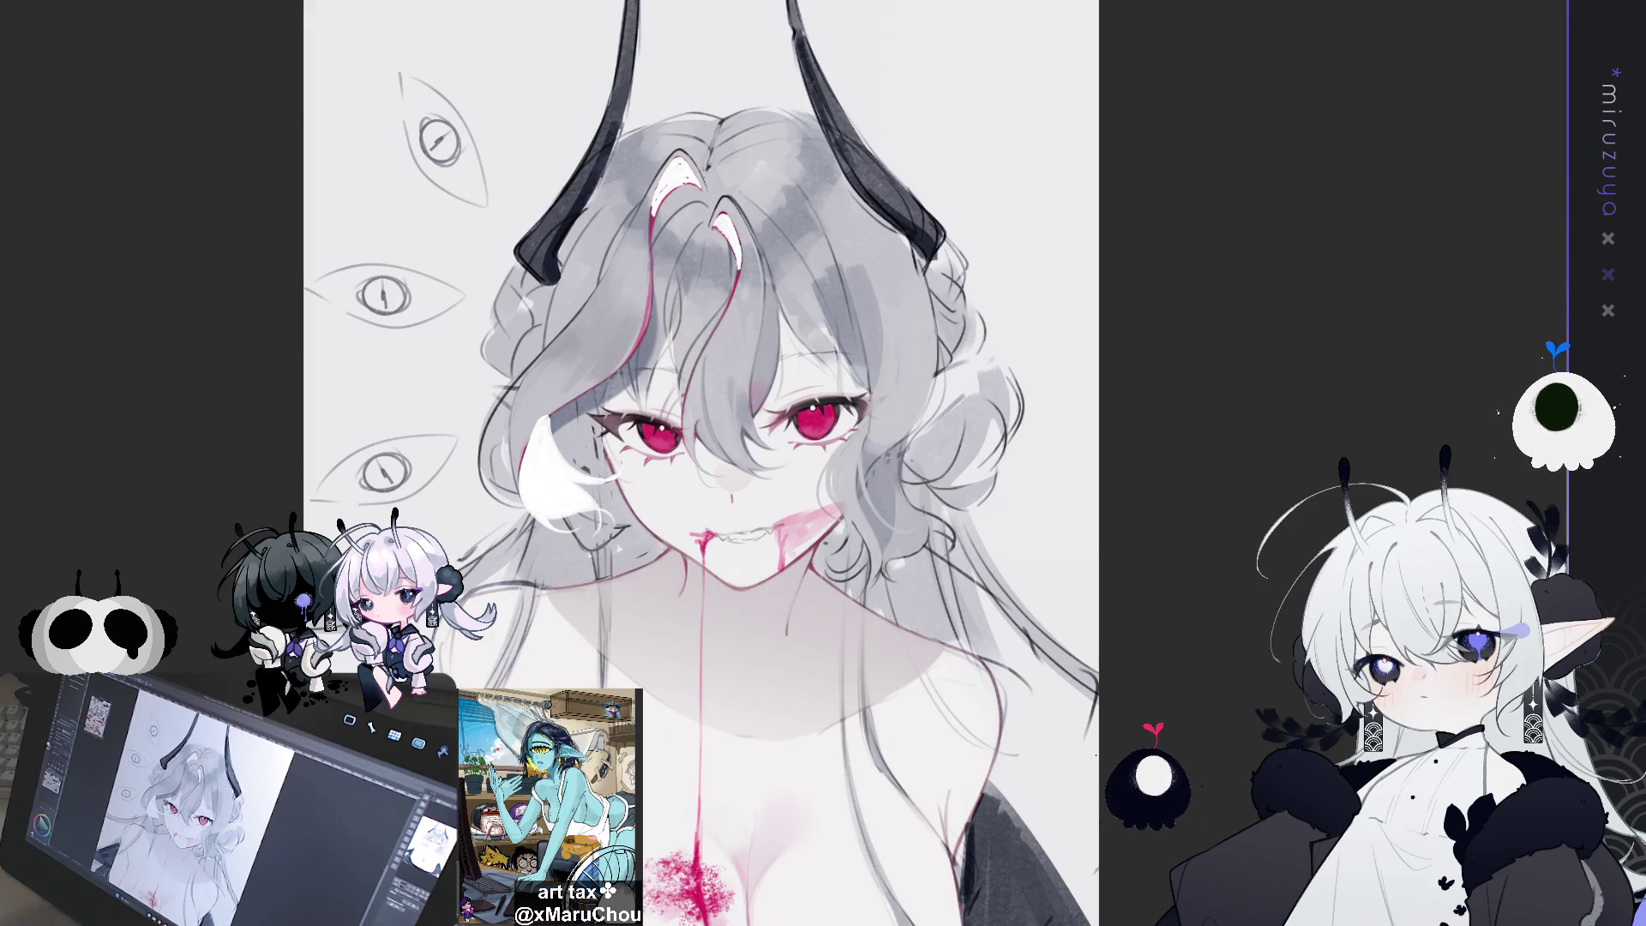
Compare the hair streaks with and without the magenta fill
{"action": "key", "text": "ctrl+z"}
{"action": "key", "text": "ctrl+y"}
{"action": "key", "text": "ctrl+z"}
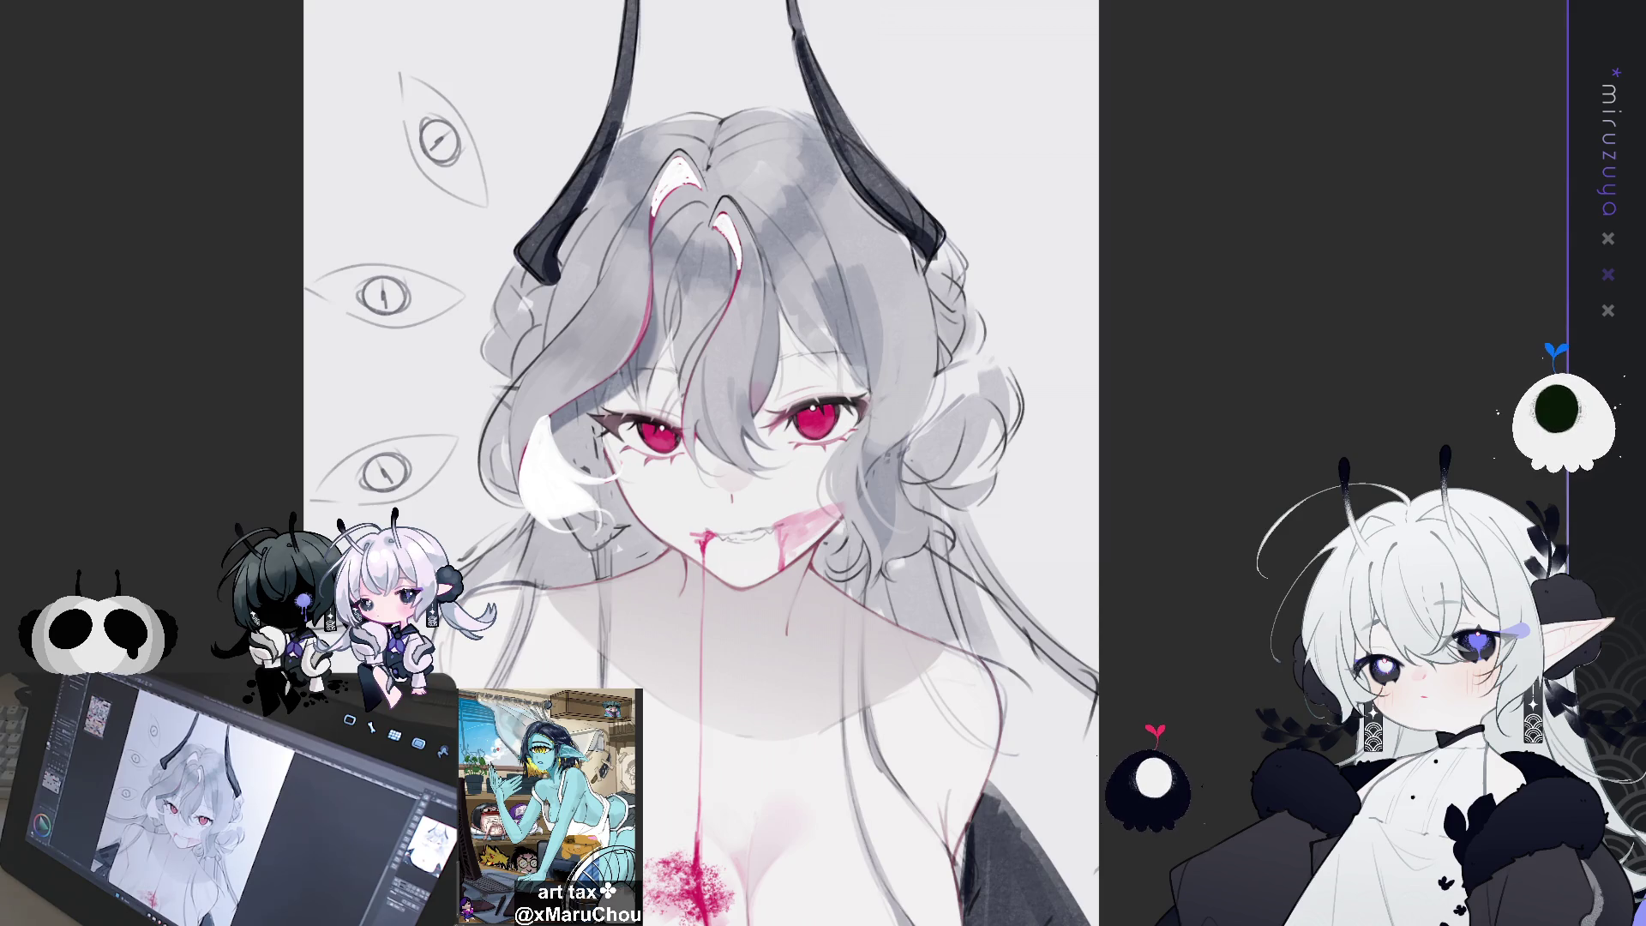
{"action": "key", "text": "ctrl+y"}
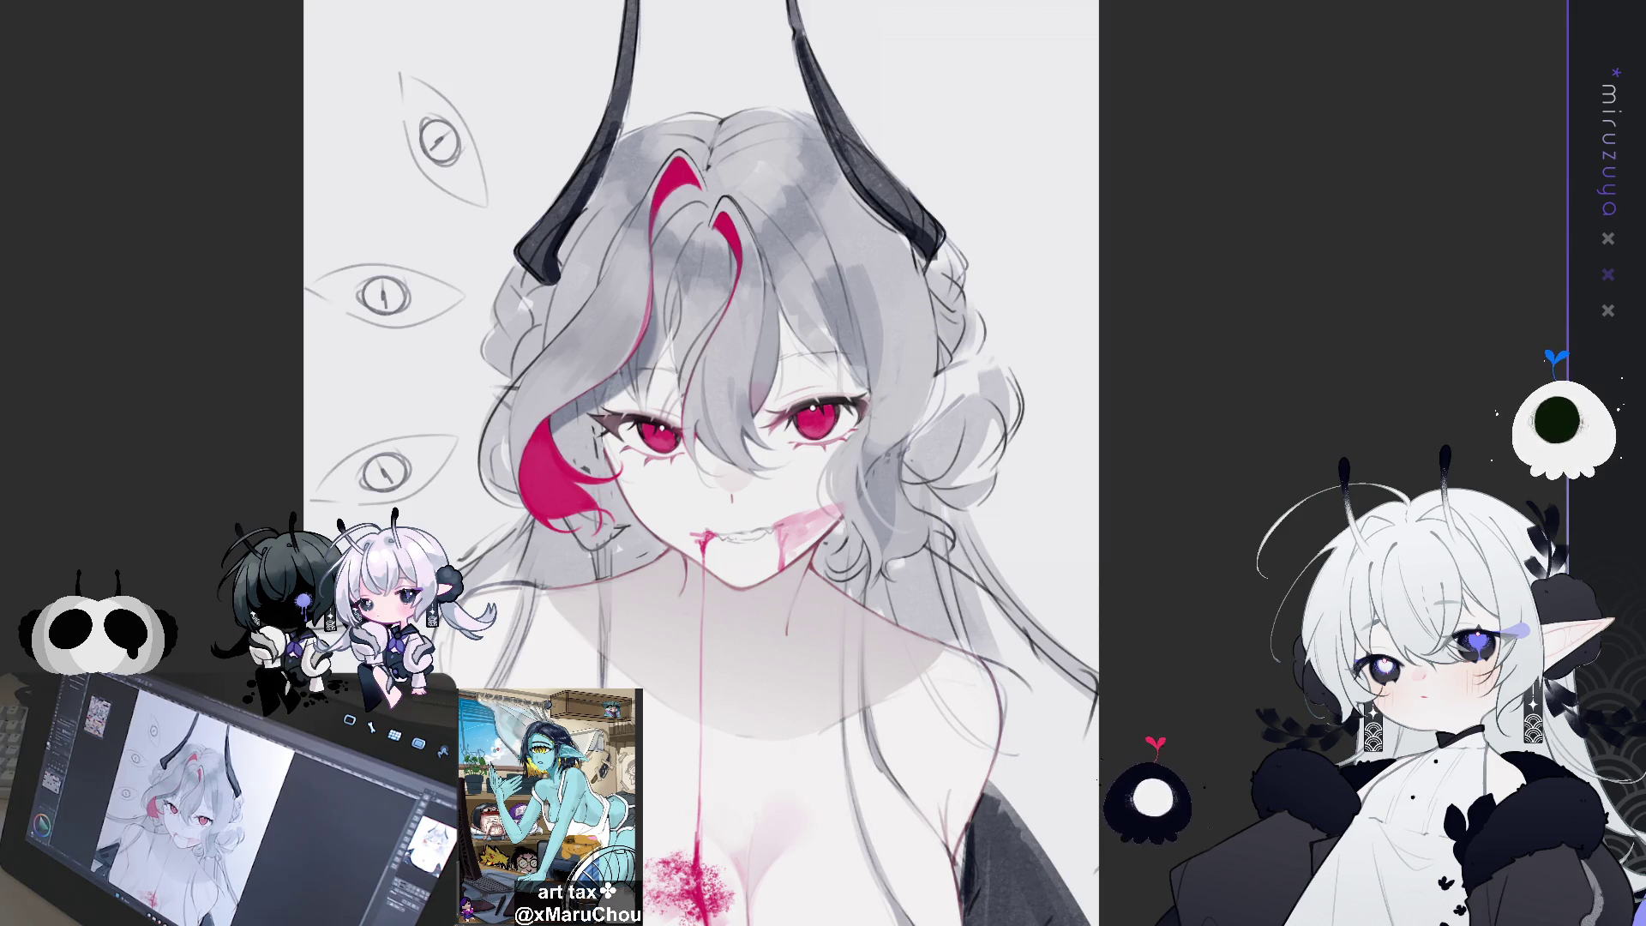
{"action": "key", "text": "ctrl+z"}
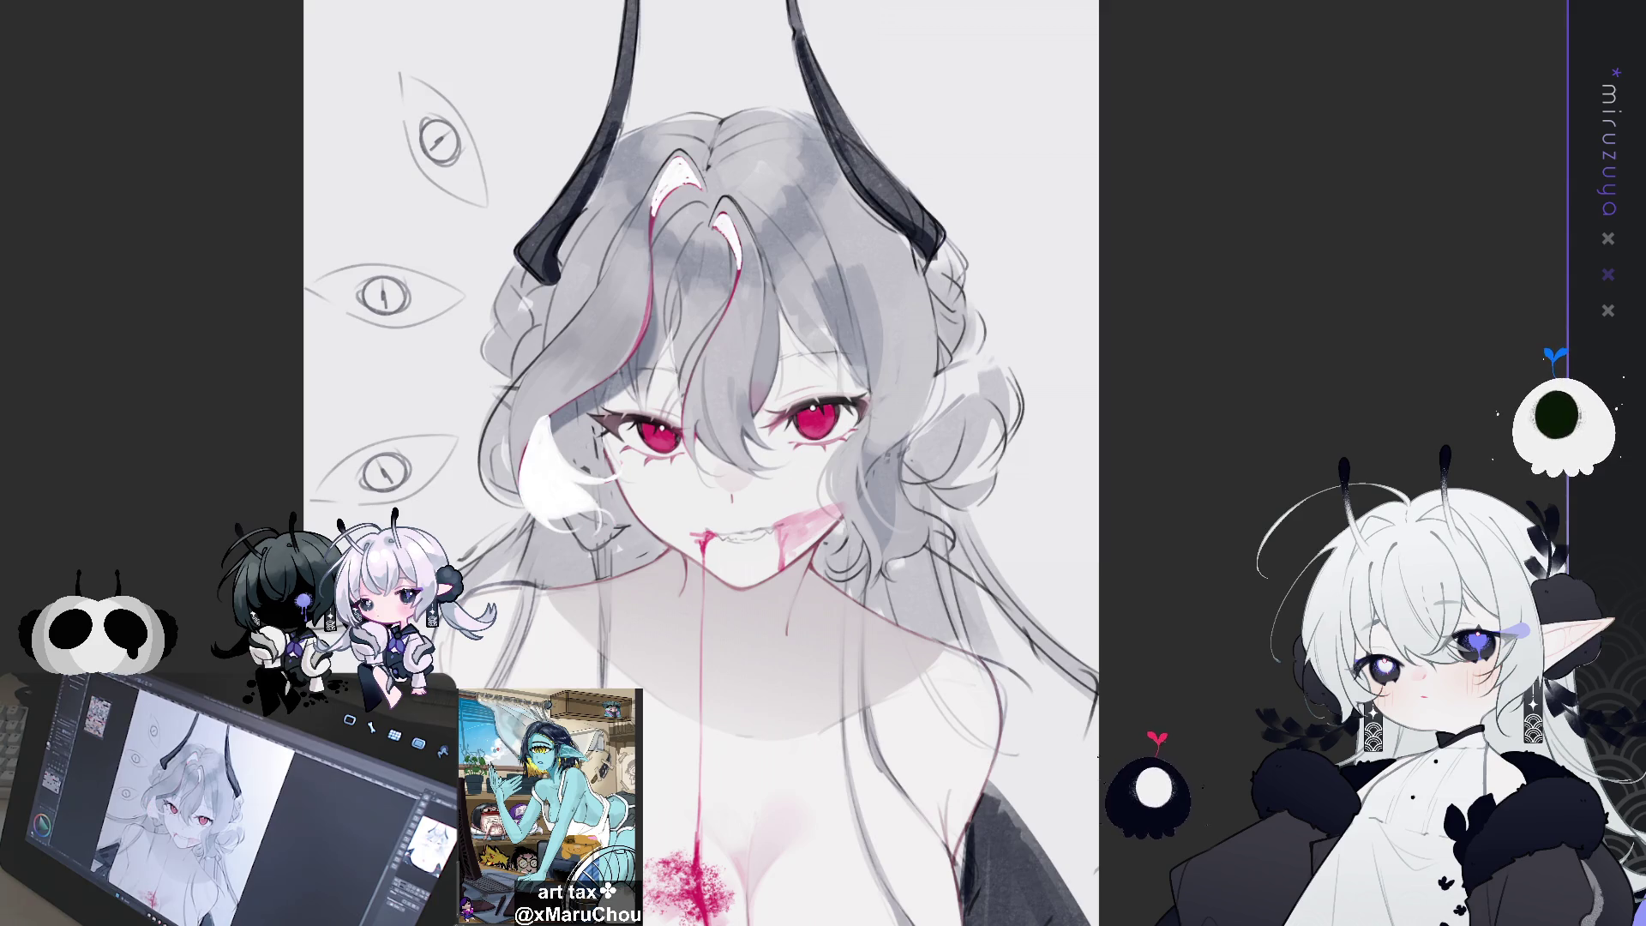
{"action": "key", "text": "ctrl+y"}
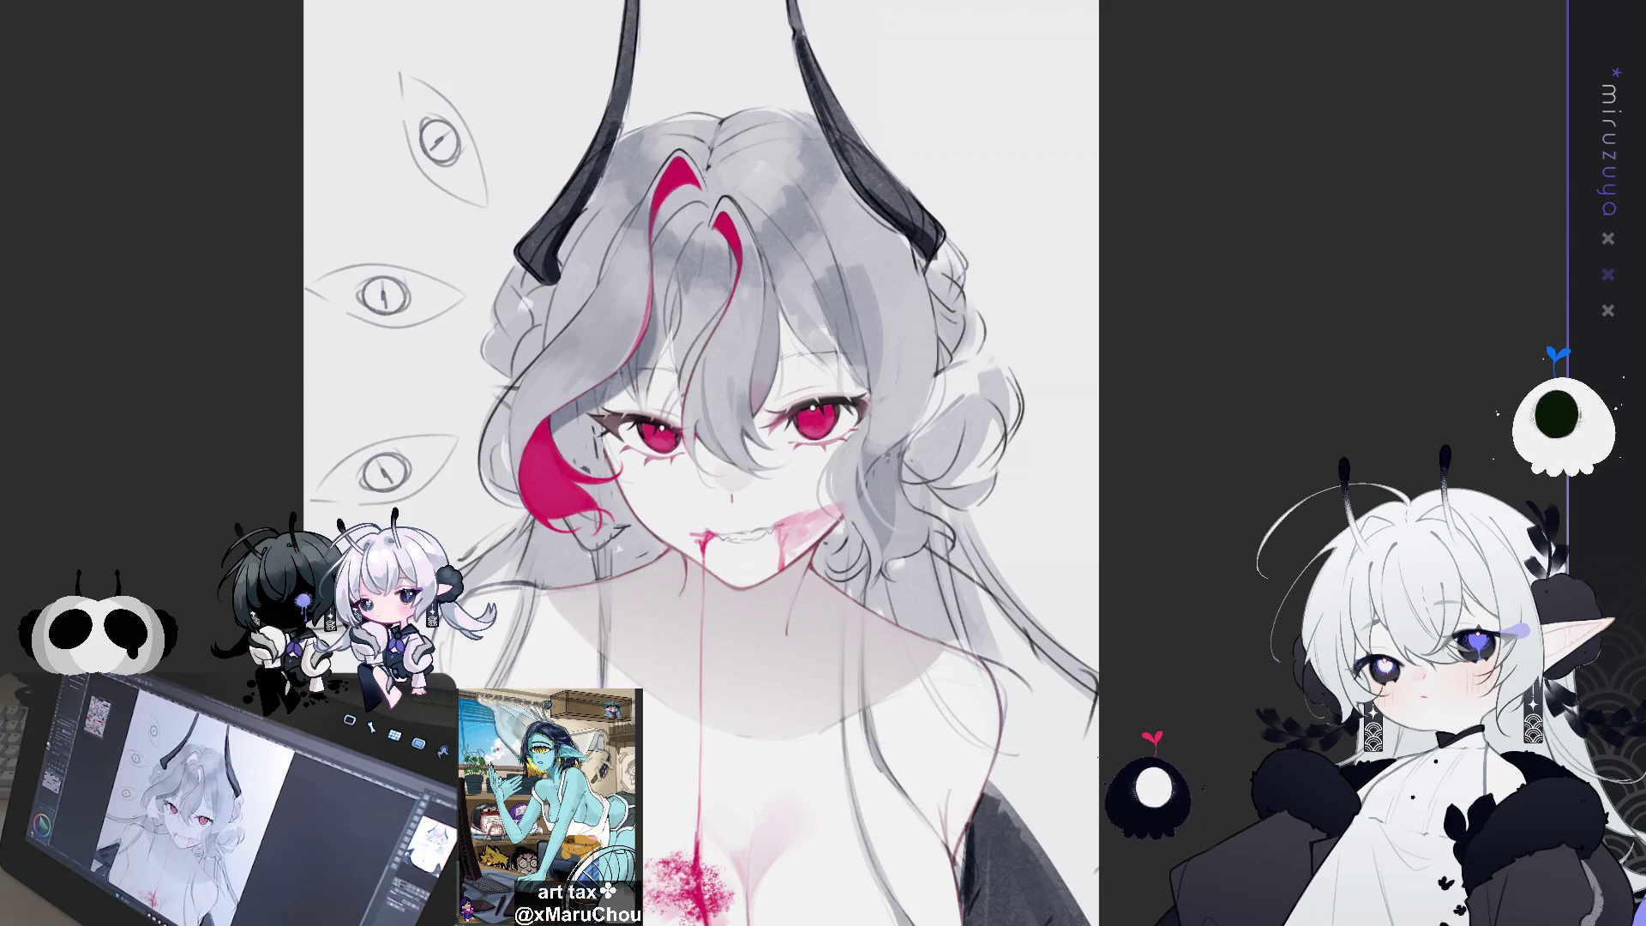
{"action": "key", "text": "ctrl+z"}
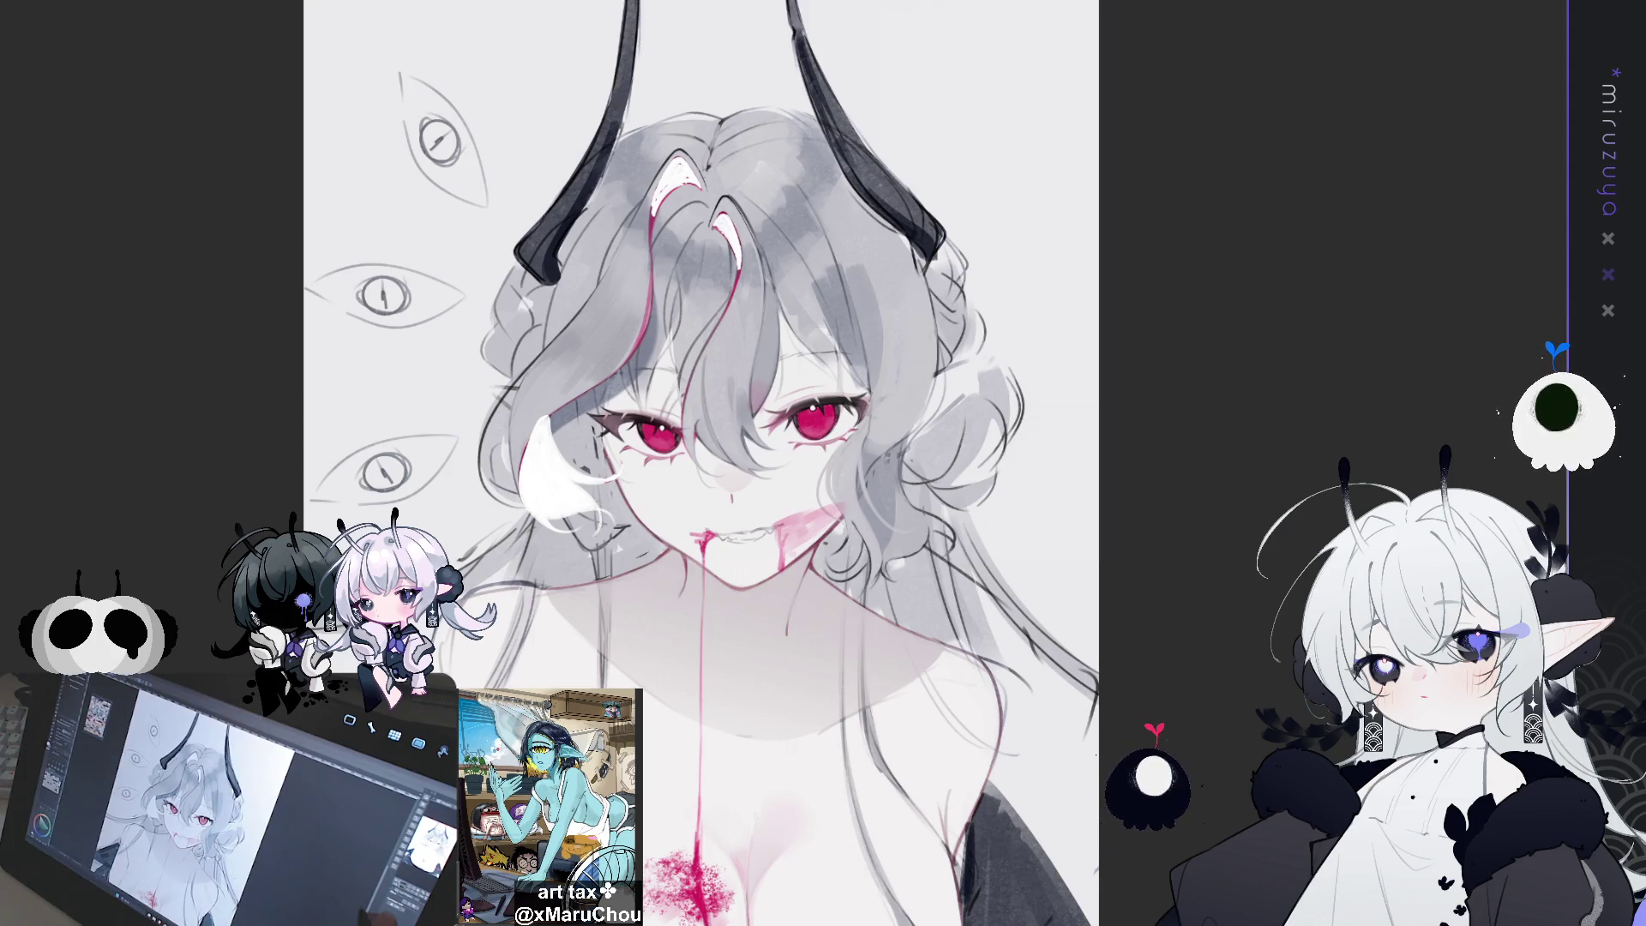
{"action": "mouse_move", "coordinate": [686, 514]}
{"action": "left_mouse_down"}
{"action": "mouse_move", "coordinate": [776, 455]}
{"action": "mouse_move", "coordinate": [845, 450]}
{"action": "left_mouse_up"}
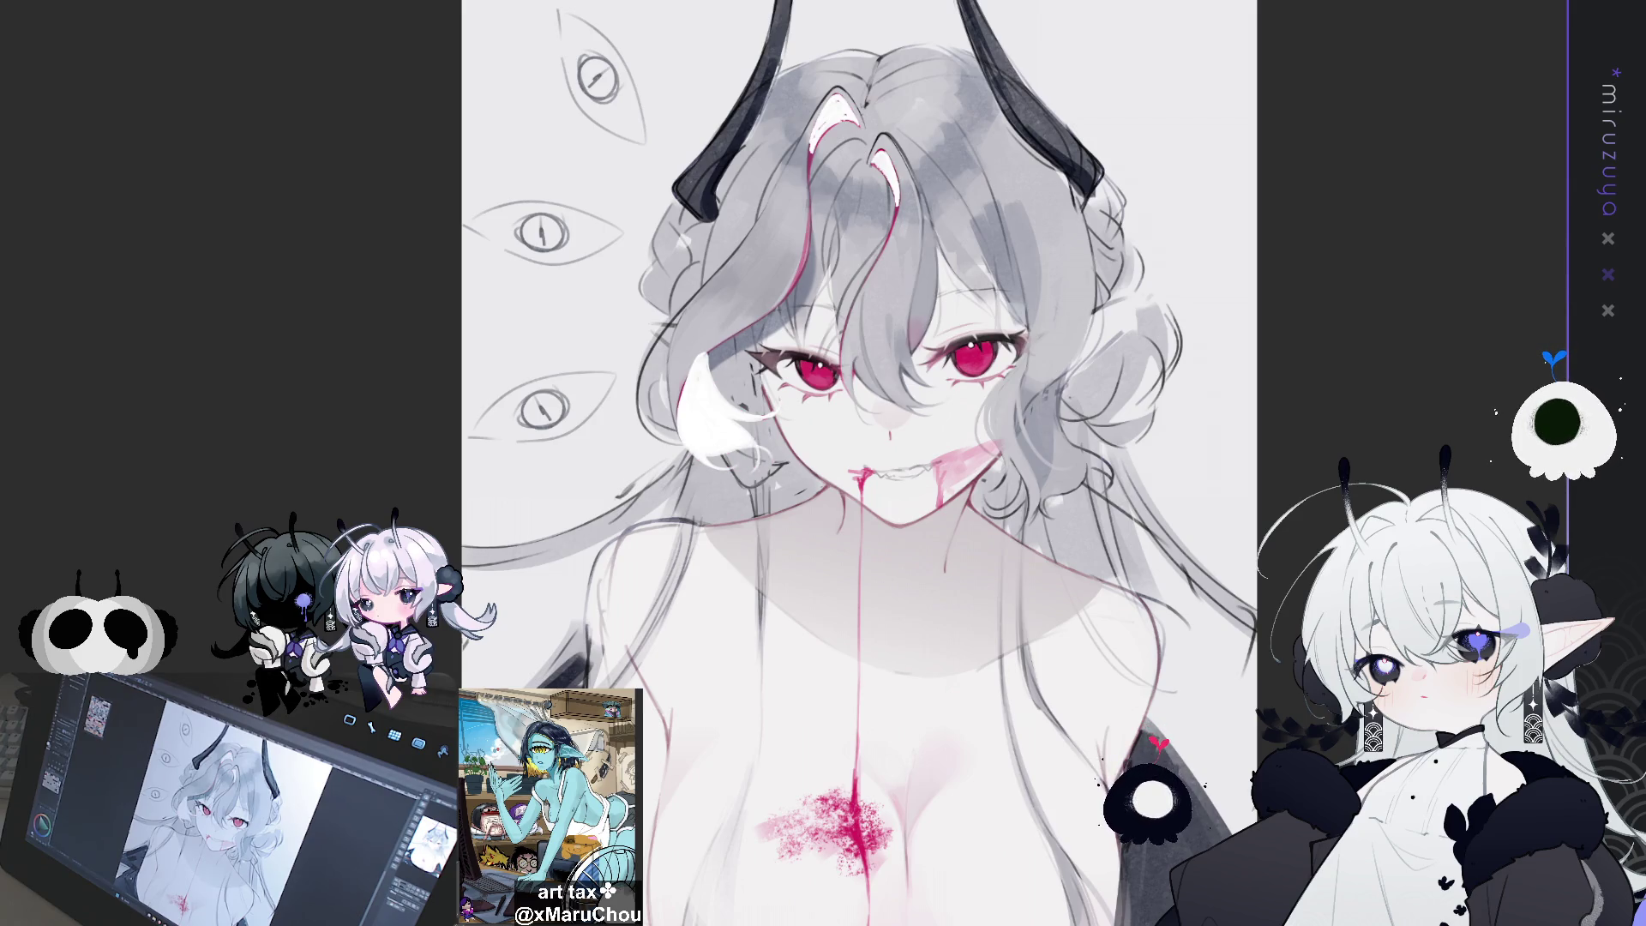
{"action": "key", "text": "ctrl+y"}
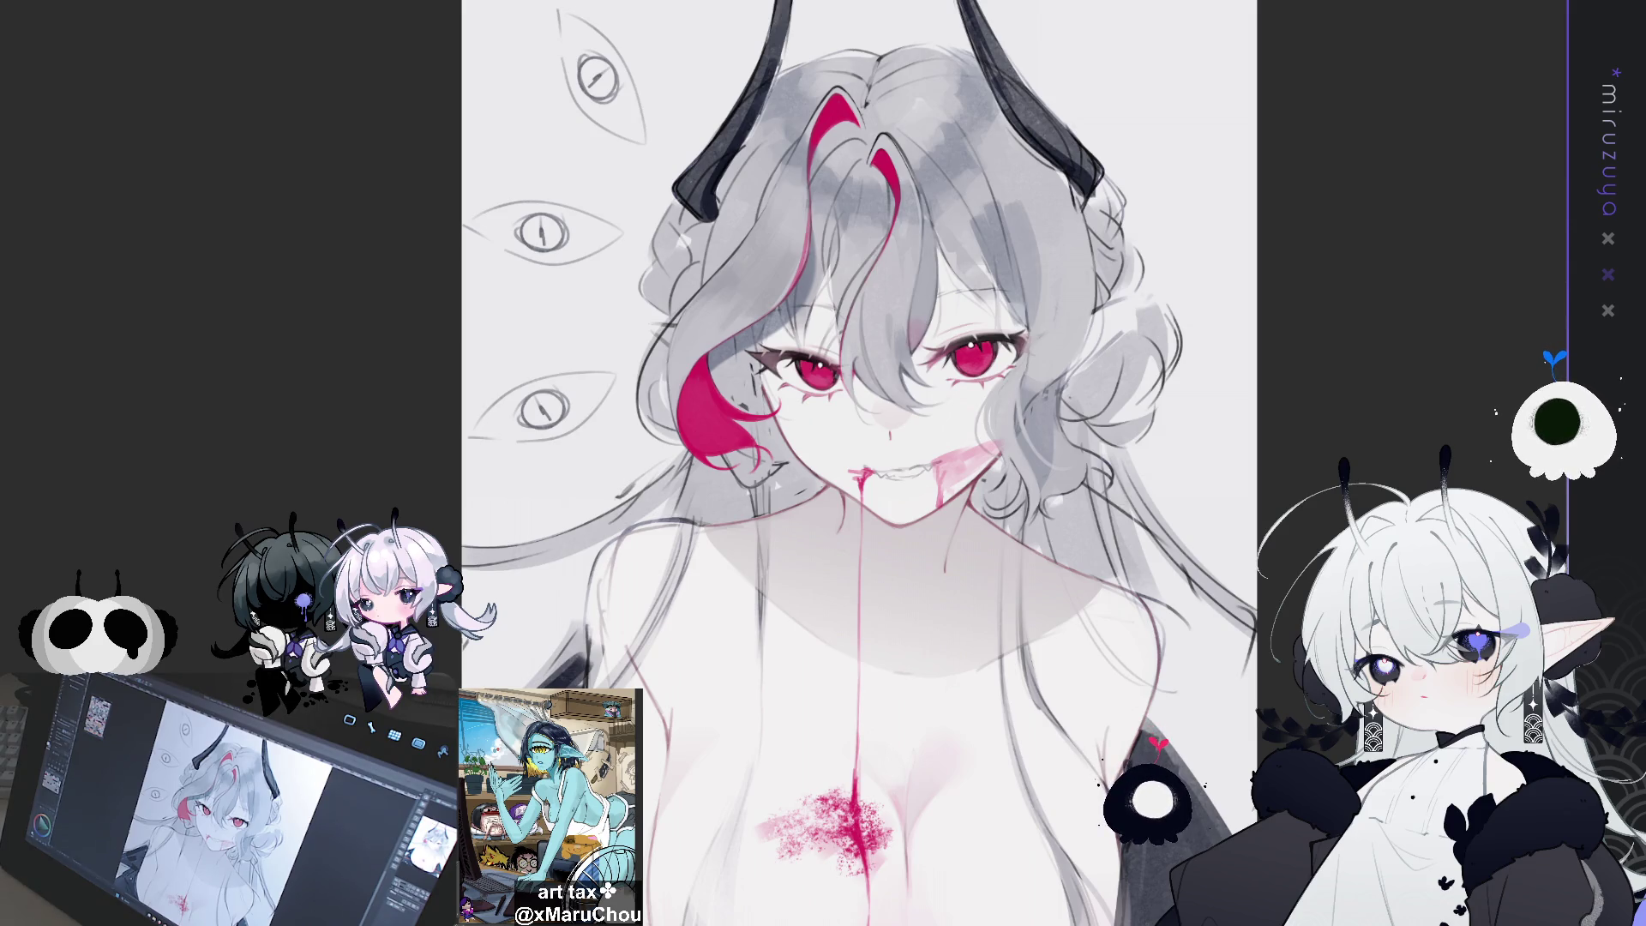
{"action": "key", "text": "ctrl+z"}
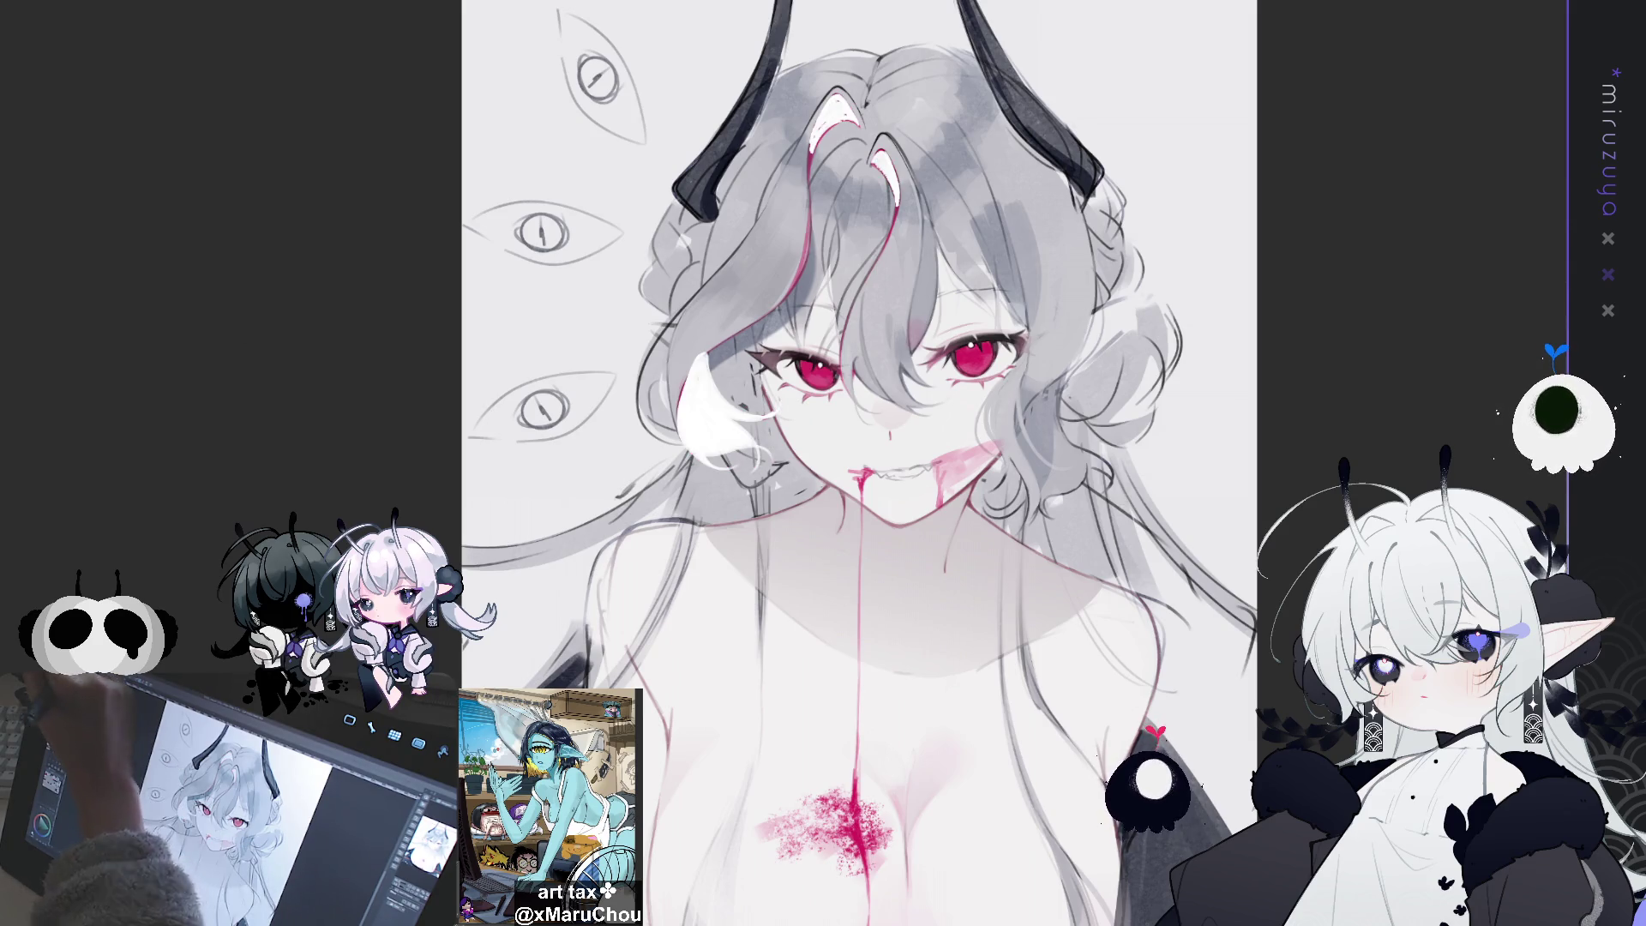
Select the side lock and forehead streaks, fill them red, and keep the red fill
{"action": "mouse_move", "coordinate": [725, 296]}
{"action": "left_mouse_down"}
{"action": "mouse_move", "coordinate": [733, 547]}
{"action": "mouse_move", "coordinate": [721, 290]}
{"action": "left_mouse_up"}
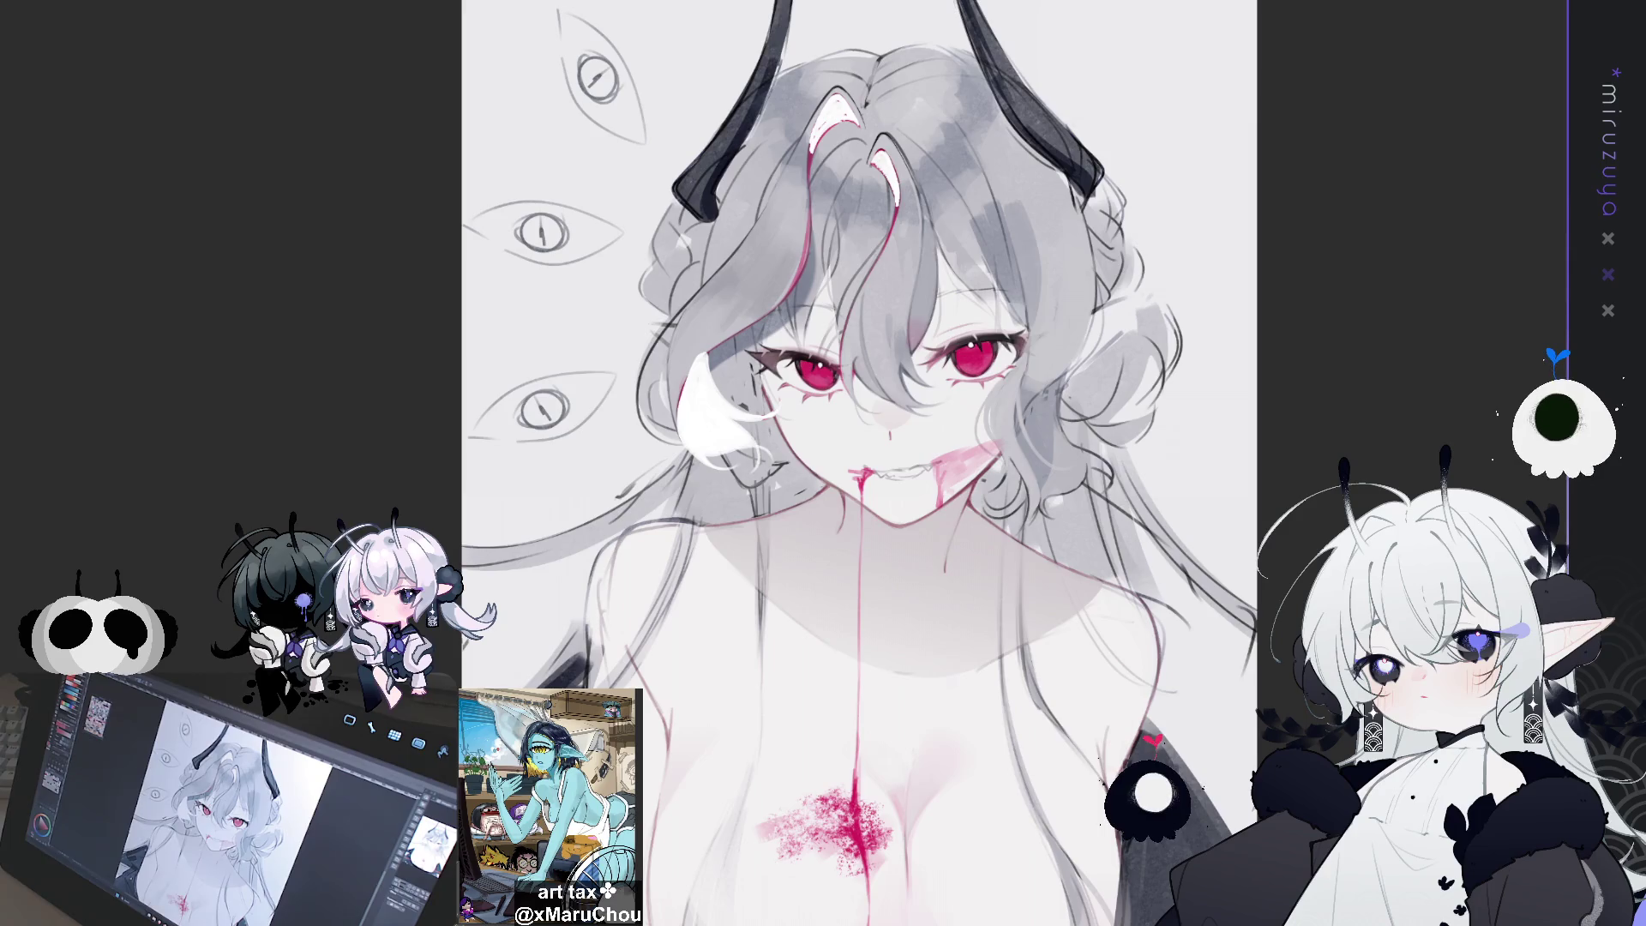
{"action": "key", "text": "ctrl+d"}
{"action": "key", "text": "ctrl+z"}
{"action": "key", "text": "ctrl+y"}
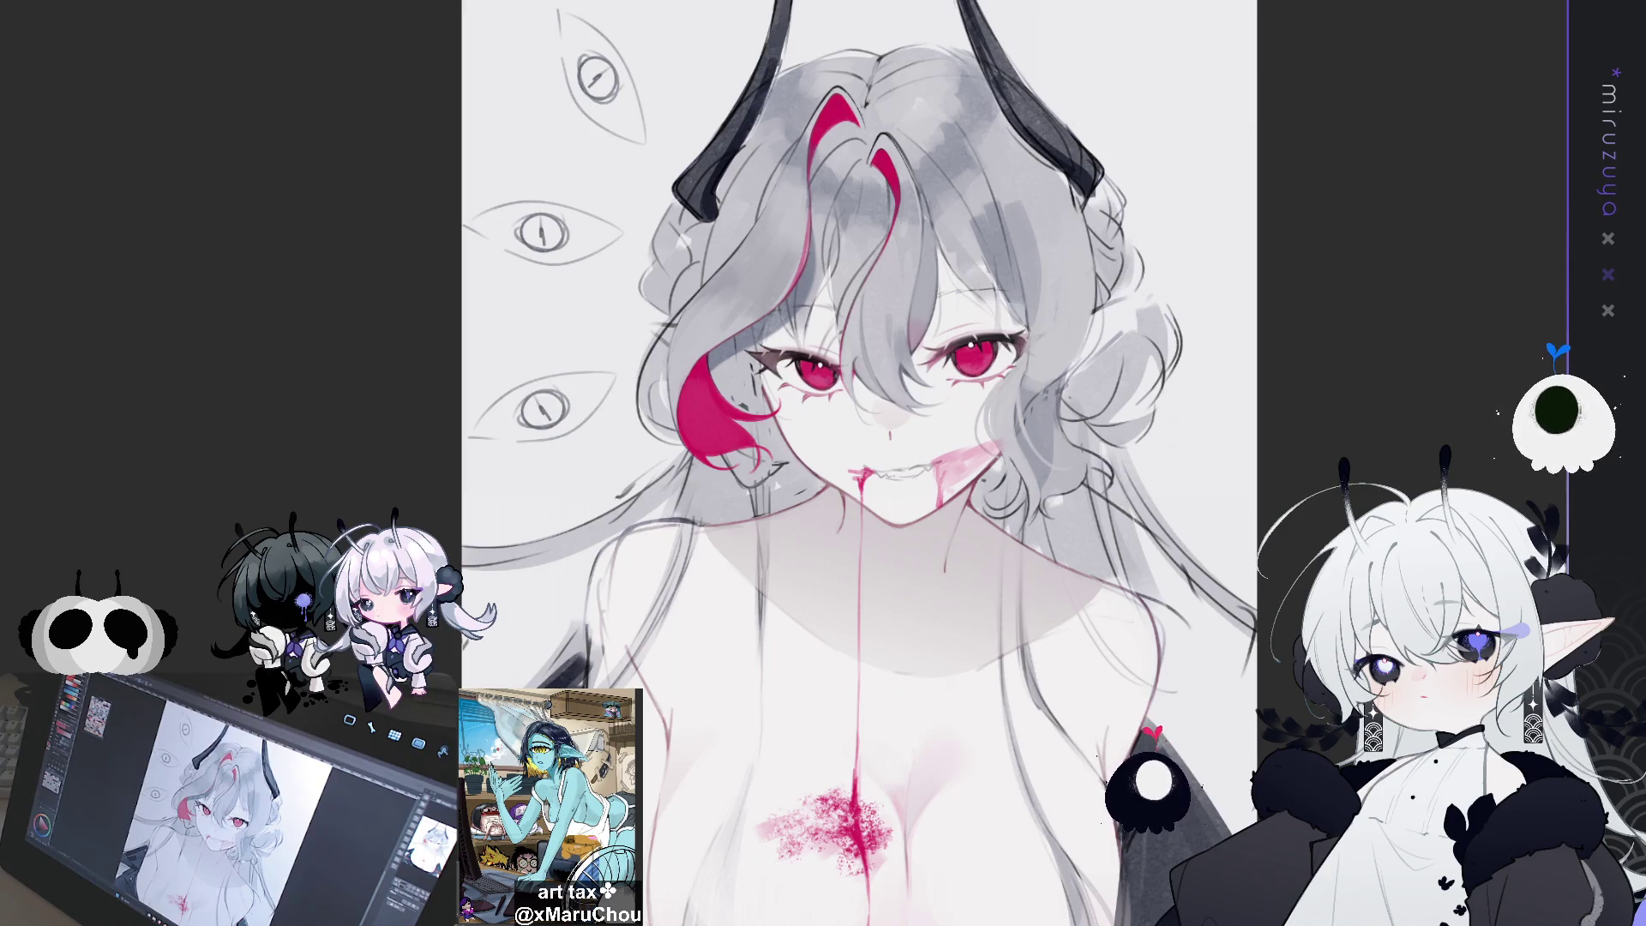
{"action": "key", "text": "ctrl+z"}
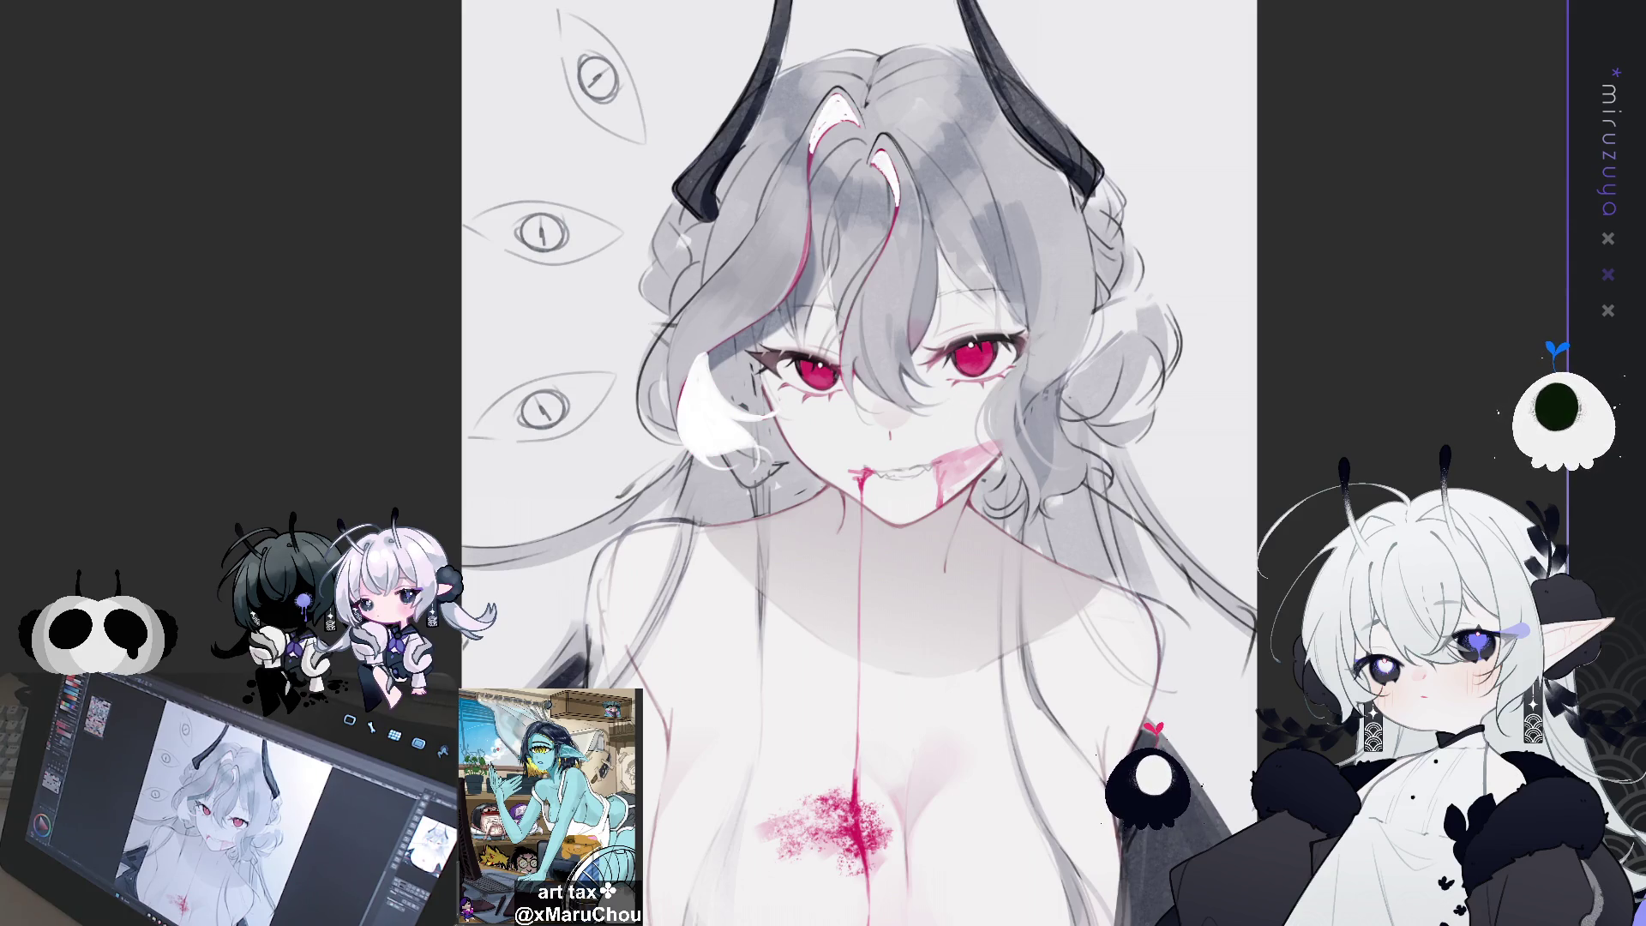
{"action": "key", "text": "ctrl+y"}
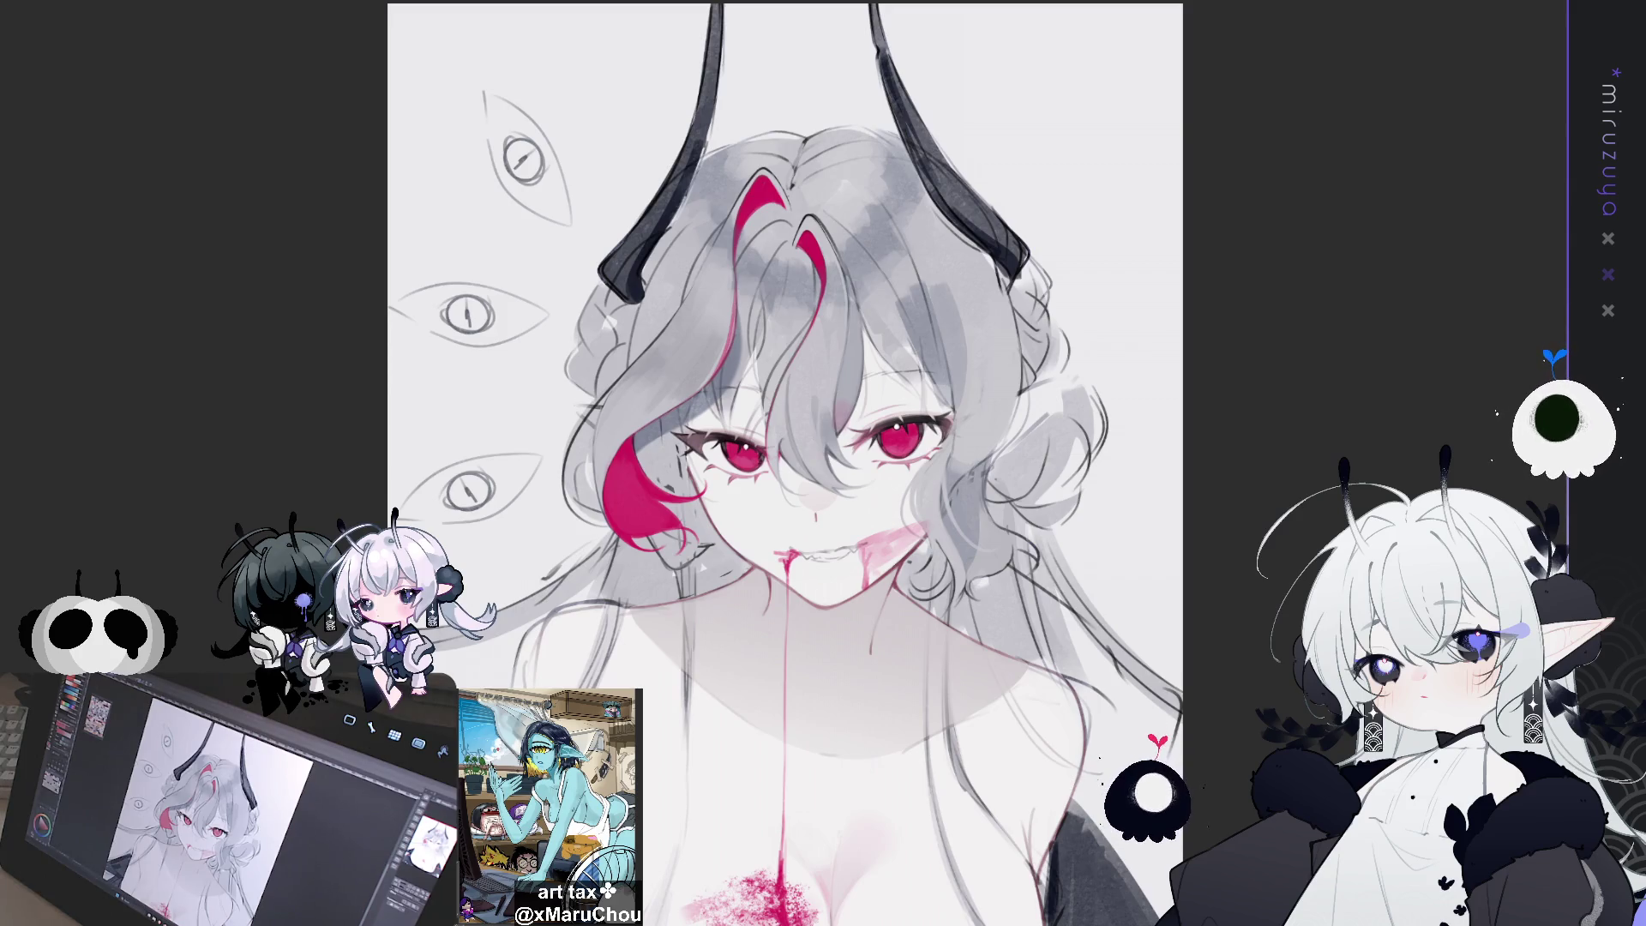
{"action": "left_click_drag", "start_coordinate": [750, 463], "coordinate": [682, 581]}
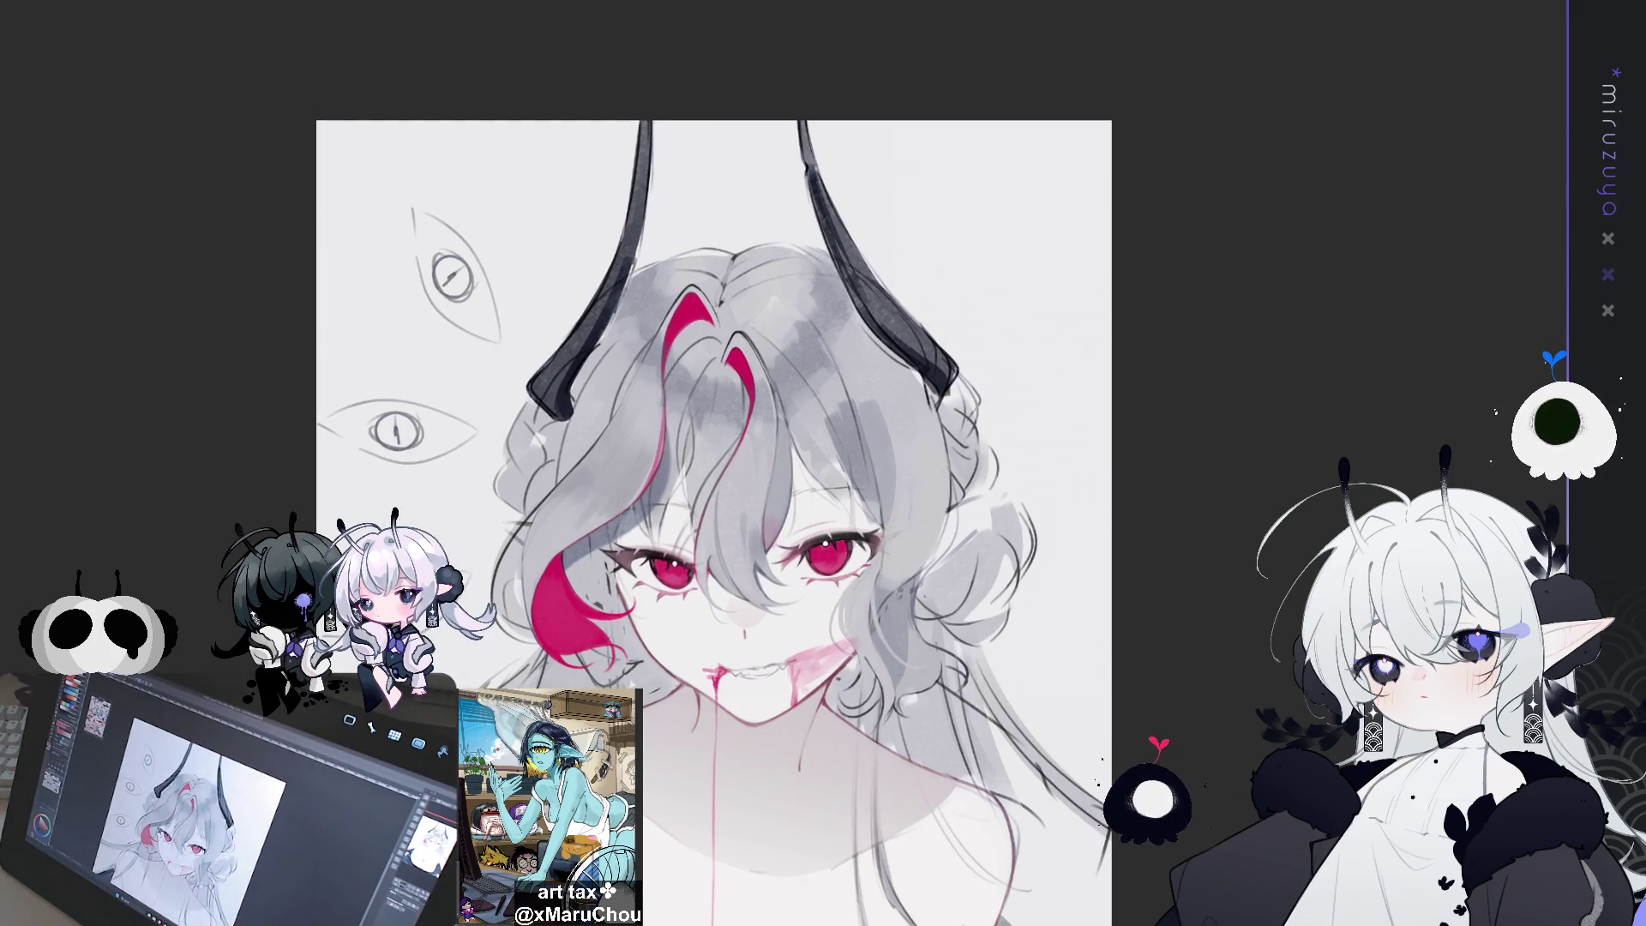
Darken the right horn's left, inner and outer edges, its lighter patch and its tip with dark strokes
{"action": "key", "text": "ctrl+a"}
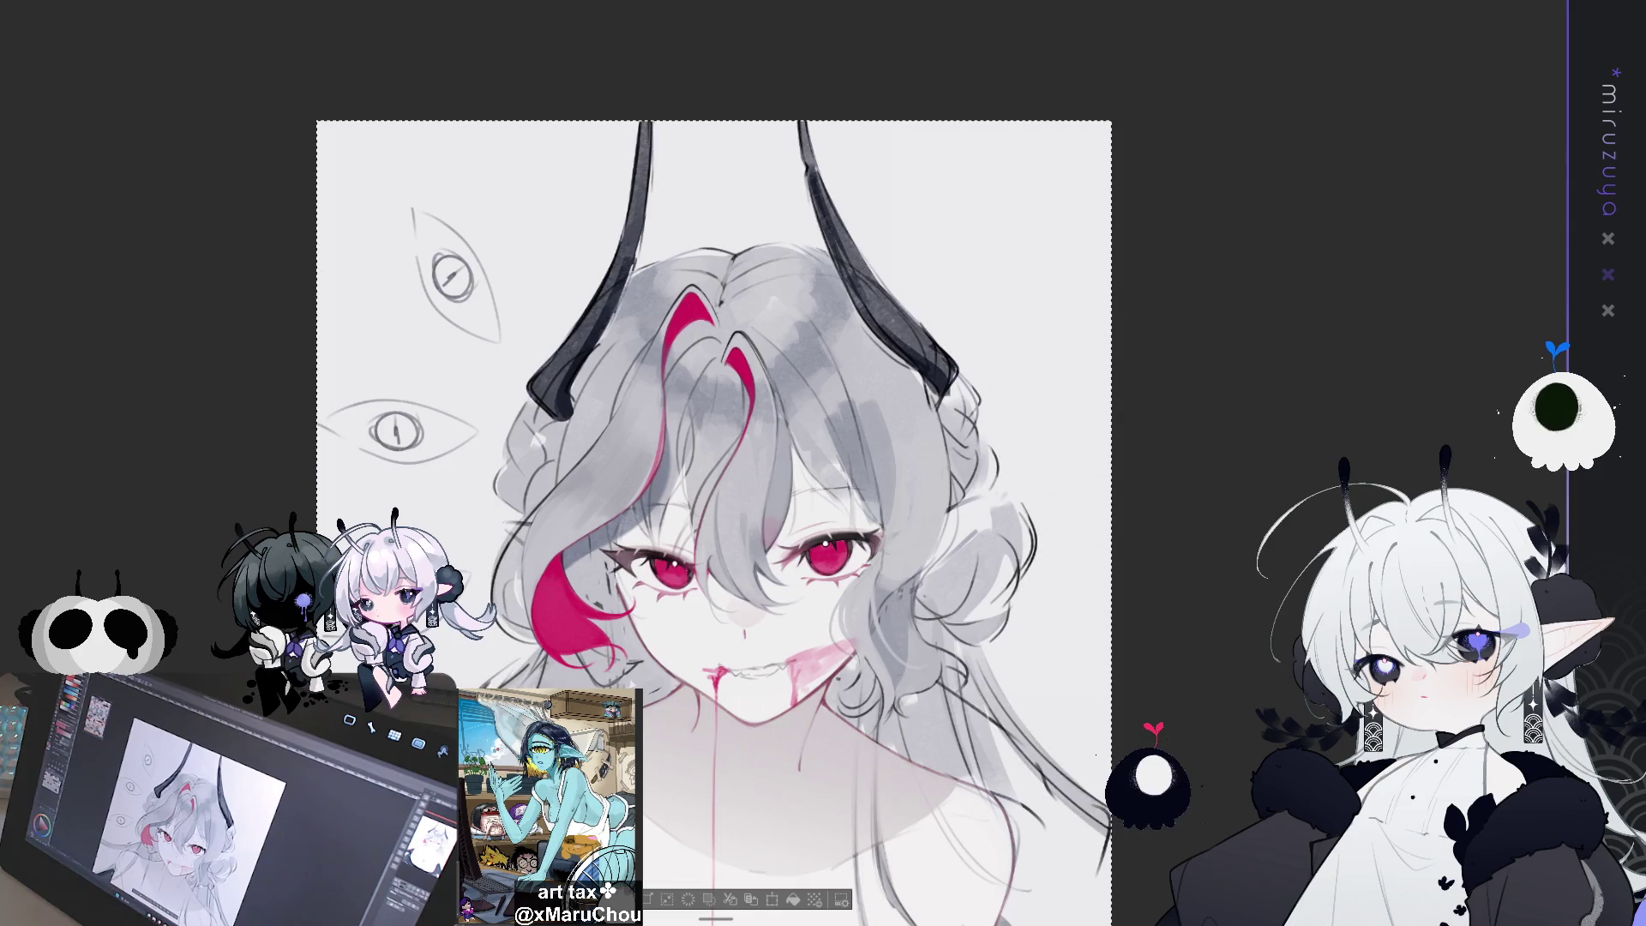
{"action": "key", "text": "ctrl+d"}
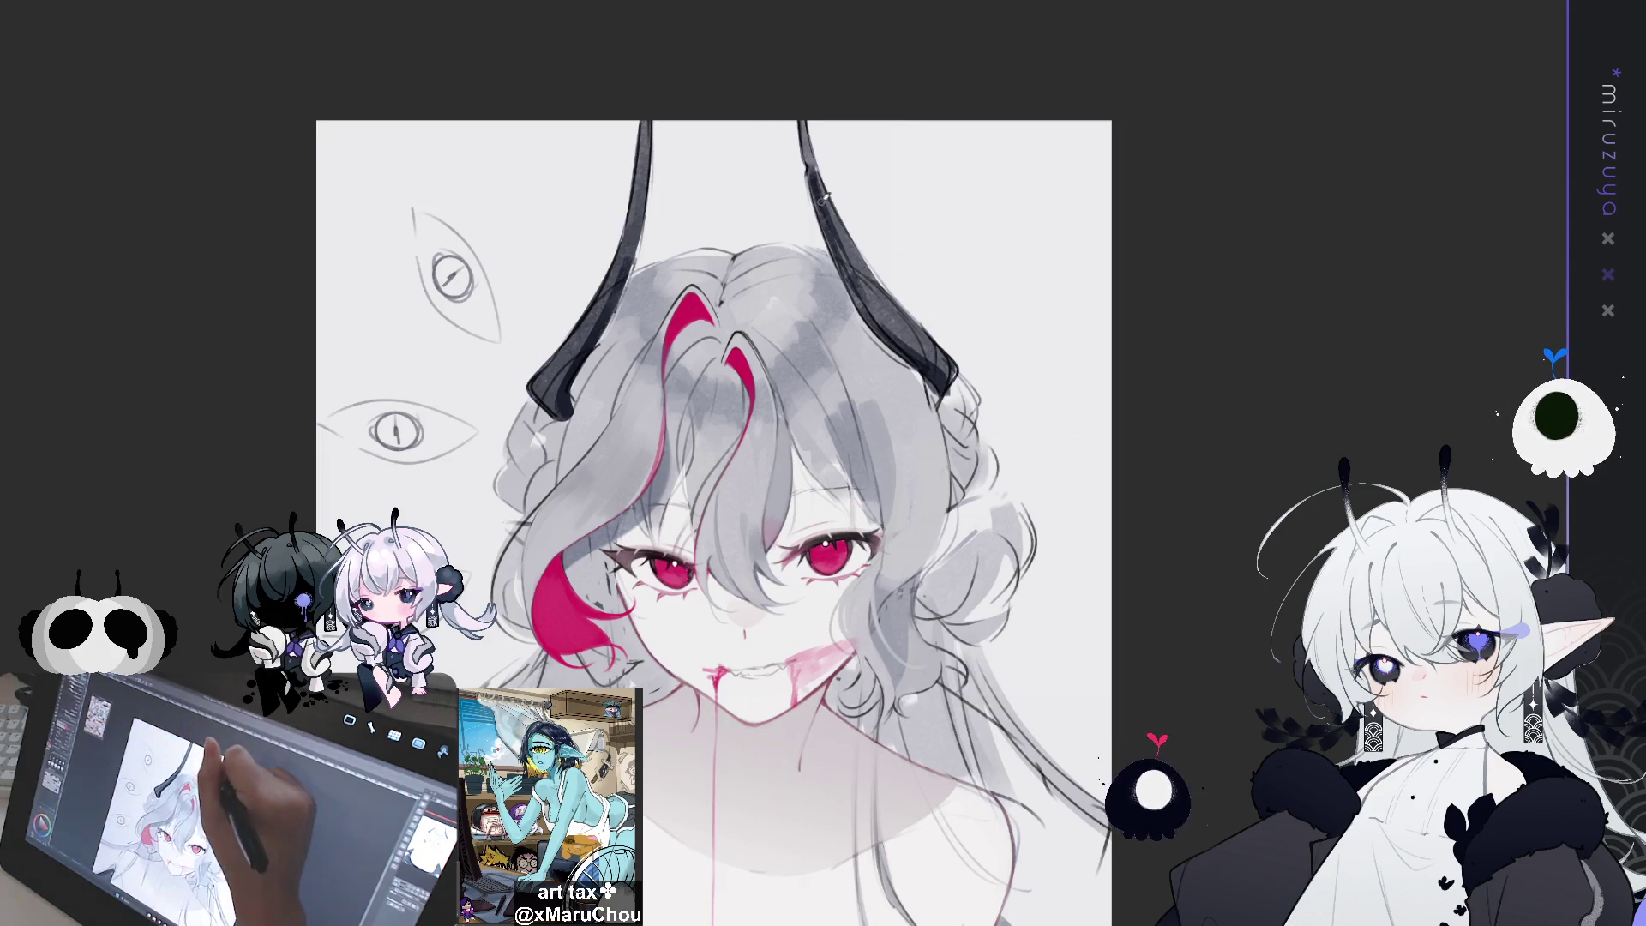
{"action": "mouse_move", "coordinate": [798, 122]}
{"action": "left_mouse_down"}
{"action": "mouse_move", "coordinate": [794, 150]}
{"action": "mouse_move", "coordinate": [807, 128]}
{"action": "left_mouse_up"}
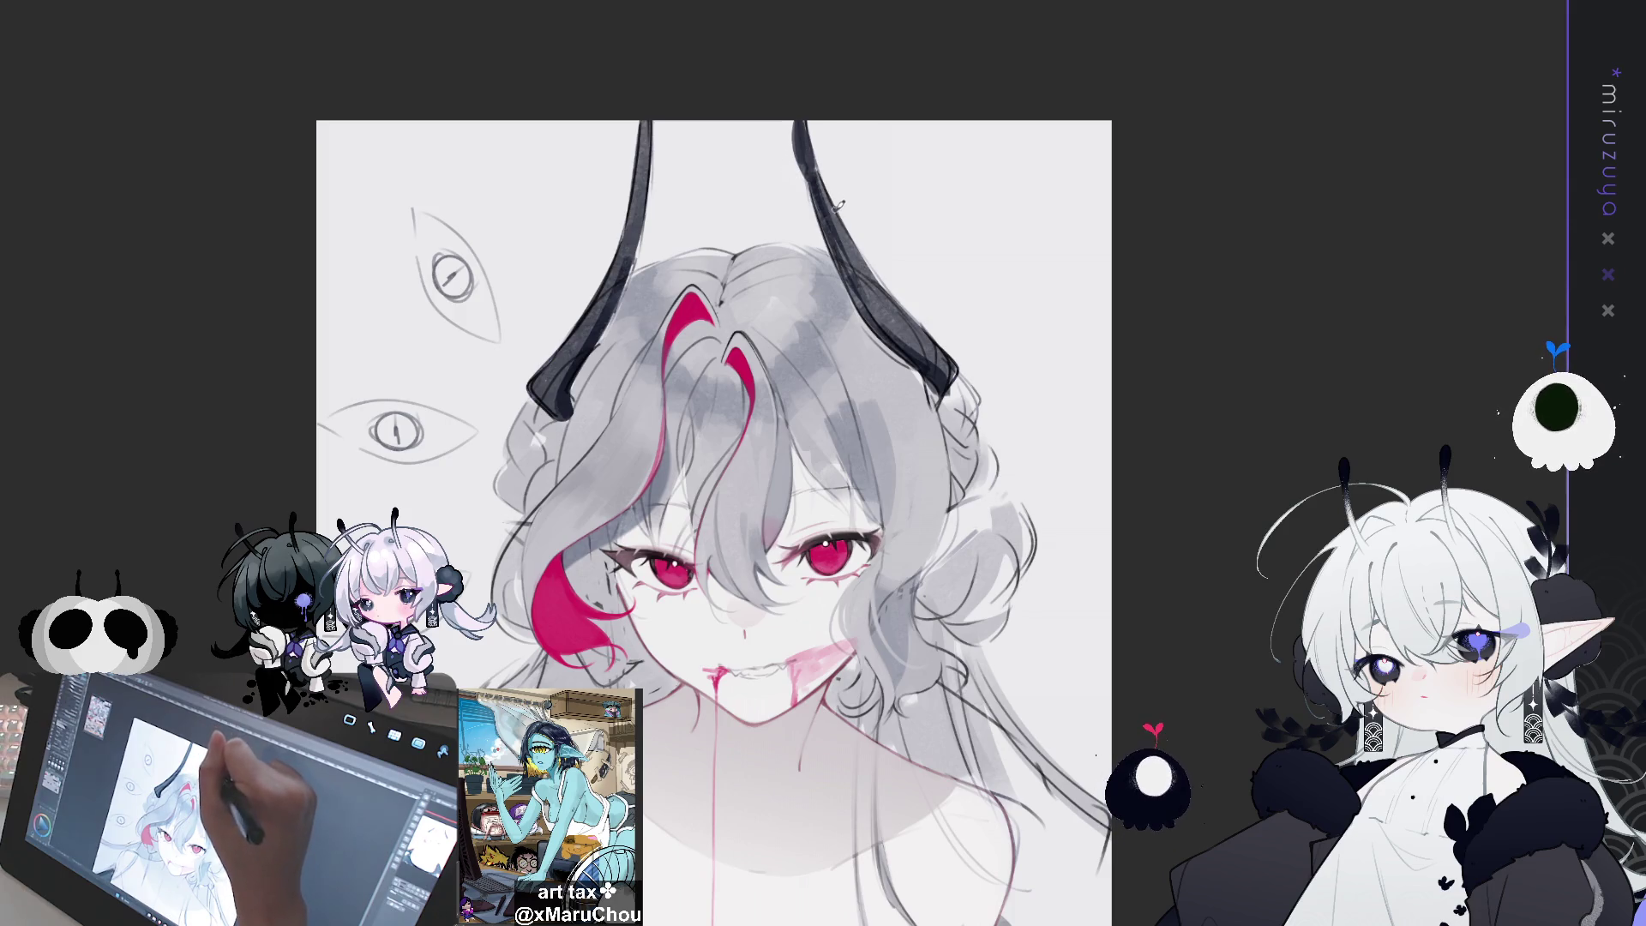
{"action": "mouse_move", "coordinate": [794, 172]}
{"action": "left_mouse_down"}
{"action": "mouse_move", "coordinate": [849, 288]}
{"action": "mouse_move", "coordinate": [814, 237]}
{"action": "left_mouse_up"}
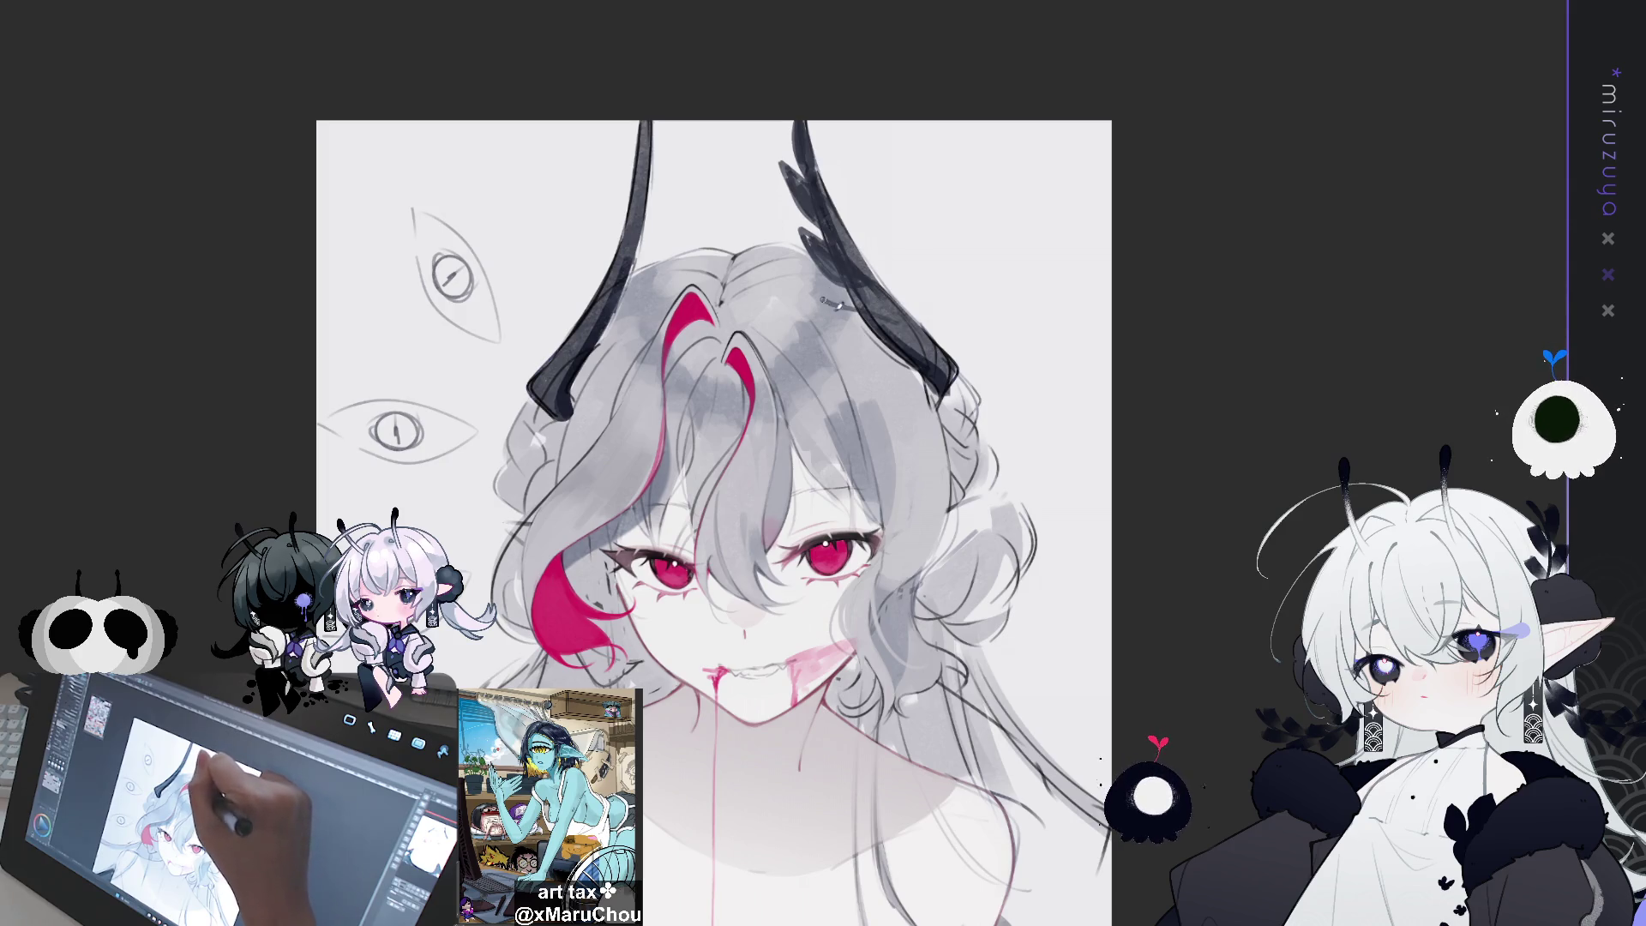
{"action": "left_click_drag", "start_coordinate": [918, 343], "coordinate": [851, 309]}
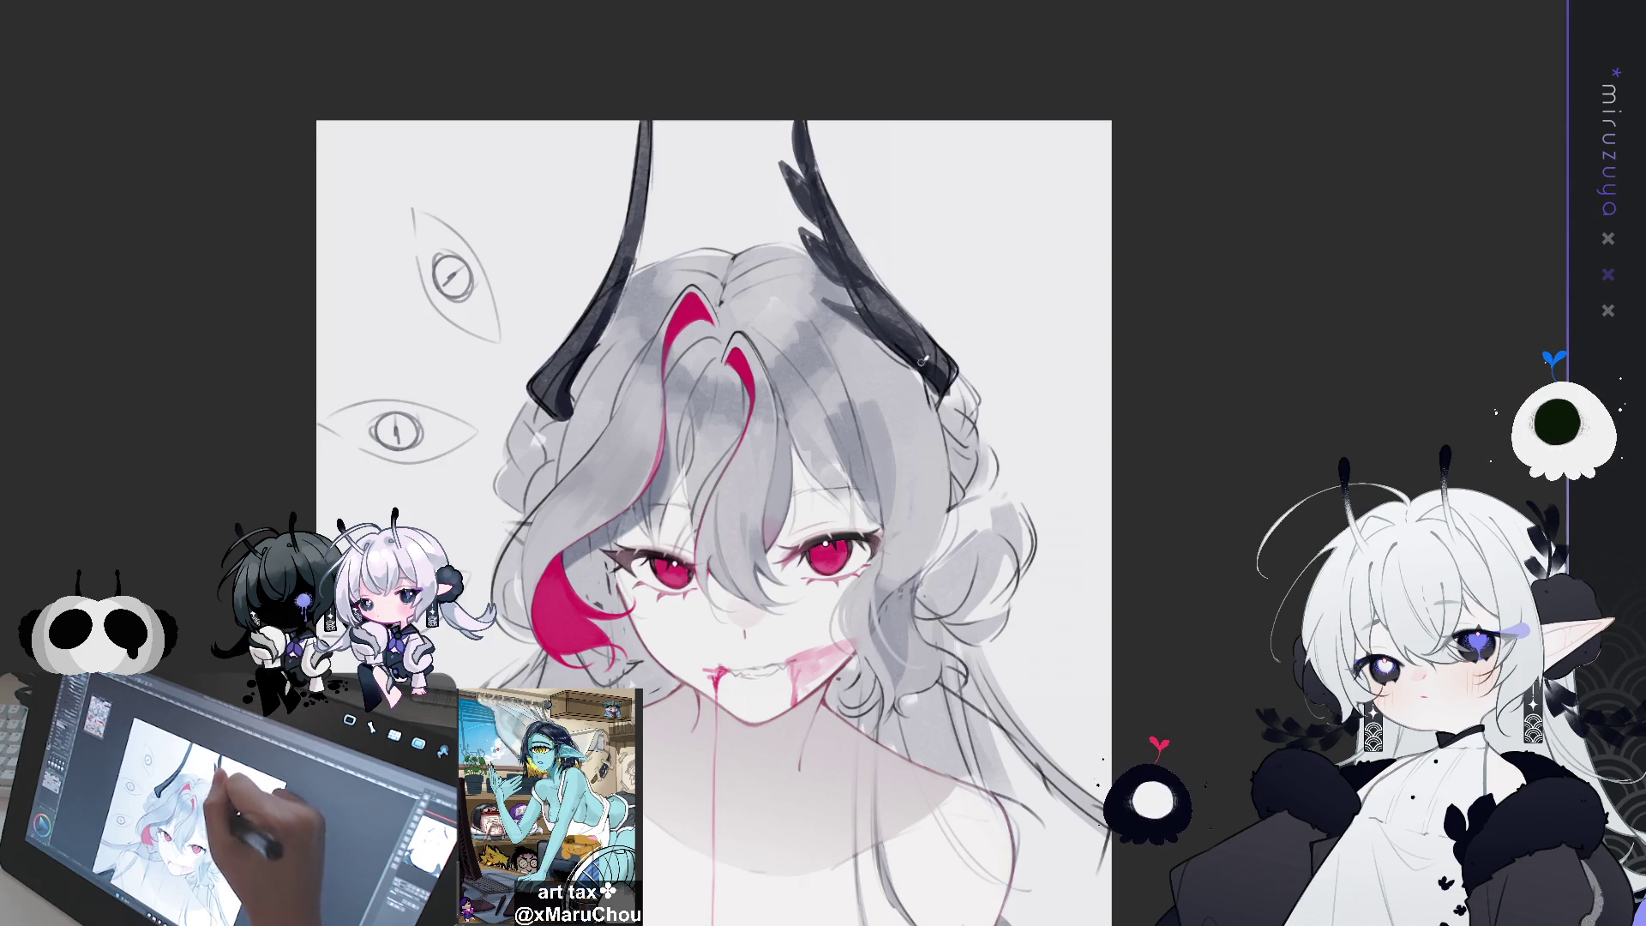
{"action": "mouse_move", "coordinate": [938, 405]}
{"action": "left_mouse_down"}
{"action": "mouse_move", "coordinate": [950, 393]}
{"action": "mouse_move", "coordinate": [940, 410]}
{"action": "left_mouse_up"}
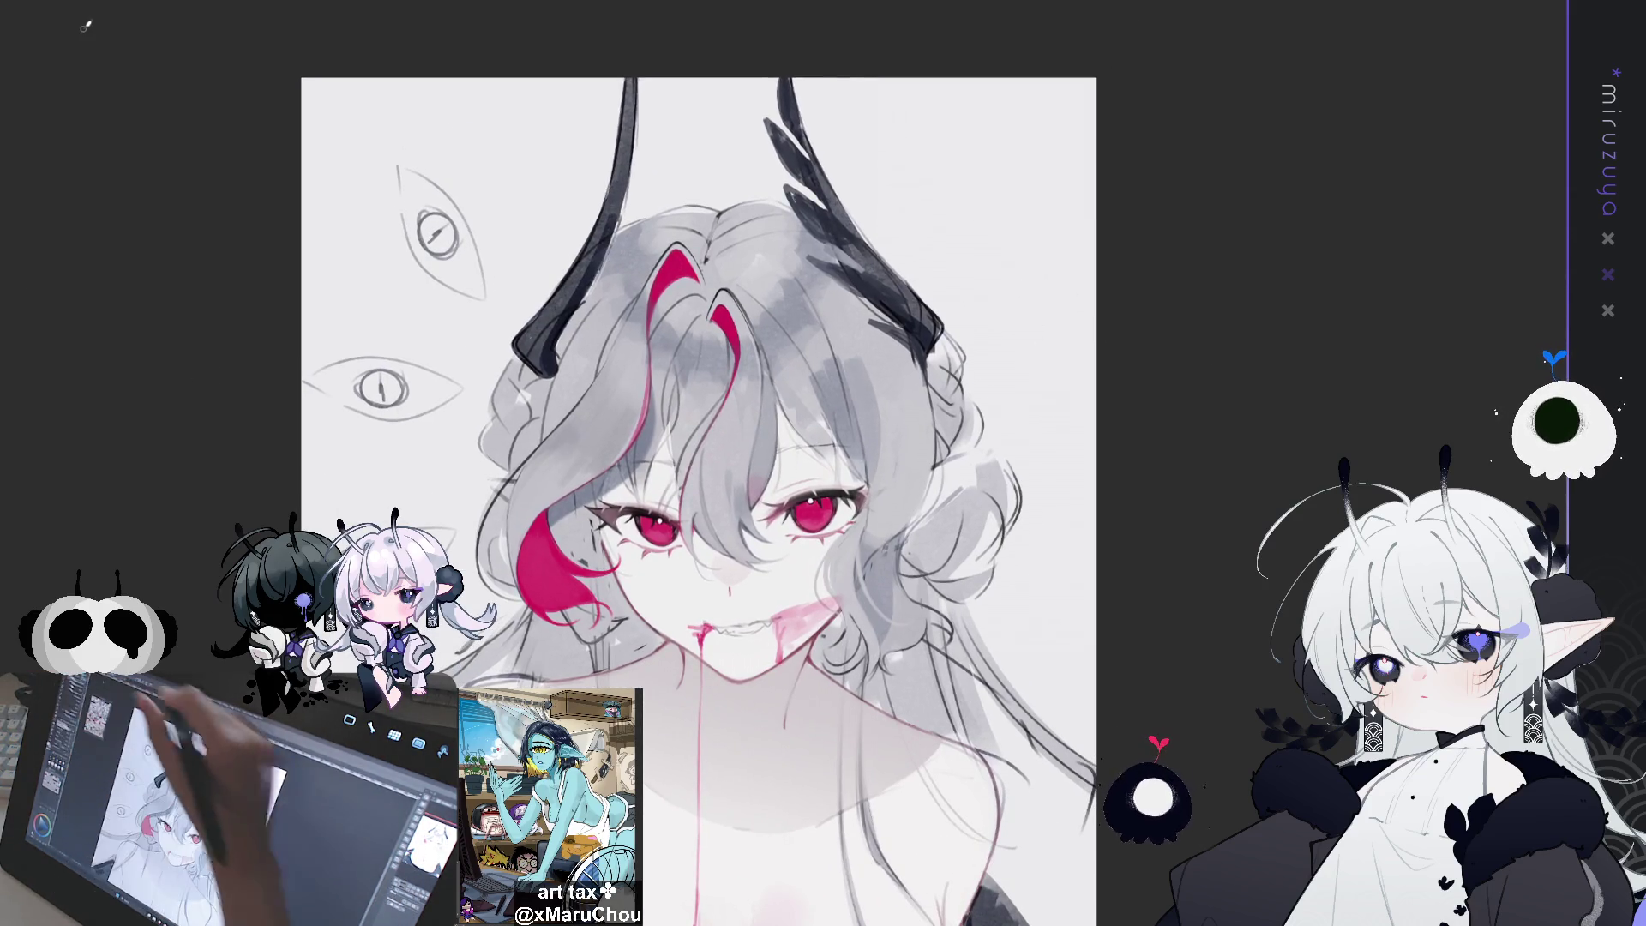
{"action": "left_click_drag", "start_coordinate": [906, 274], "coordinate": [875, 310]}
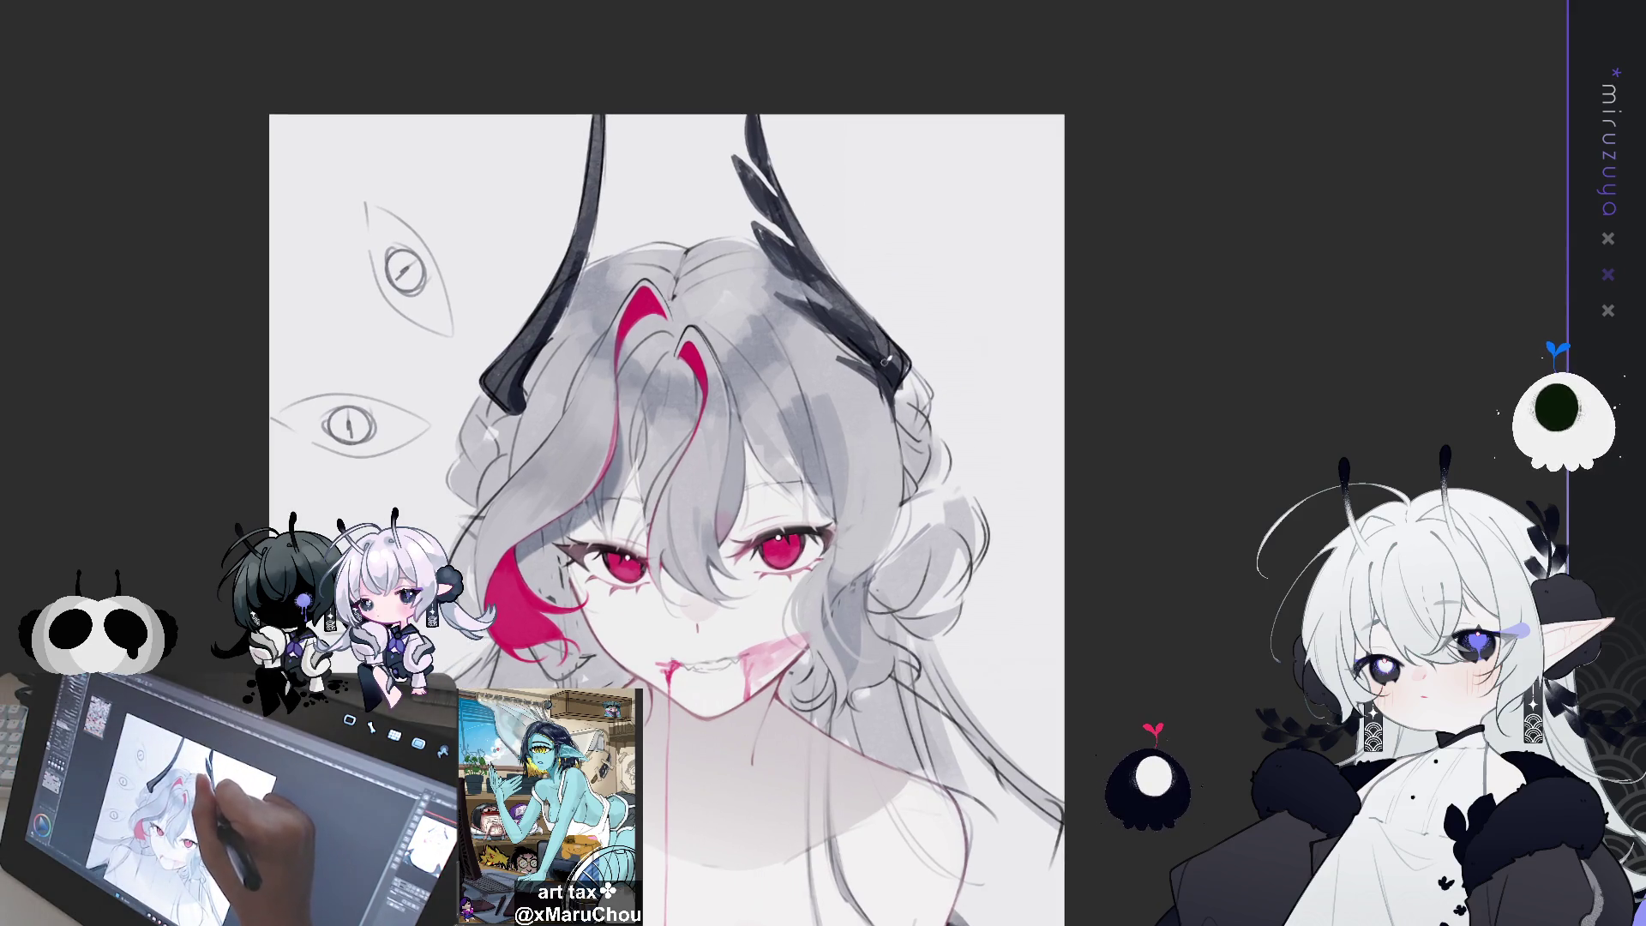
{"action": "mouse_move", "coordinate": [760, 115]}
{"action": "left_mouse_down"}
{"action": "mouse_move", "coordinate": [834, 268]}
{"action": "mouse_move", "coordinate": [912, 351]}
{"action": "mouse_move", "coordinate": [901, 407]}
{"action": "left_mouse_up"}
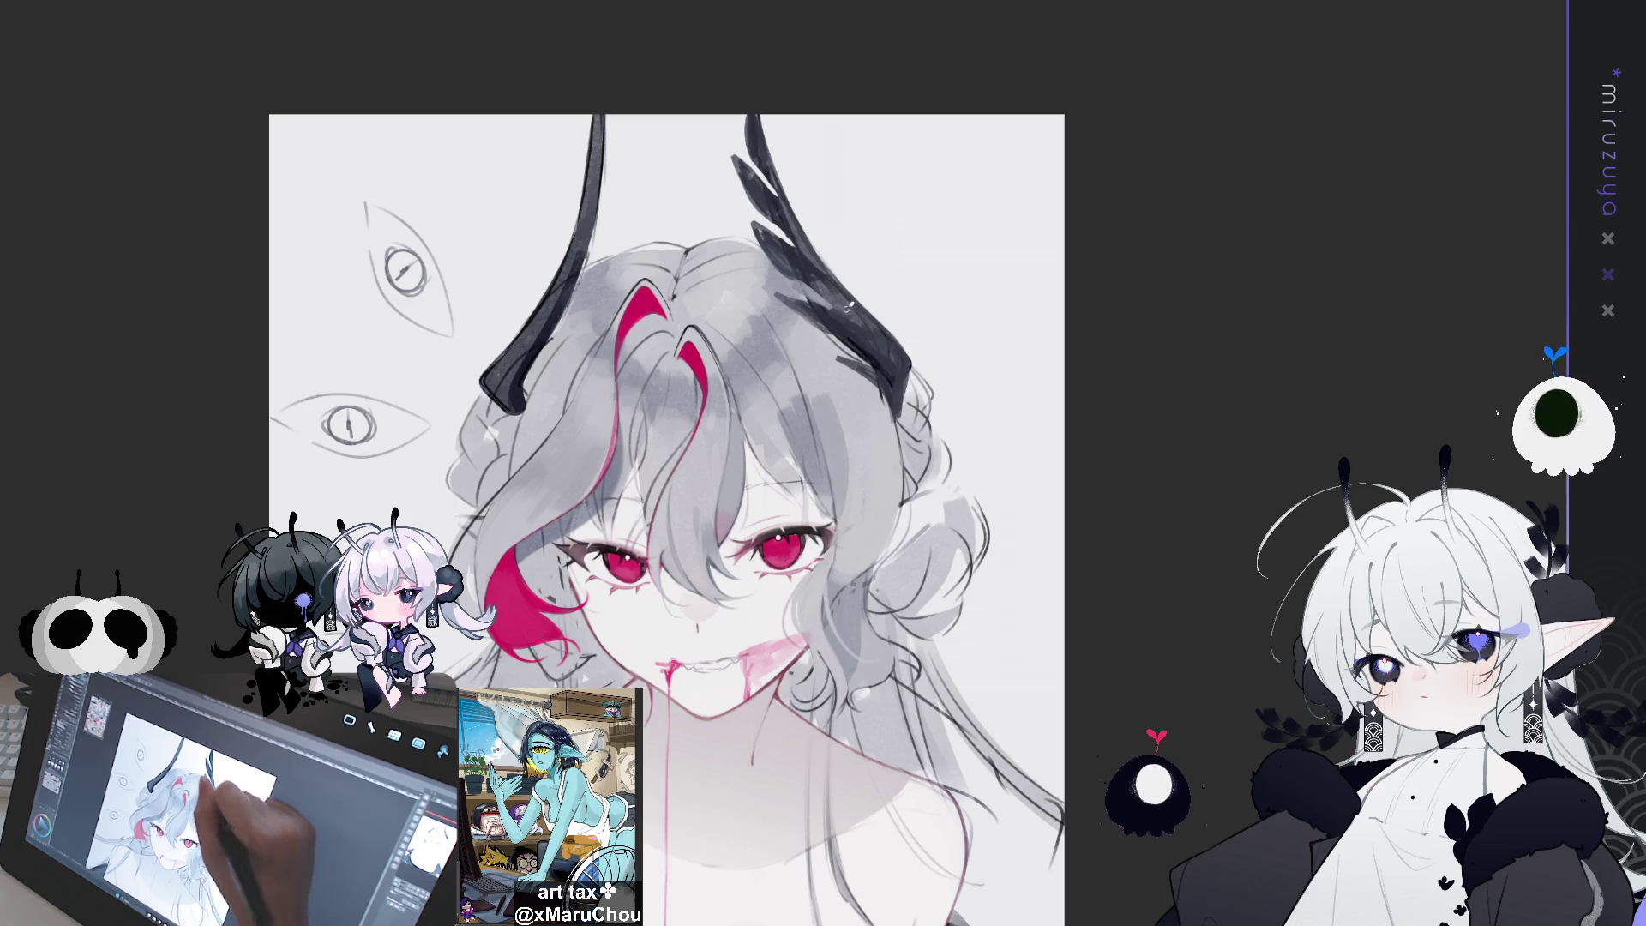
{"action": "left_click_drag", "start_coordinate": [845, 310], "coordinate": [919, 346]}
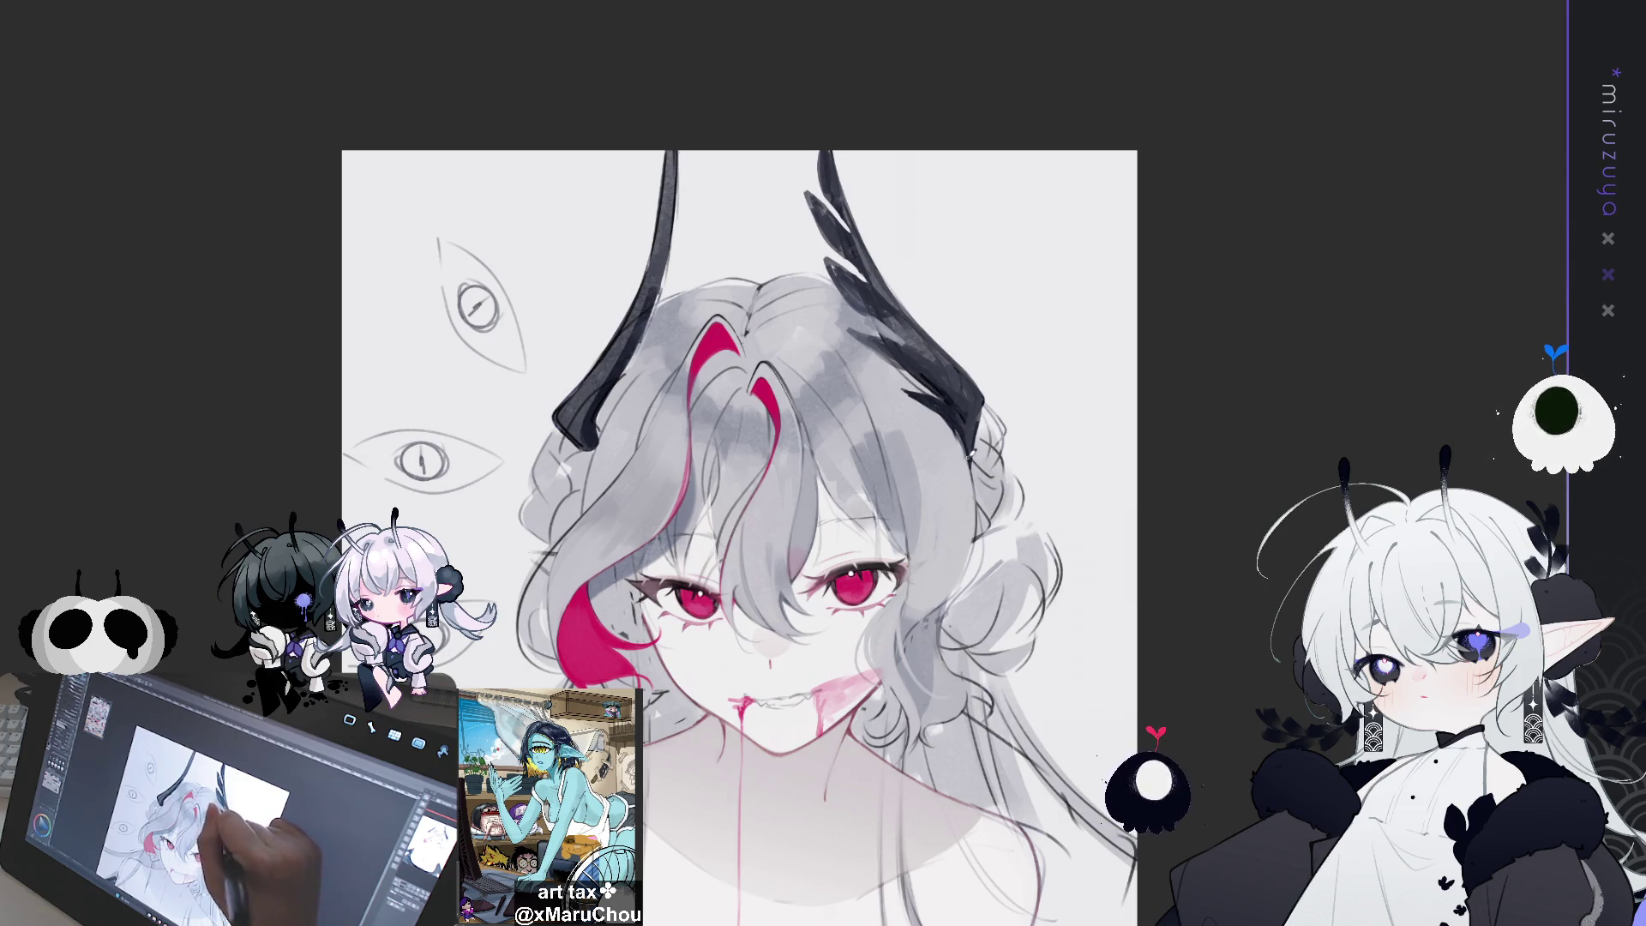
{"action": "left_click_drag", "start_coordinate": [737, 515], "coordinate": [654, 368]}
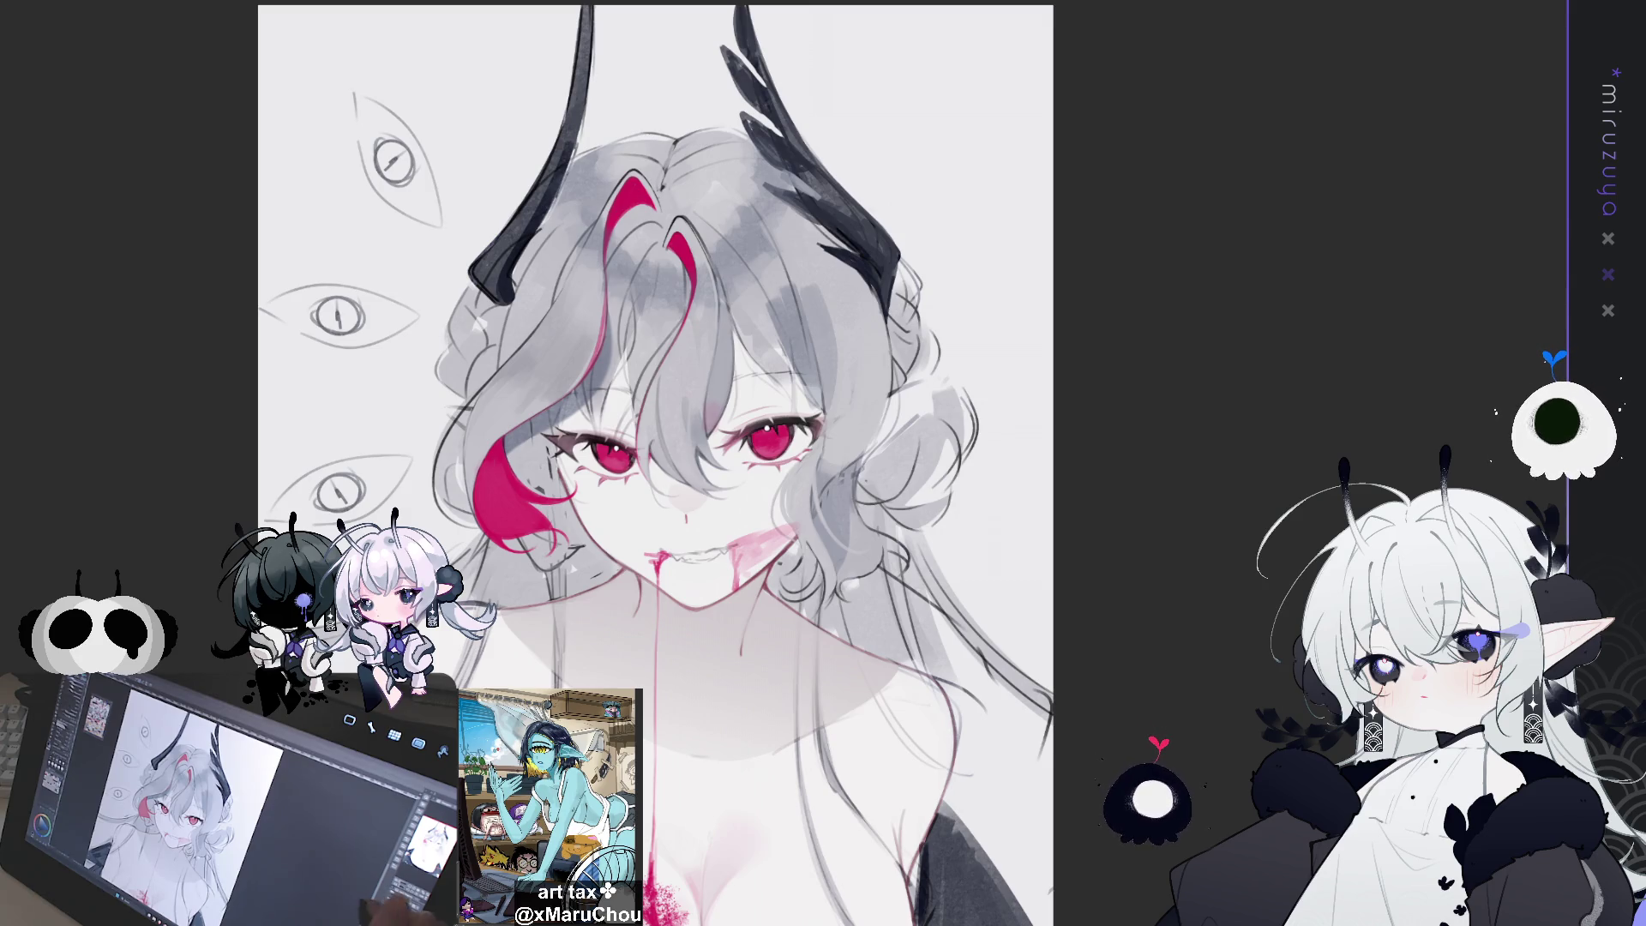
Select the feathered right horn, then copy and paste it
{"action": "left_click_drag", "start_coordinate": [652, 429], "coordinate": [753, 573]}
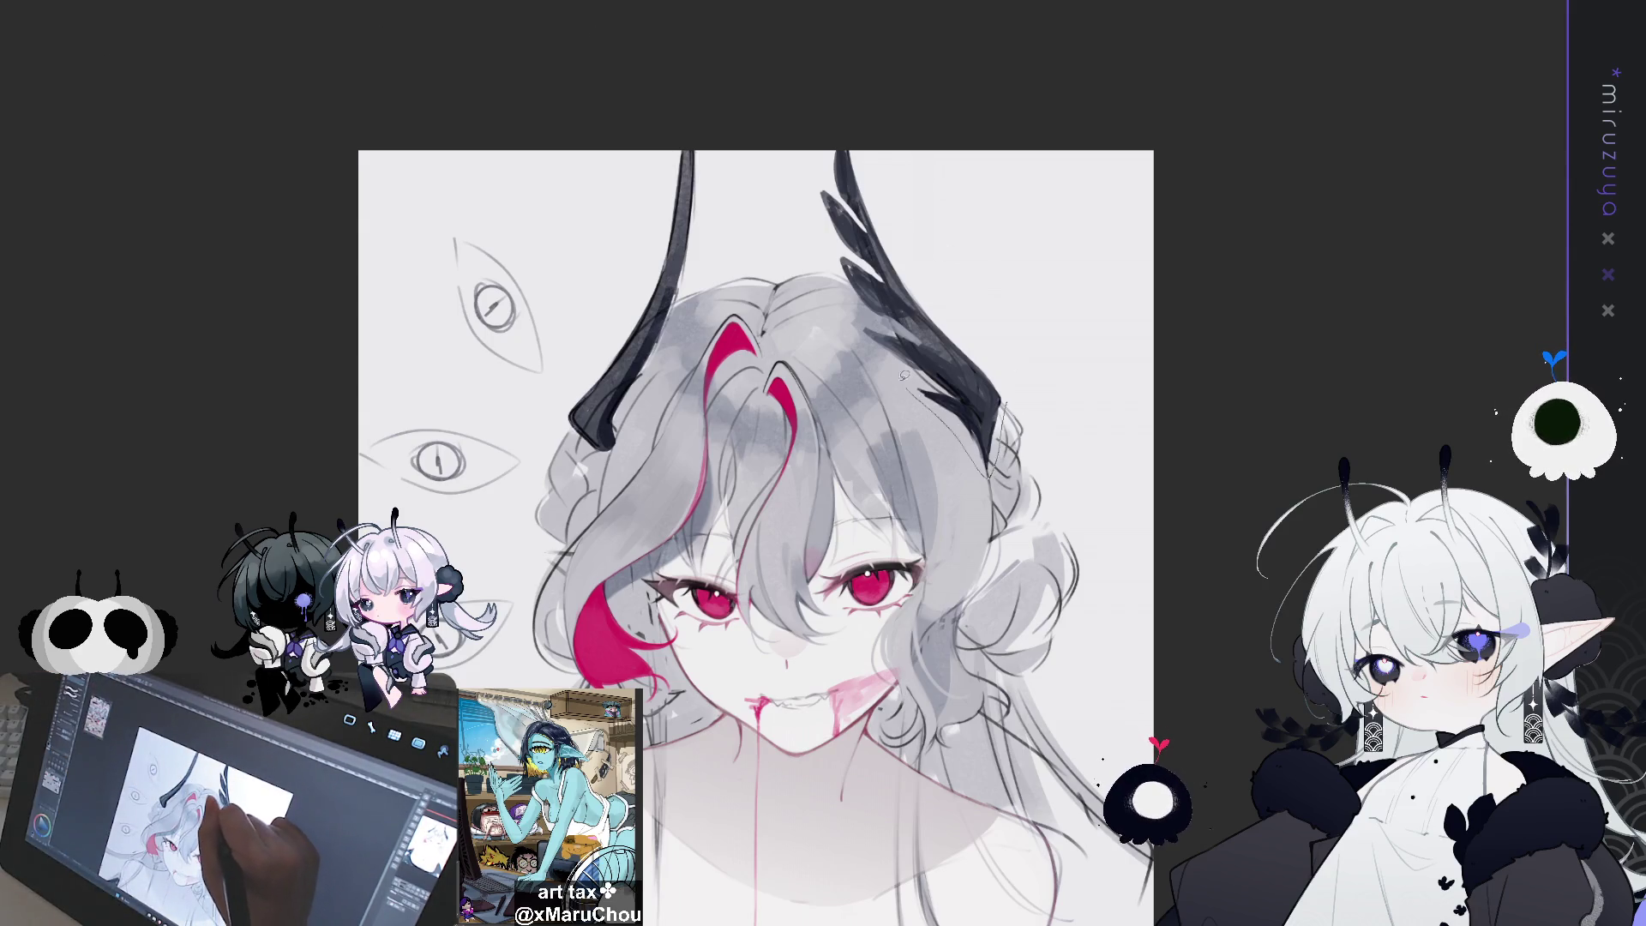
{"action": "mouse_move", "coordinate": [880, 338]}
{"action": "left_mouse_down"}
{"action": "mouse_move", "coordinate": [943, 412]}
{"action": "mouse_move", "coordinate": [823, 223]}
{"action": "mouse_move", "coordinate": [1025, 343]}
{"action": "mouse_move", "coordinate": [995, 428]}
{"action": "left_mouse_up"}
{"action": "left_click", "coordinate": [1165, 251]}
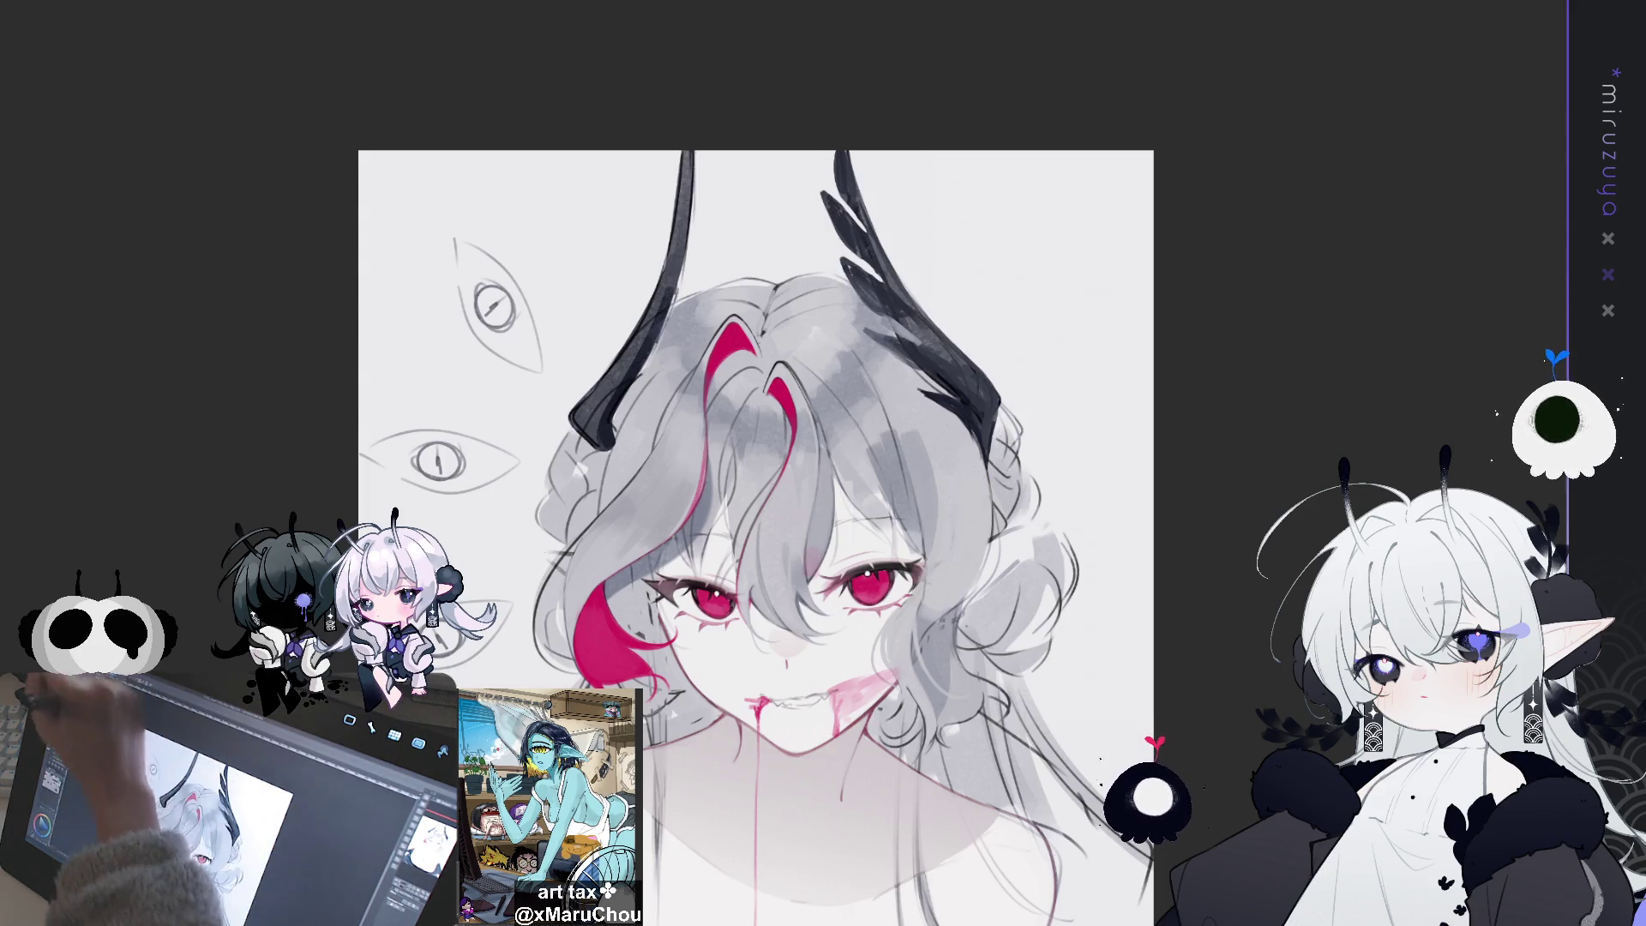
{"action": "key", "text": "ctrl+c"}
{"action": "key", "text": "ctrl+v"}
Mirror the horn copy, move and tilt it over the left horn, and commit it
{"action": "key", "text": "ctrl+t"}
{"action": "mouse_move", "coordinate": [986, 206]}
{"action": "left_mouse_down"}
{"action": "mouse_move", "coordinate": [754, 231]}
{"action": "mouse_move", "coordinate": [764, 66]}
{"action": "mouse_move", "coordinate": [737, 69]}
{"action": "mouse_move", "coordinate": [668, 286]}
{"action": "left_mouse_up"}
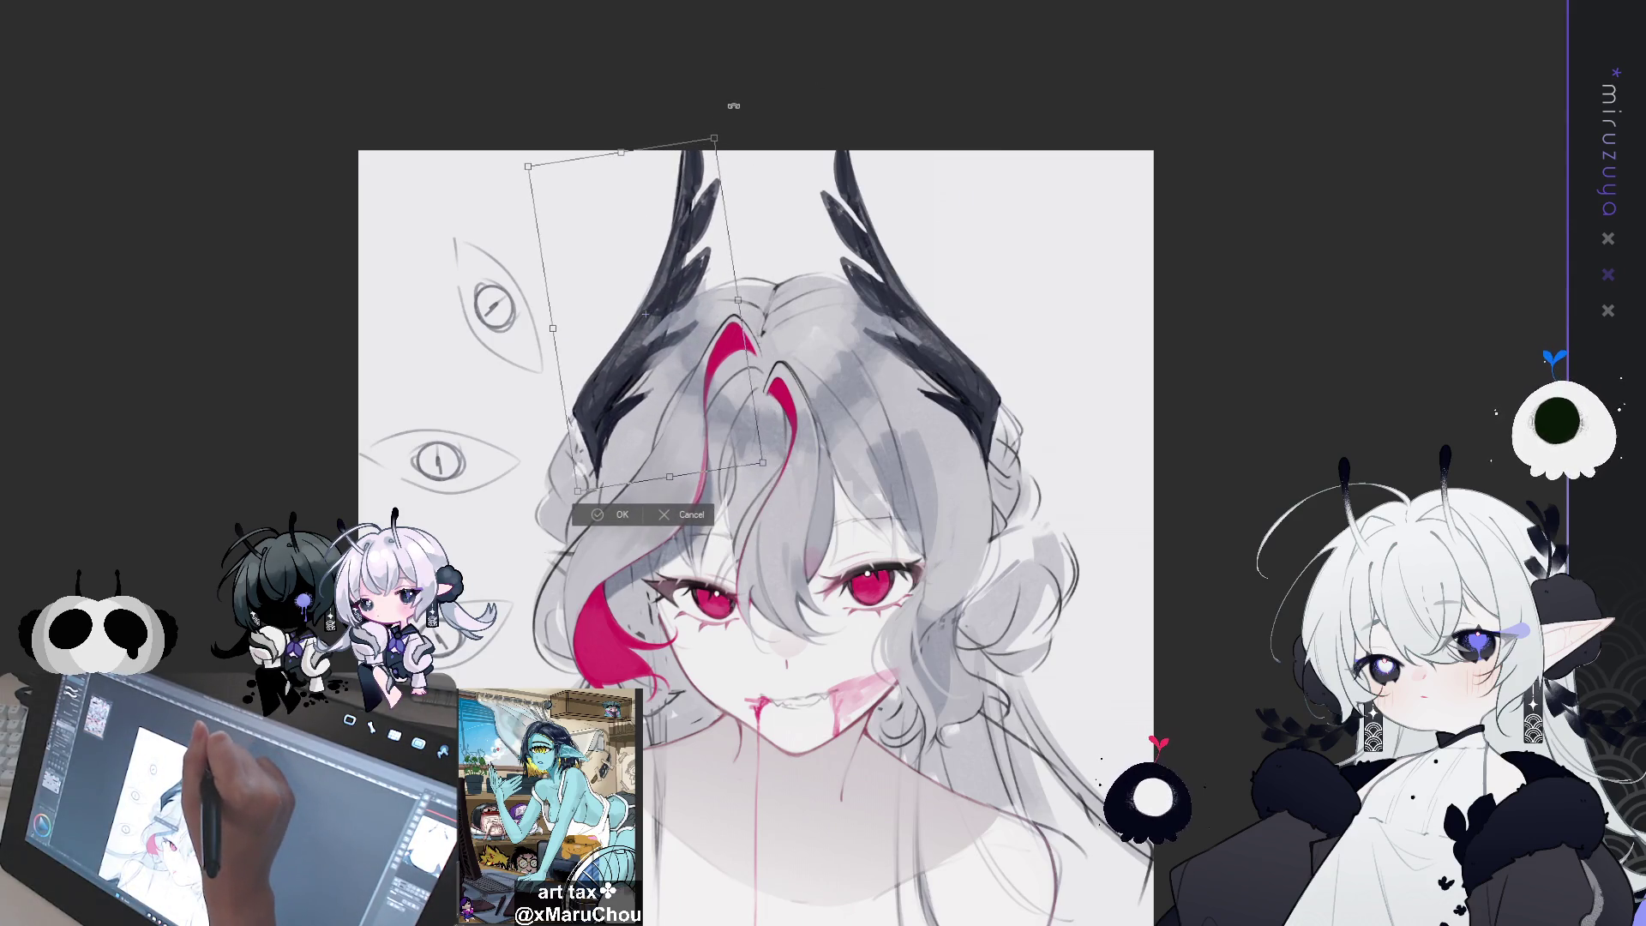
{"action": "left_click_drag", "start_coordinate": [725, 102], "coordinate": [725, 103]}
{"action": "left_click", "coordinate": [619, 518]}
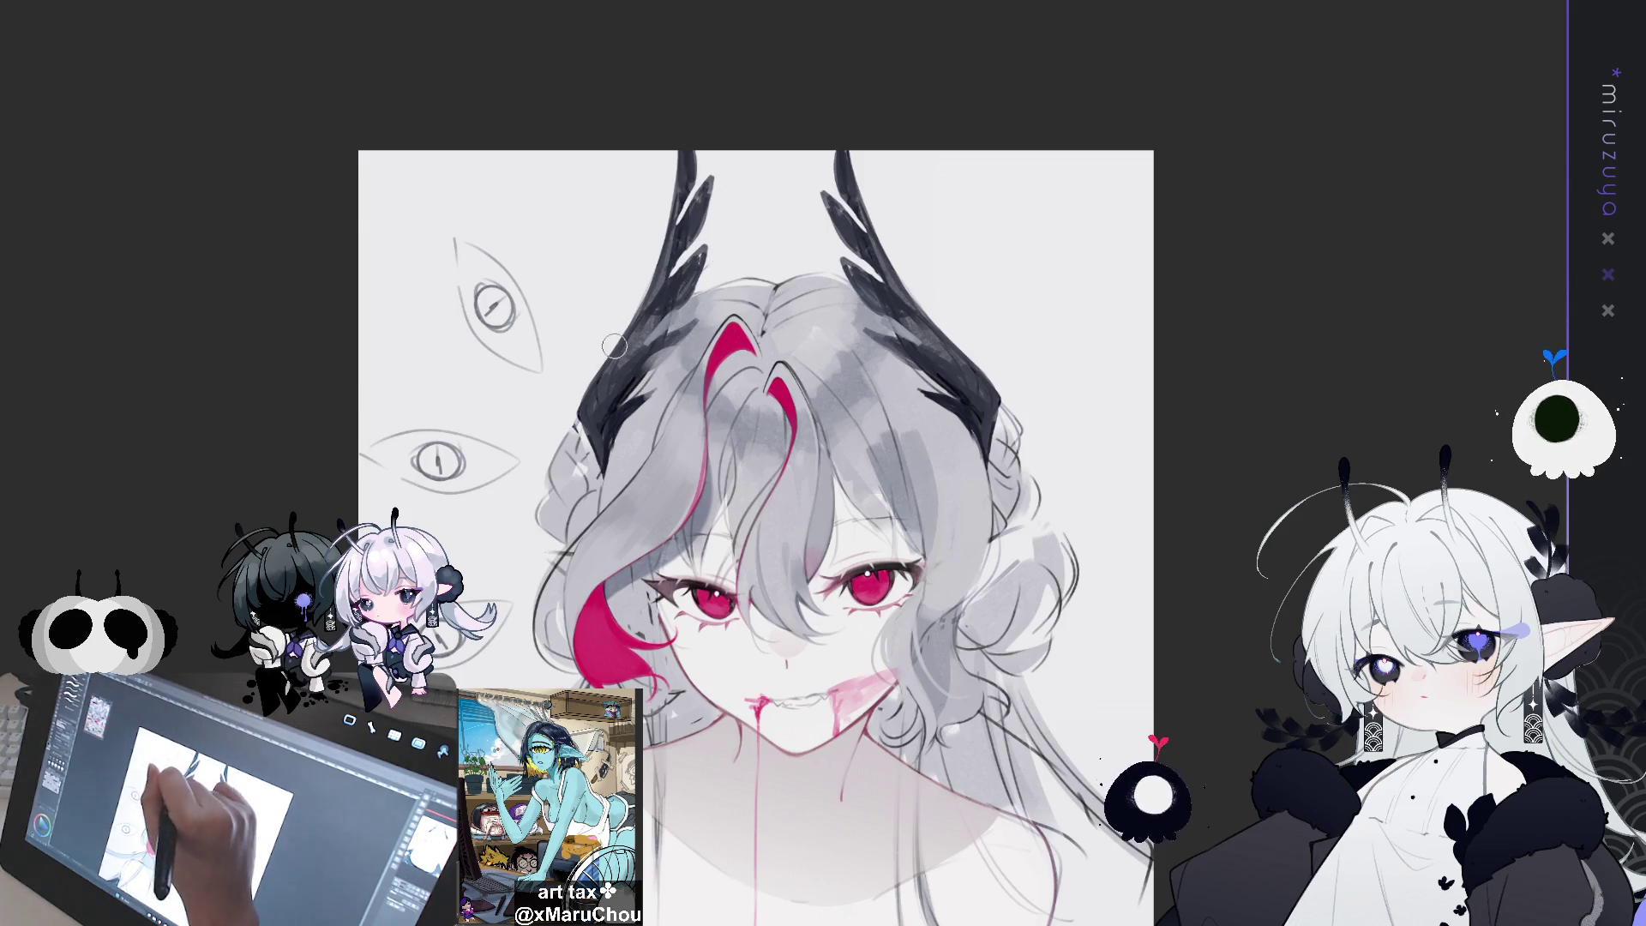
{"action": "left_click_drag", "start_coordinate": [760, 528], "coordinate": [767, 510]}
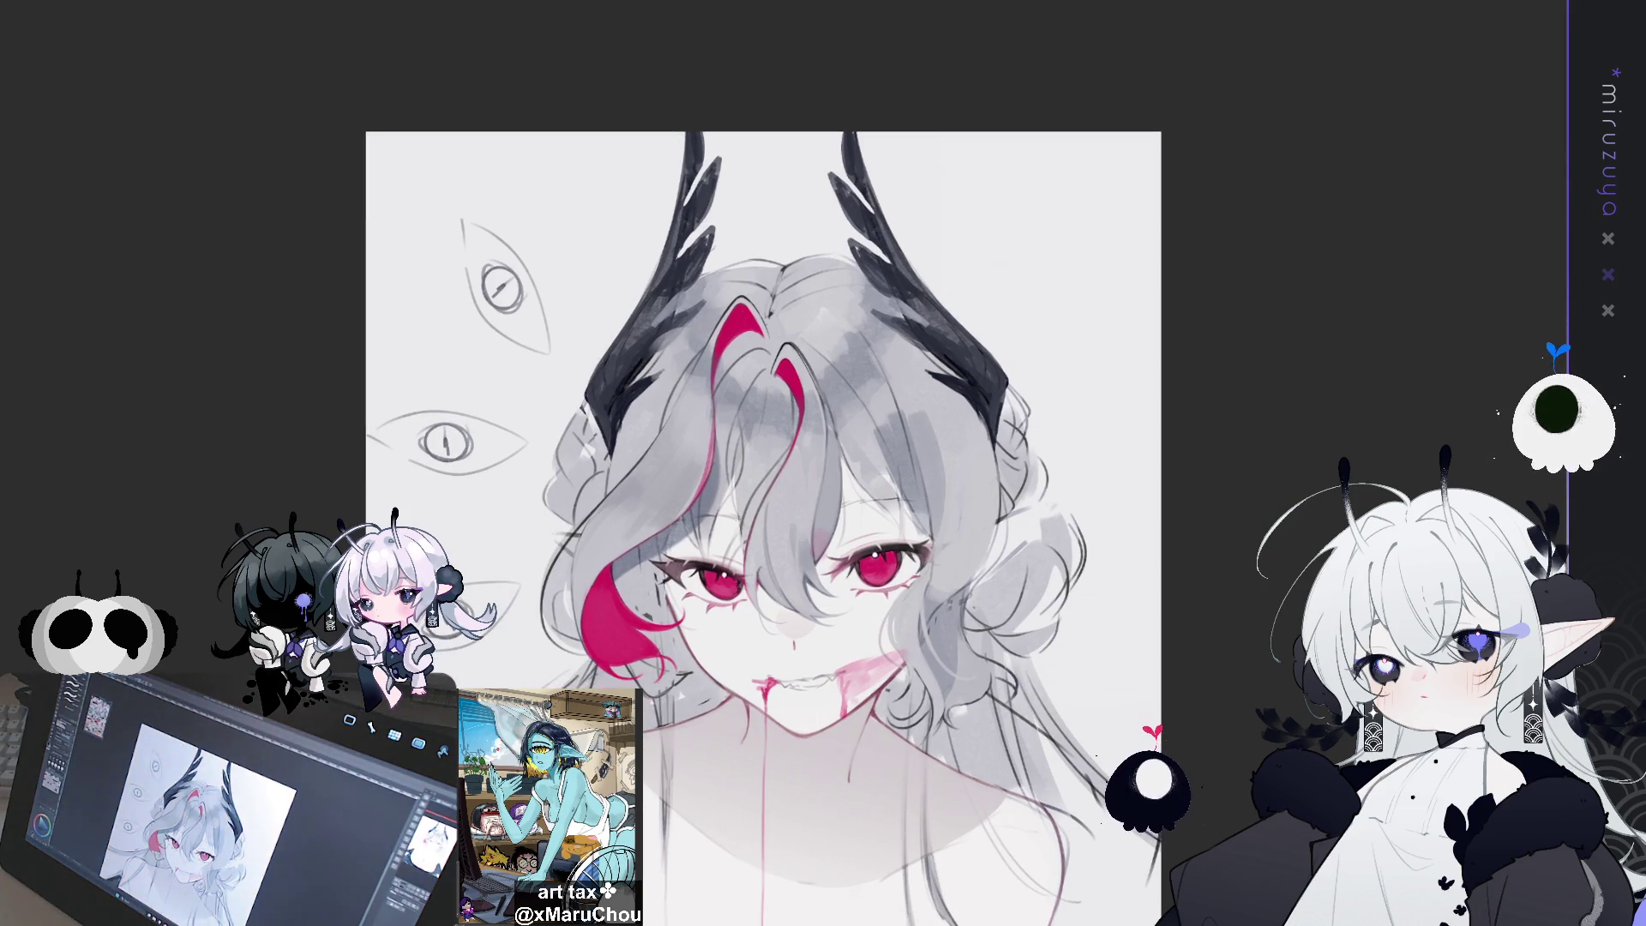
{"action": "left_click_drag", "start_coordinate": [759, 528], "coordinate": [801, 472]}
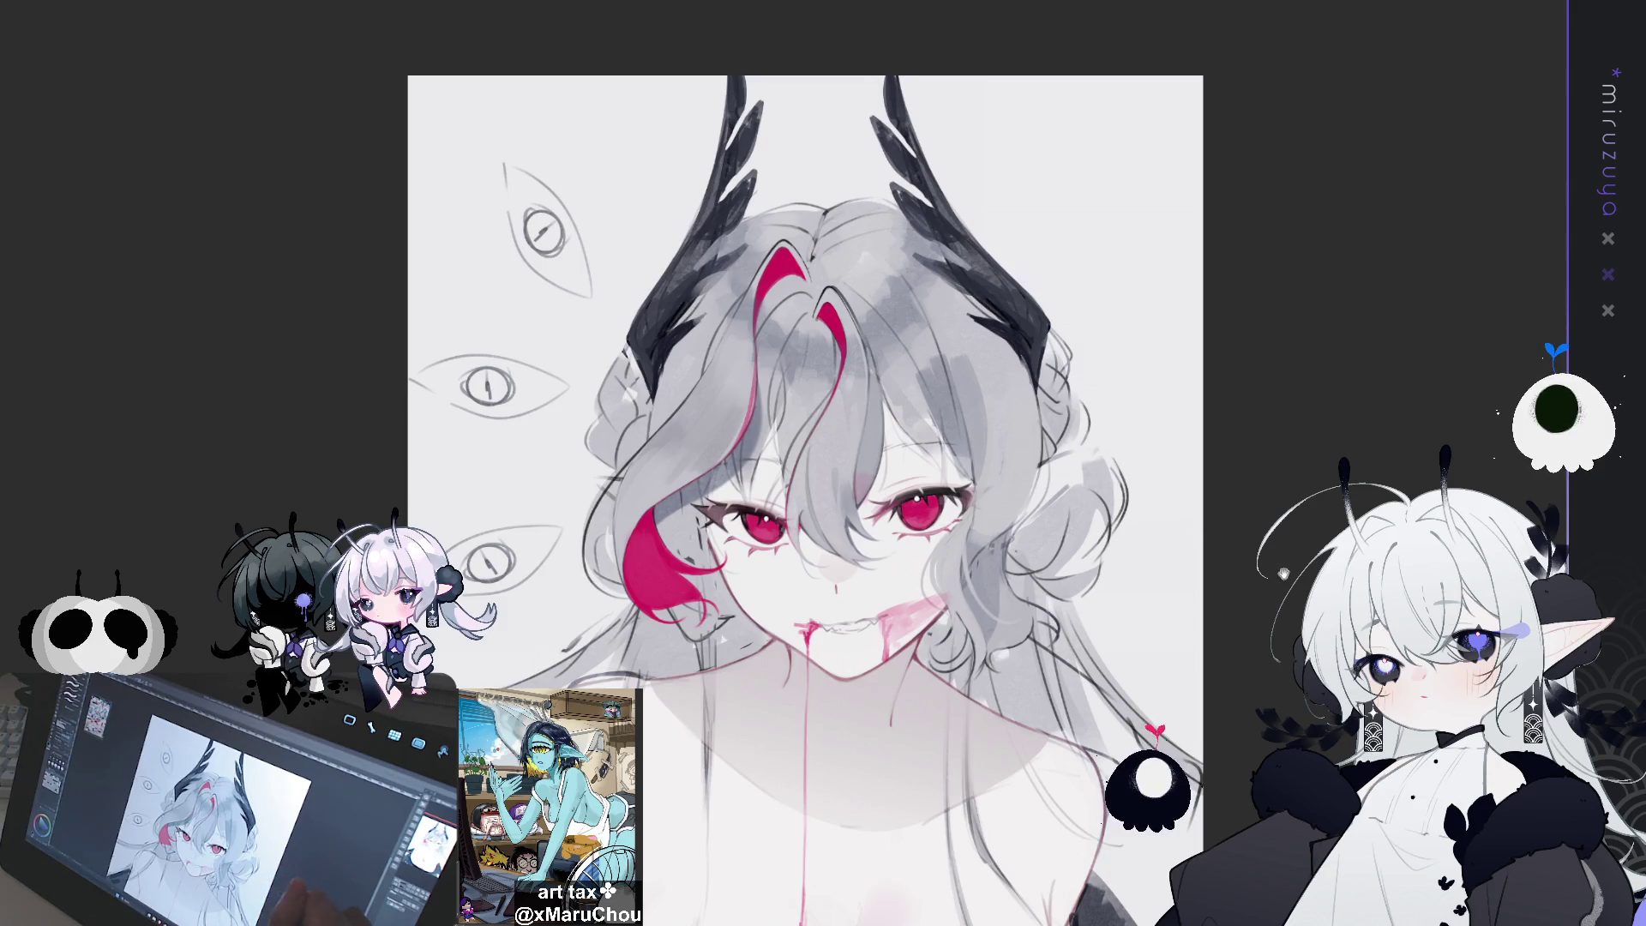
Undo back to the smooth plain black horns and deselect
{"action": "left_click_drag", "start_coordinate": [806, 514], "coordinate": [840, 463]}
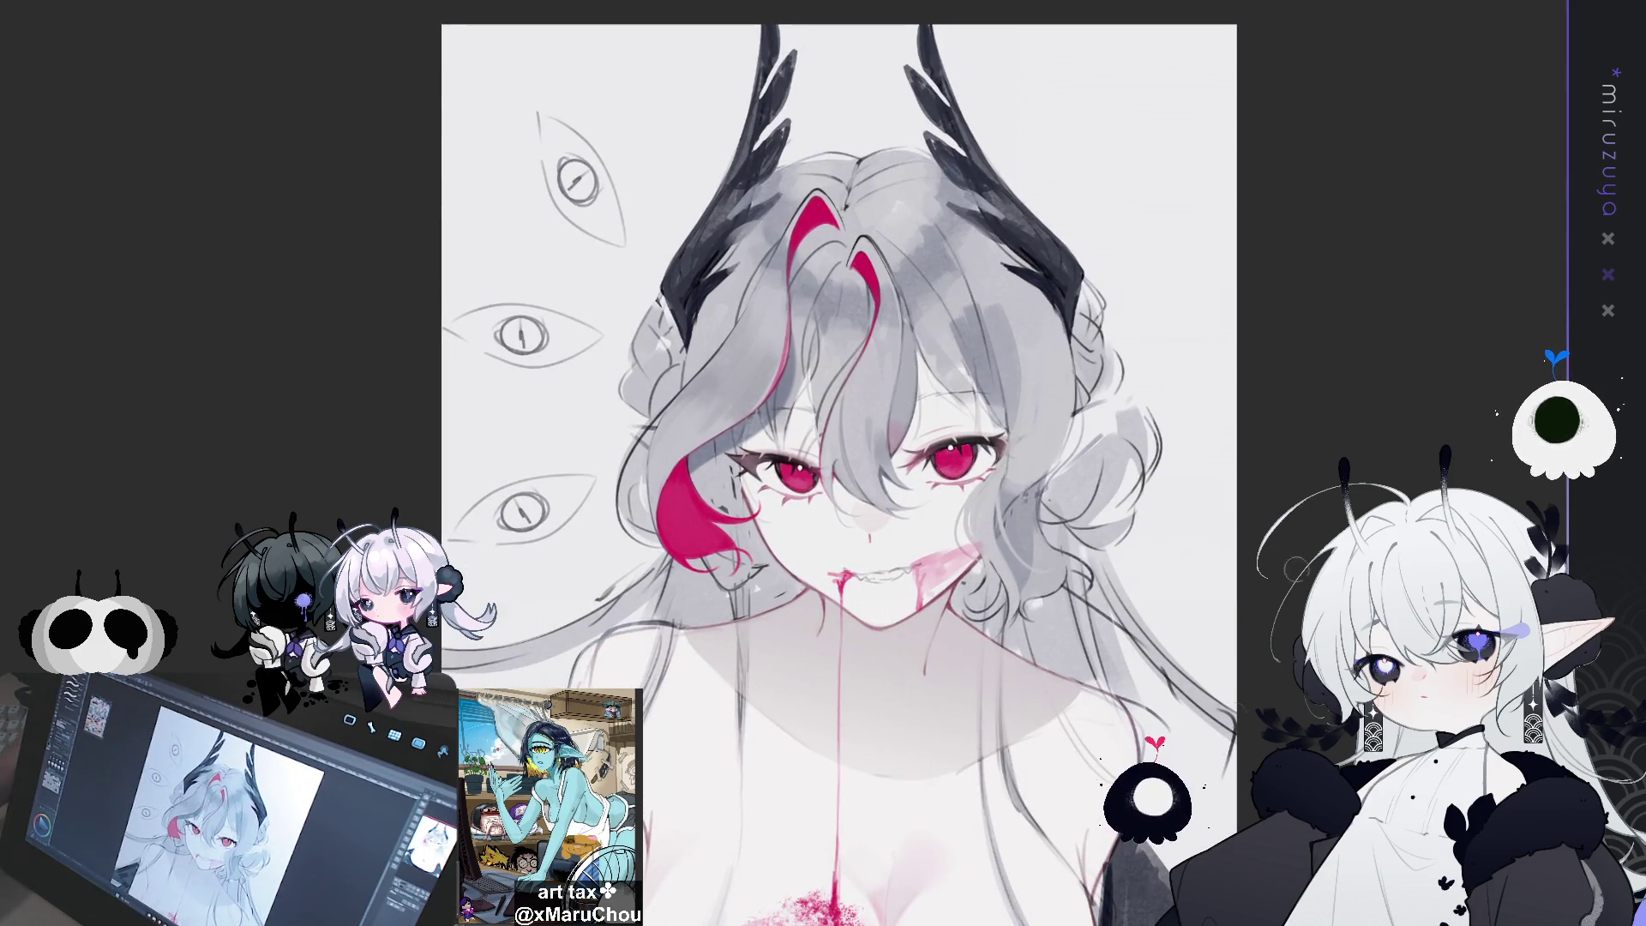
{"action": "key", "text": "ctrl+z"}
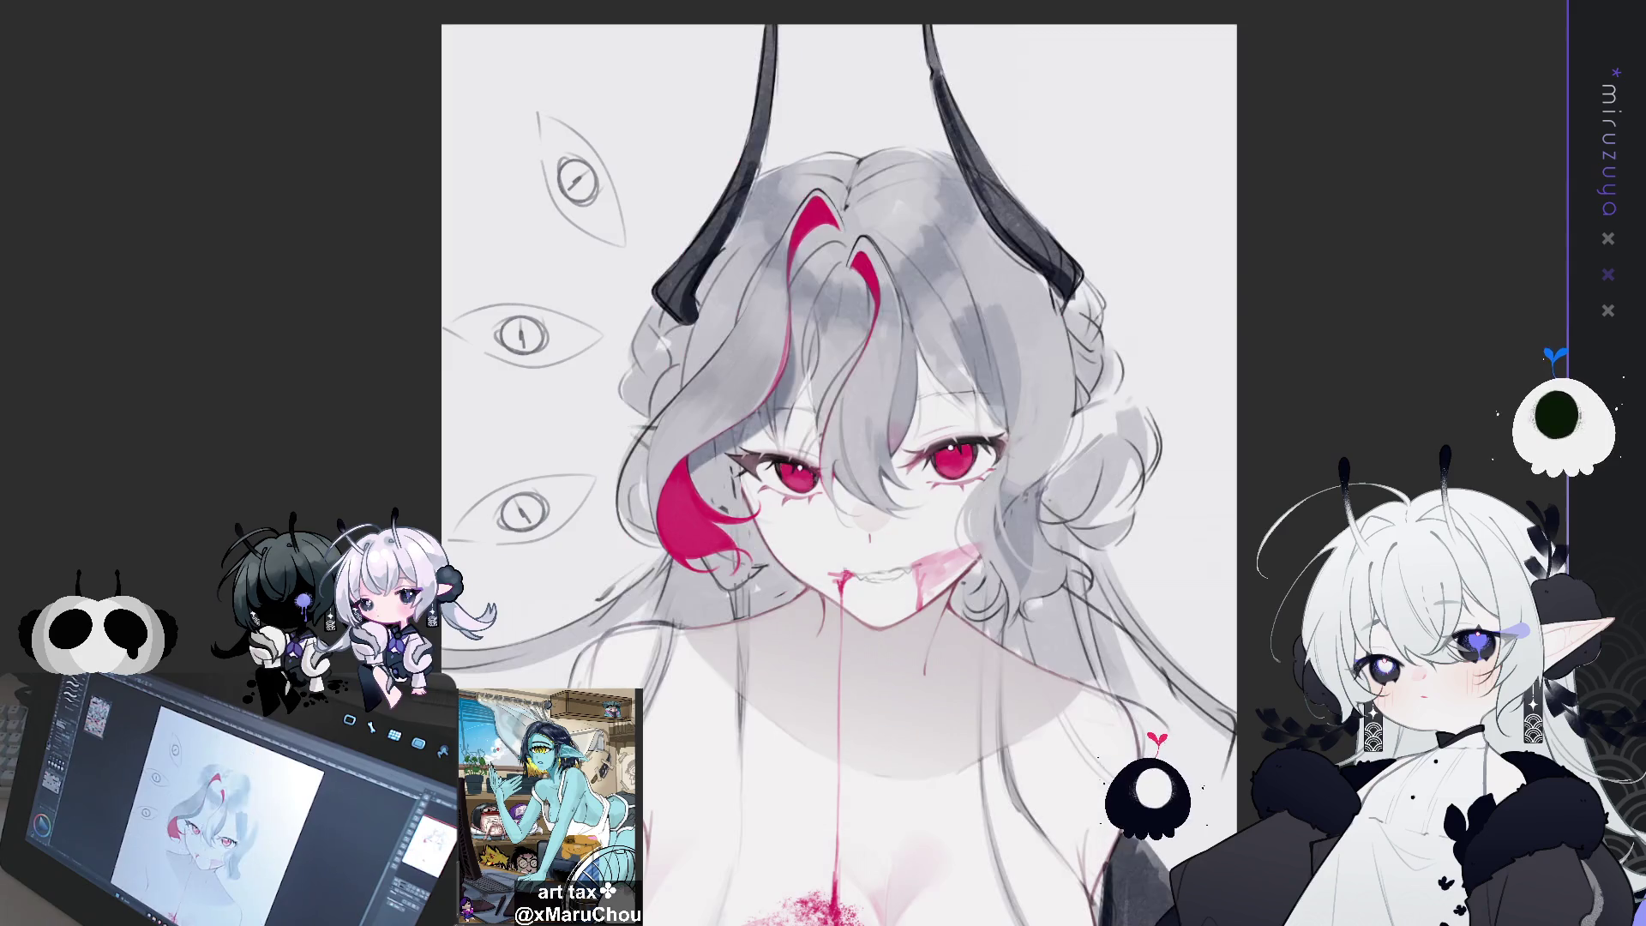
{"action": "key", "text": "ctrl+a"}
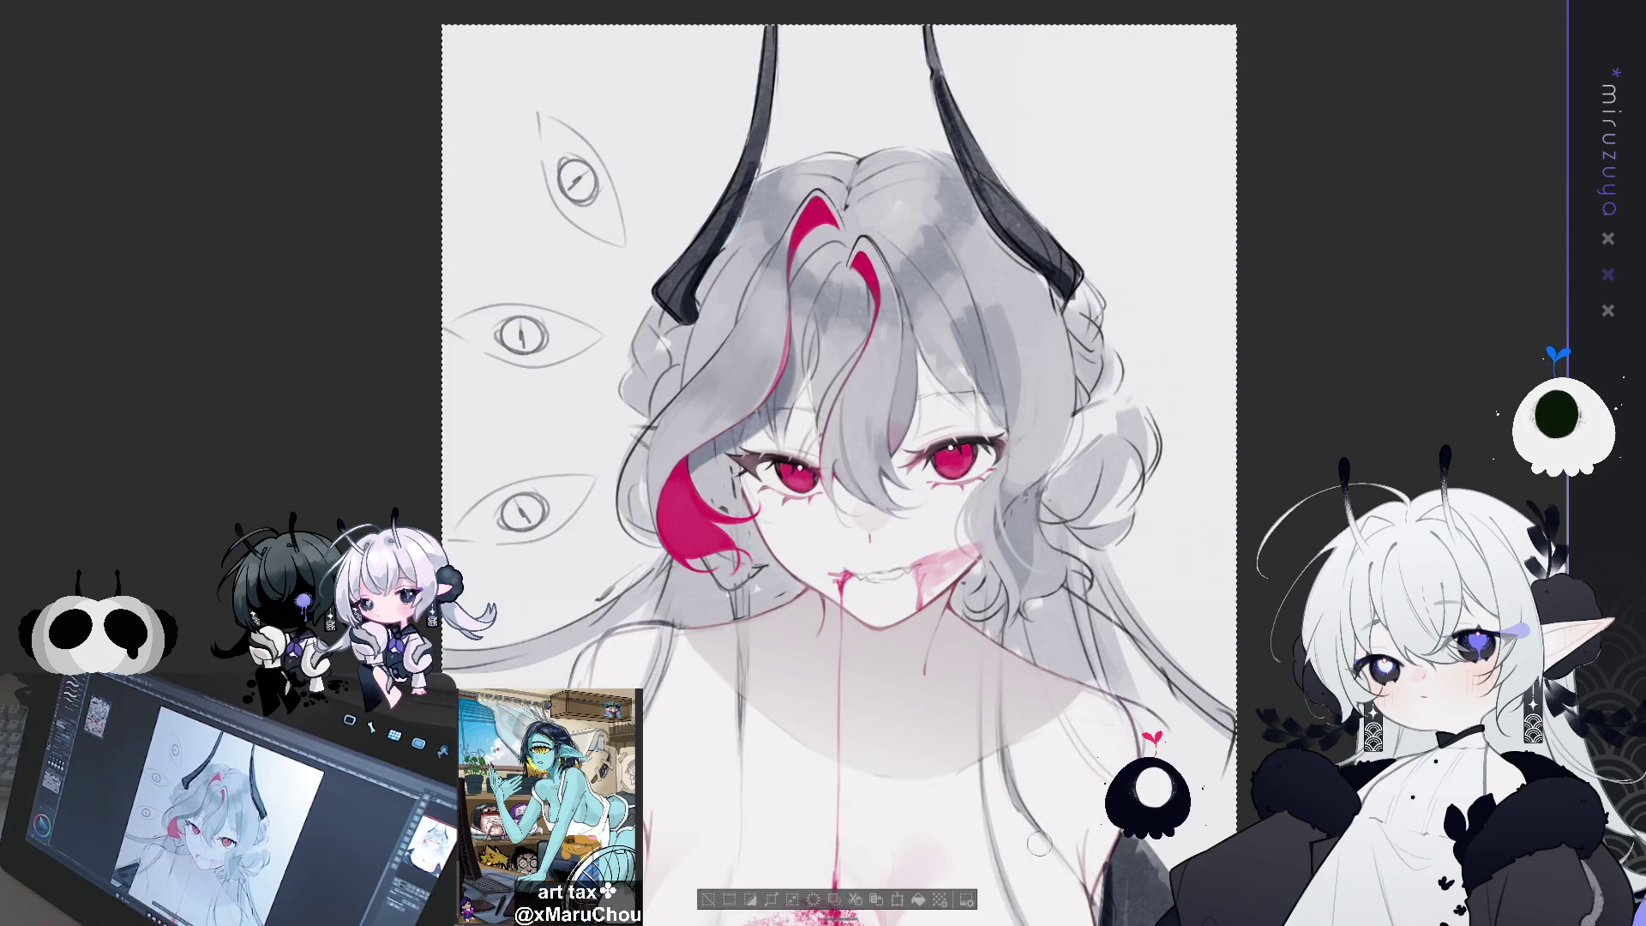
{"action": "left_click", "coordinate": [709, 899]}
{"action": "left_click_drag", "start_coordinate": [772, 514], "coordinate": [704, 617]}
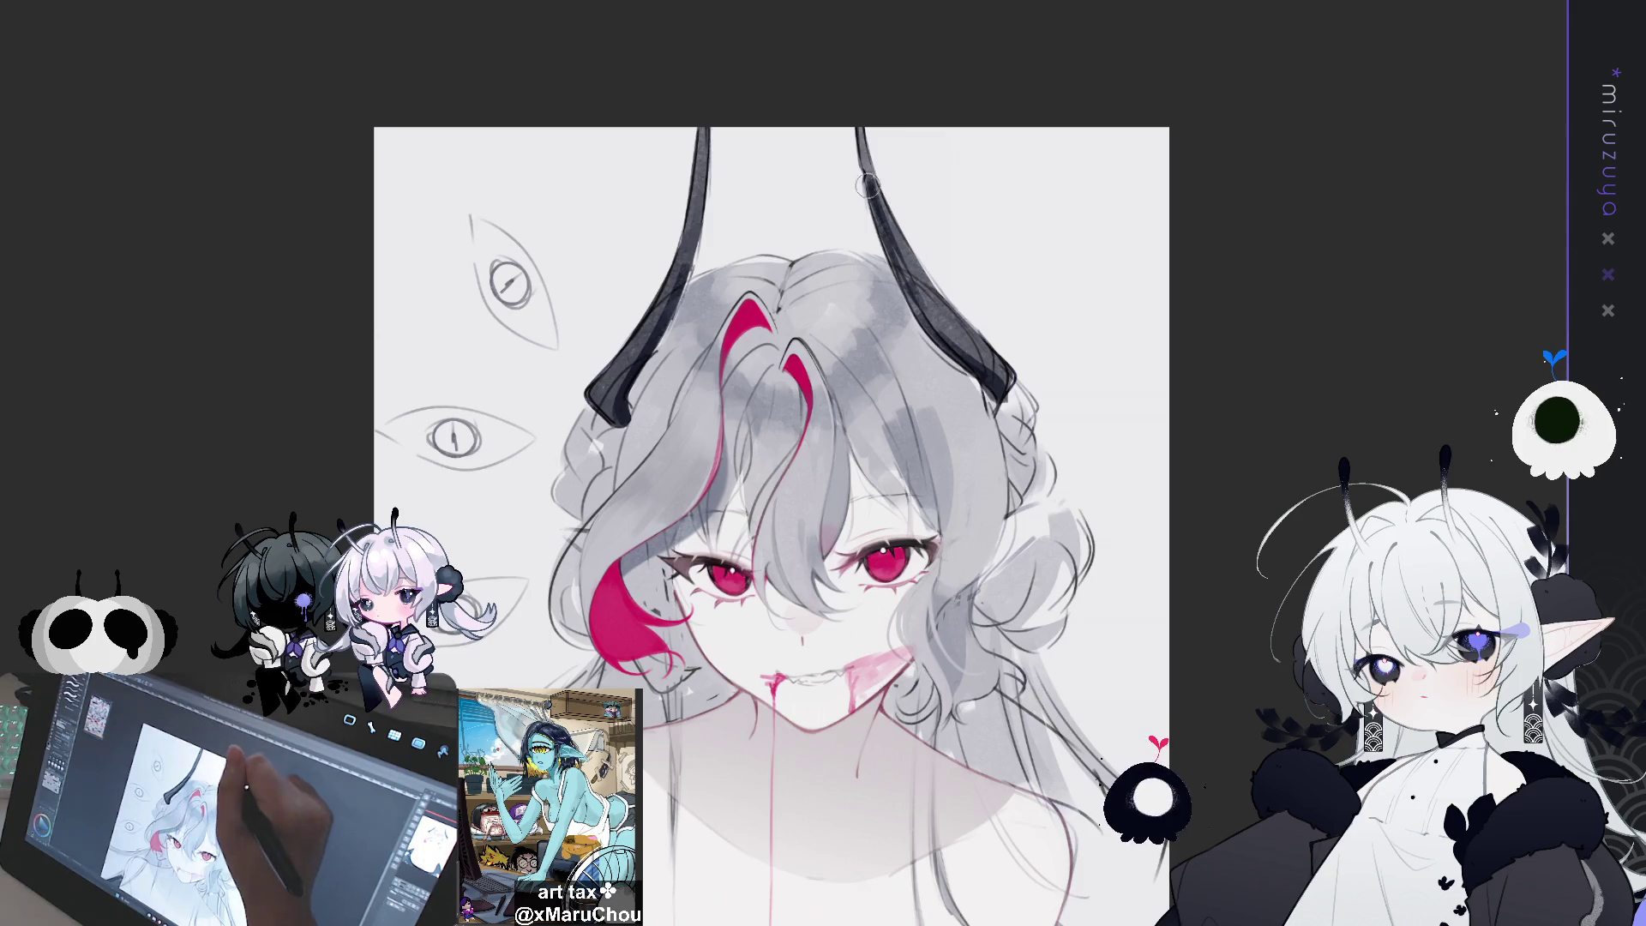
Erase both horns completely, then draw the first stroke of a hair clip on the right
{"action": "mouse_move", "coordinate": [865, 142]}
{"action": "left_mouse_down"}
{"action": "mouse_move", "coordinate": [883, 229]}
{"action": "mouse_move", "coordinate": [911, 257]}
{"action": "left_mouse_up"}
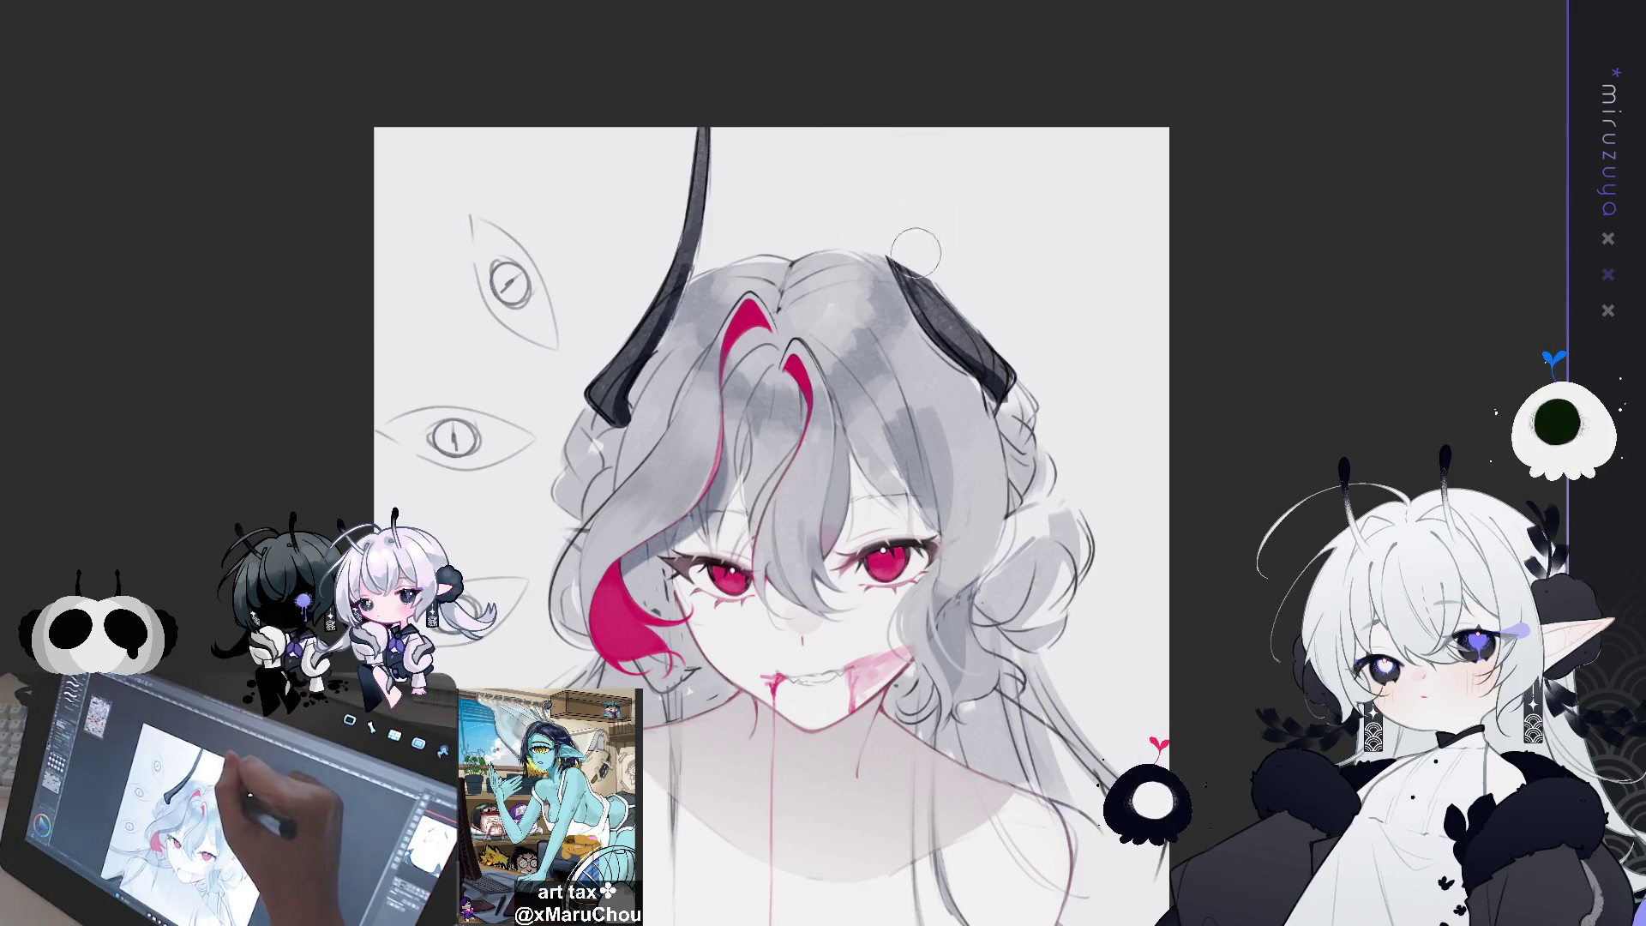
{"action": "mouse_move", "coordinate": [718, 129]}
{"action": "left_mouse_down"}
{"action": "mouse_move", "coordinate": [682, 240]}
{"action": "mouse_move", "coordinate": [702, 228]}
{"action": "mouse_move", "coordinate": [588, 386]}
{"action": "mouse_move", "coordinate": [647, 296]}
{"action": "mouse_move", "coordinate": [632, 341]}
{"action": "left_mouse_up"}
{"action": "left_click_drag", "start_coordinate": [1044, 246], "coordinate": [974, 201]}
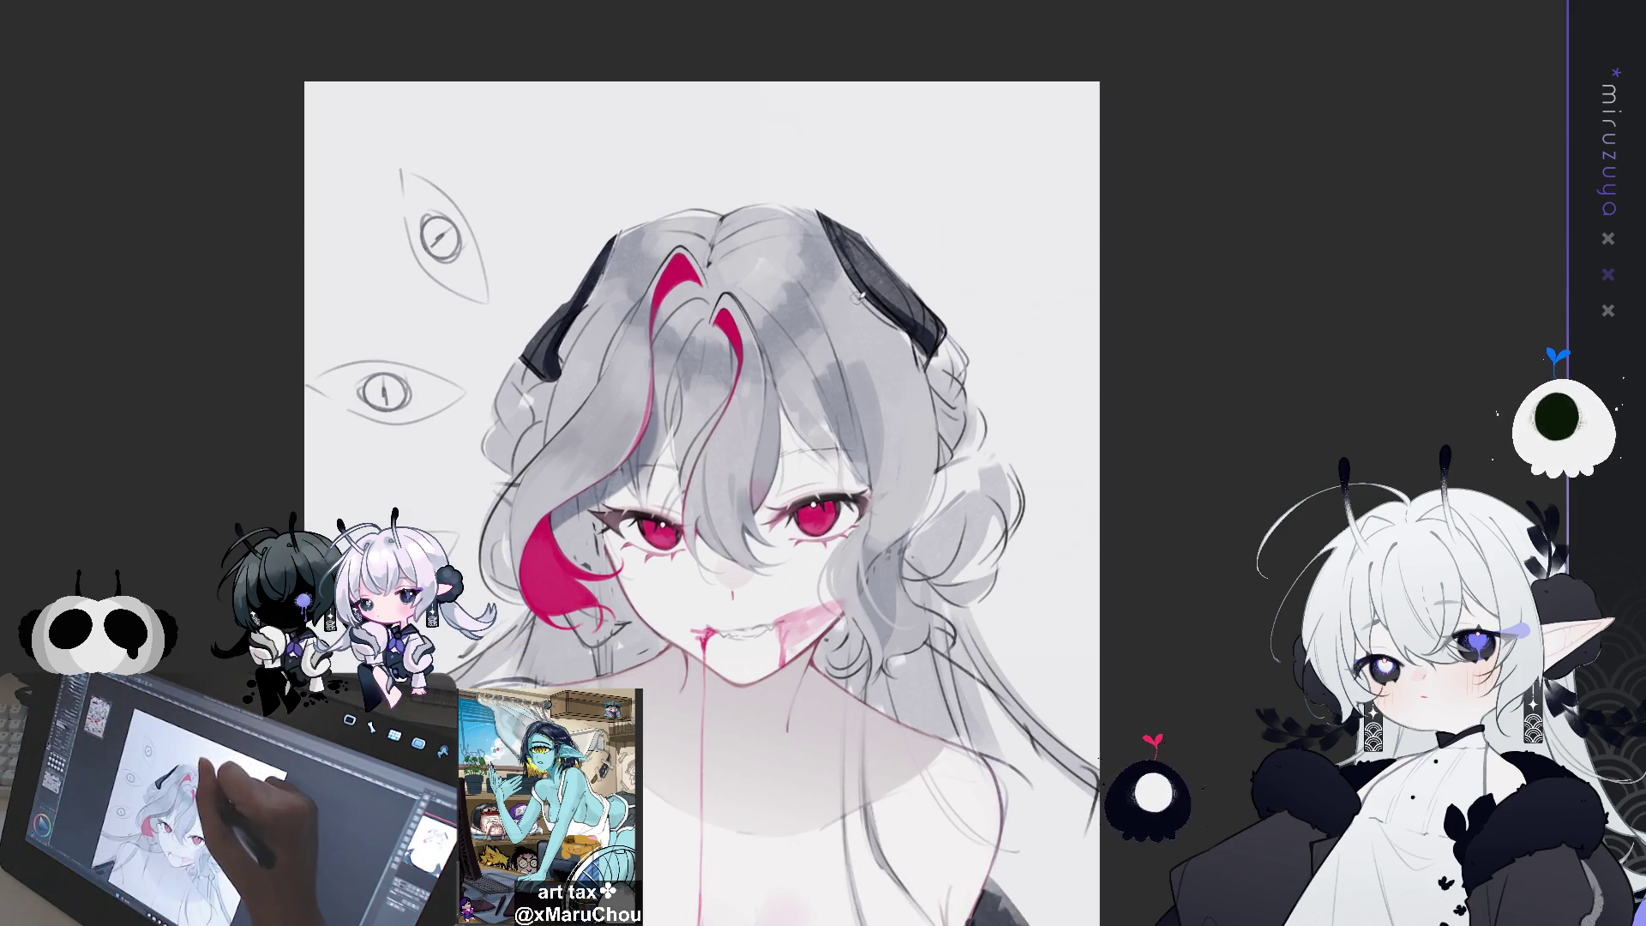
{"action": "mouse_move", "coordinate": [853, 283]}
{"action": "left_mouse_down"}
{"action": "mouse_move", "coordinate": [892, 317]}
{"action": "mouse_move", "coordinate": [843, 247]}
{"action": "mouse_move", "coordinate": [857, 232]}
{"action": "mouse_move", "coordinate": [901, 300]}
{"action": "mouse_move", "coordinate": [861, 261]}
{"action": "mouse_move", "coordinate": [896, 326]}
{"action": "mouse_move", "coordinate": [892, 283]}
{"action": "mouse_move", "coordinate": [939, 334]}
{"action": "mouse_move", "coordinate": [827, 219]}
{"action": "mouse_move", "coordinate": [871, 256]}
{"action": "left_mouse_up"}
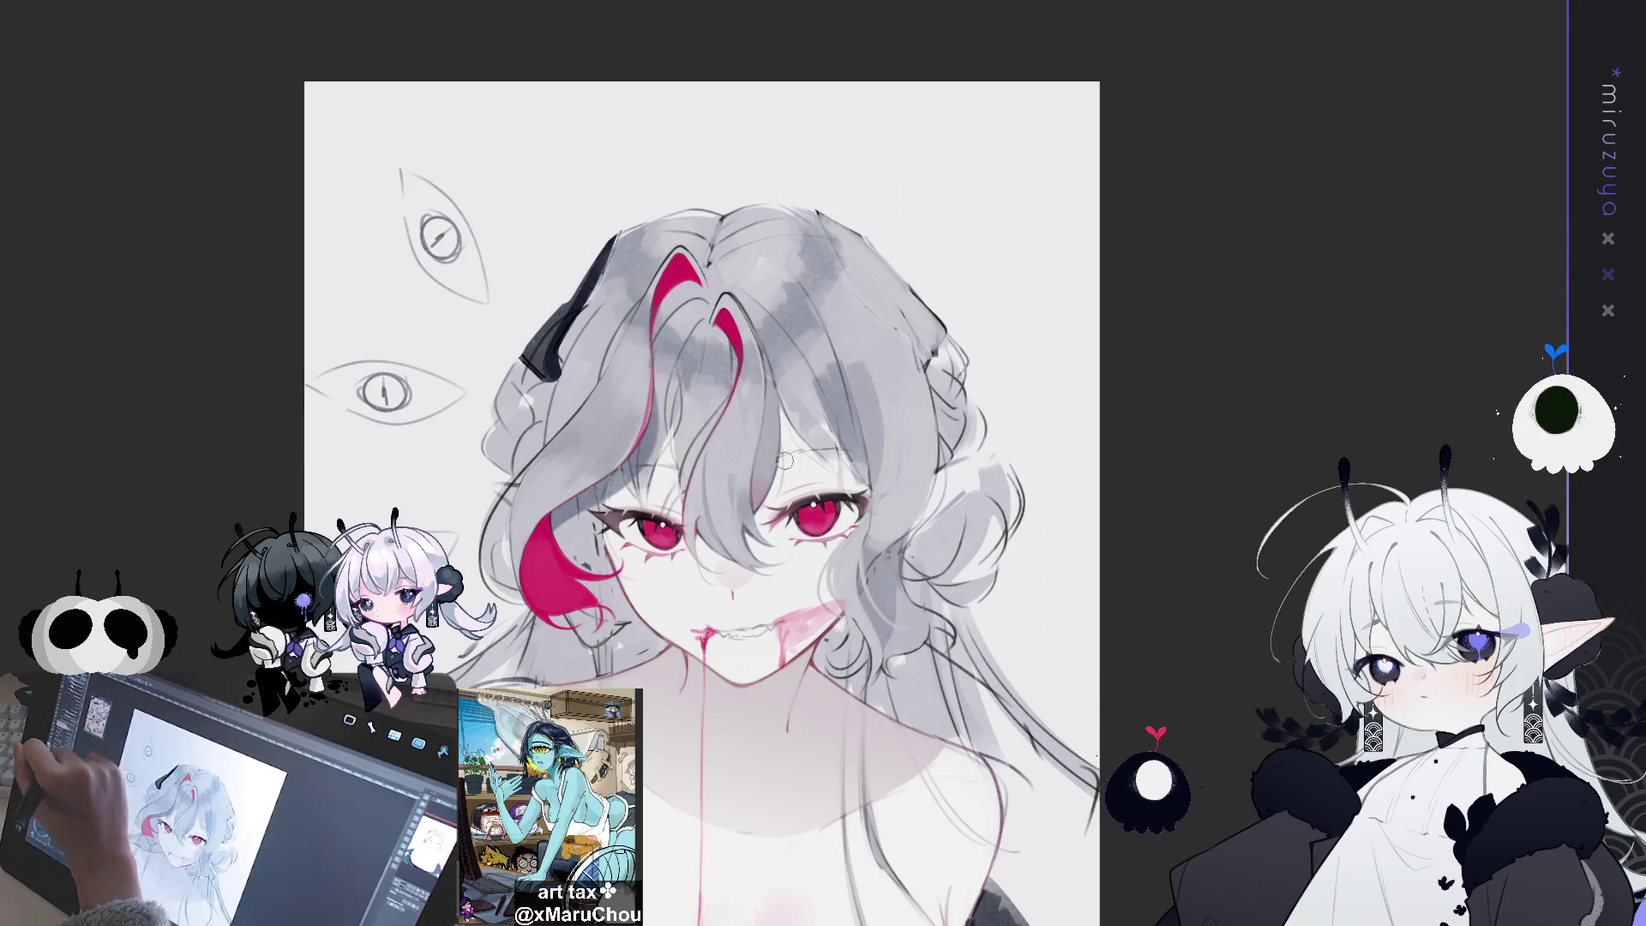
{"action": "mouse_move", "coordinate": [610, 285]}
{"action": "left_mouse_down"}
{"action": "mouse_move", "coordinate": [579, 321]}
{"action": "mouse_move", "coordinate": [613, 249]}
{"action": "mouse_move", "coordinate": [544, 360]}
{"action": "mouse_move", "coordinate": [557, 330]}
{"action": "mouse_move", "coordinate": [536, 326]}
{"action": "mouse_move", "coordinate": [527, 356]}
{"action": "mouse_move", "coordinate": [562, 311]}
{"action": "mouse_move", "coordinate": [549, 352]}
{"action": "left_mouse_up"}
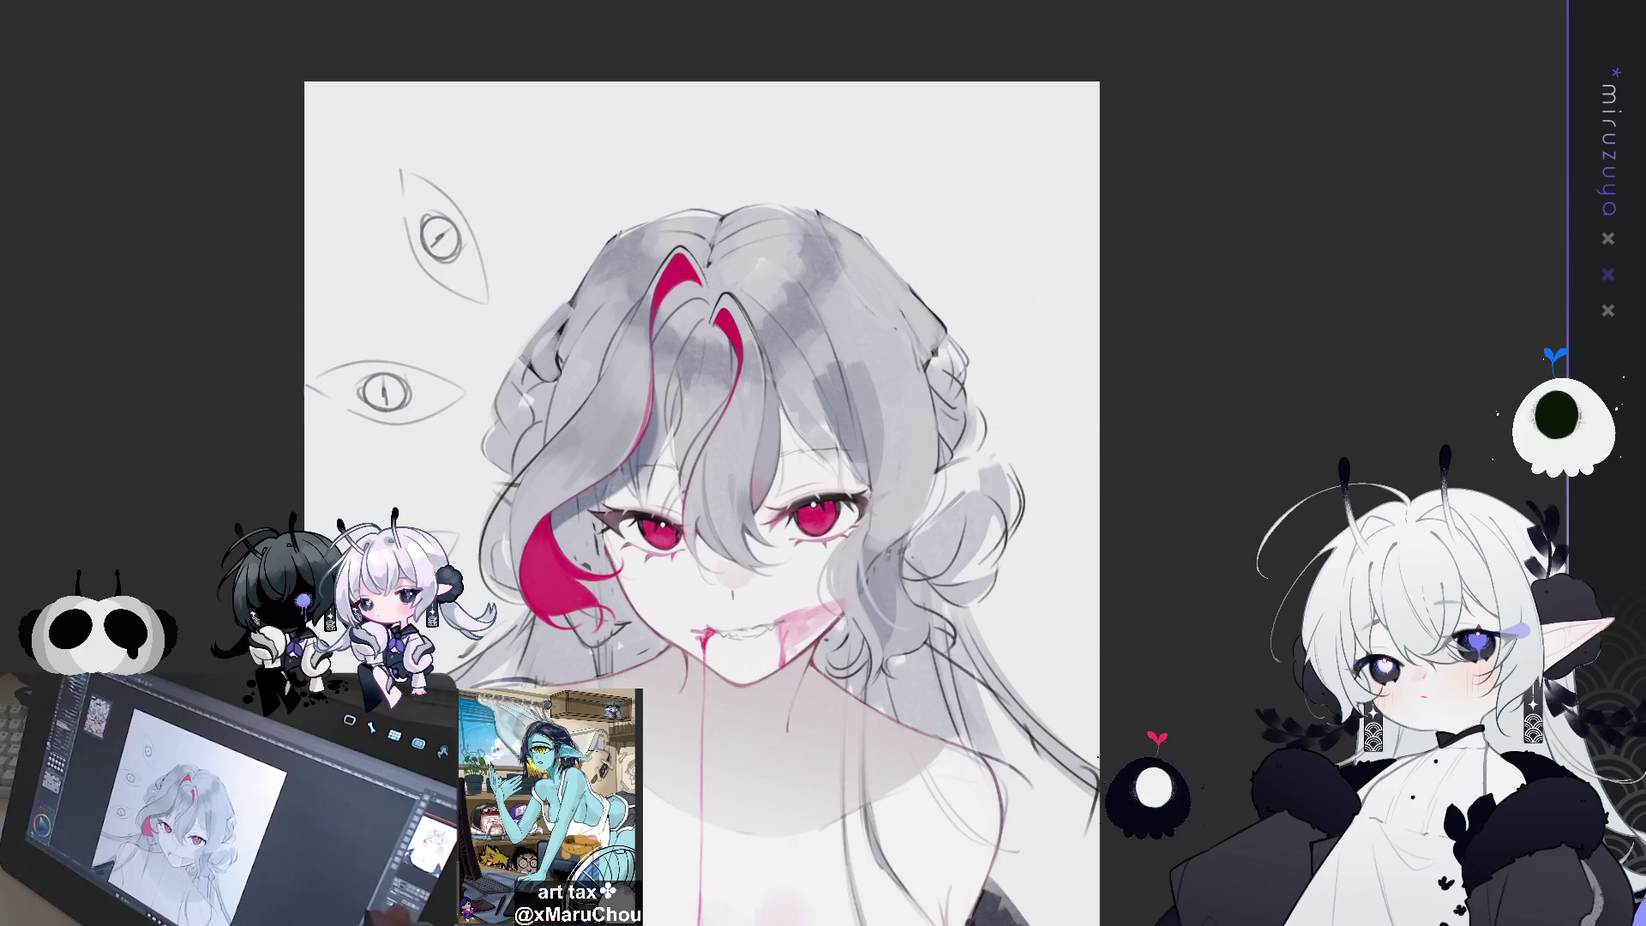
{"action": "left_click_drag", "start_coordinate": [710, 503], "coordinate": [726, 476]}
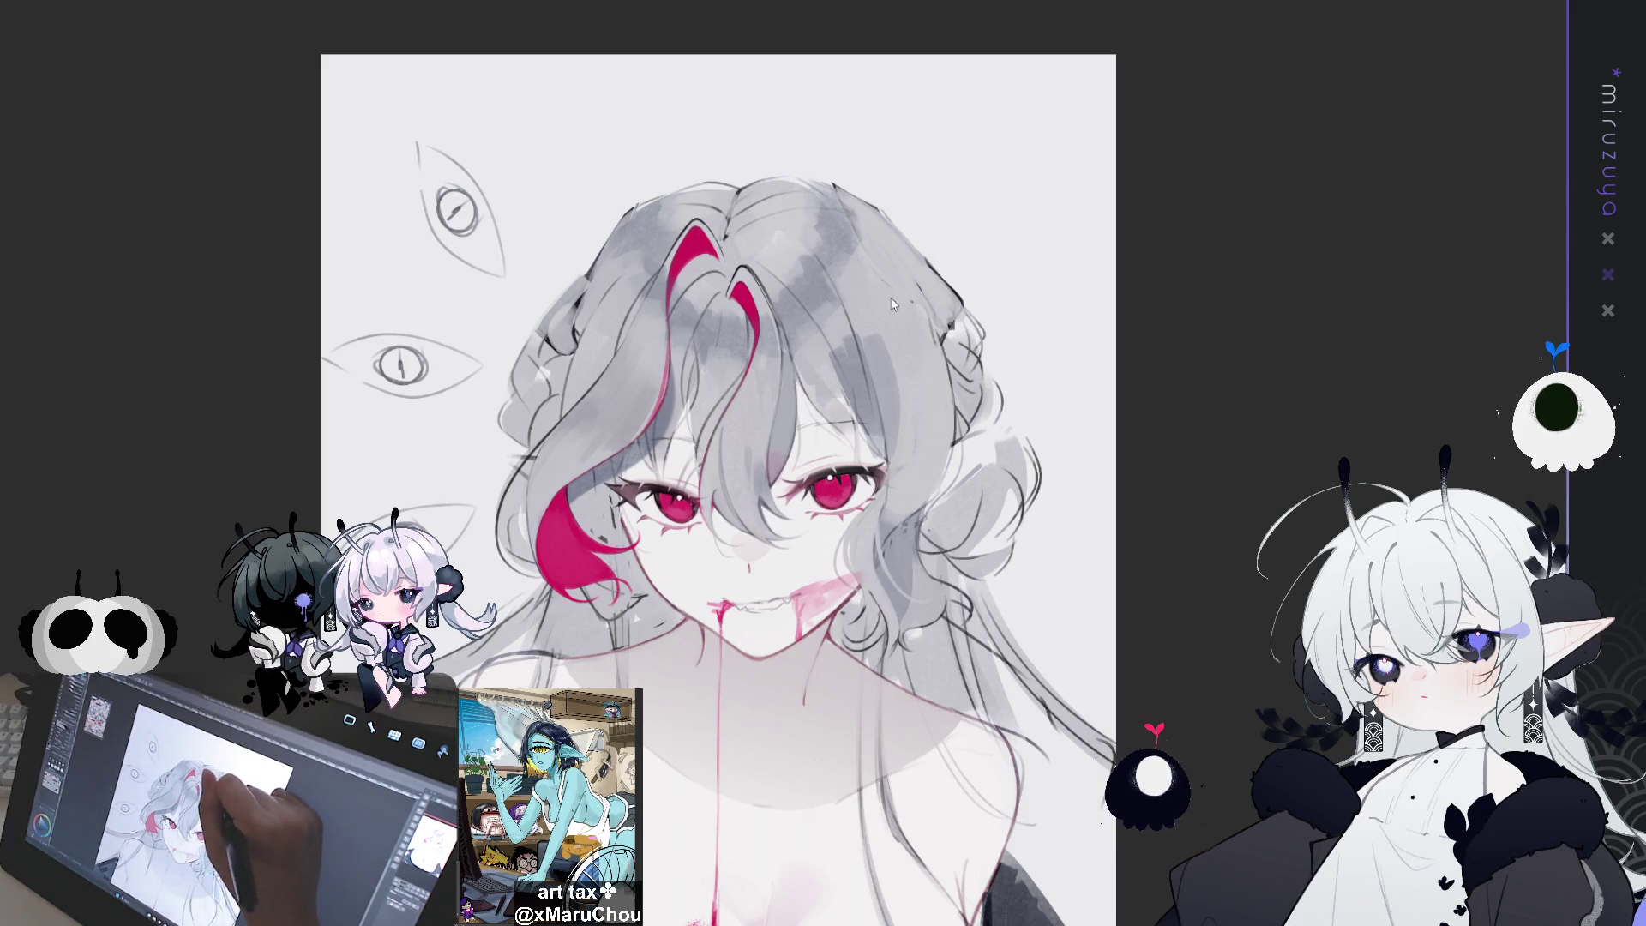
{"action": "mouse_move", "coordinate": [870, 298]}
{"action": "left_mouse_down"}
{"action": "mouse_move", "coordinate": [948, 362]}
{"action": "mouse_move", "coordinate": [875, 299]}
{"action": "left_mouse_up"}
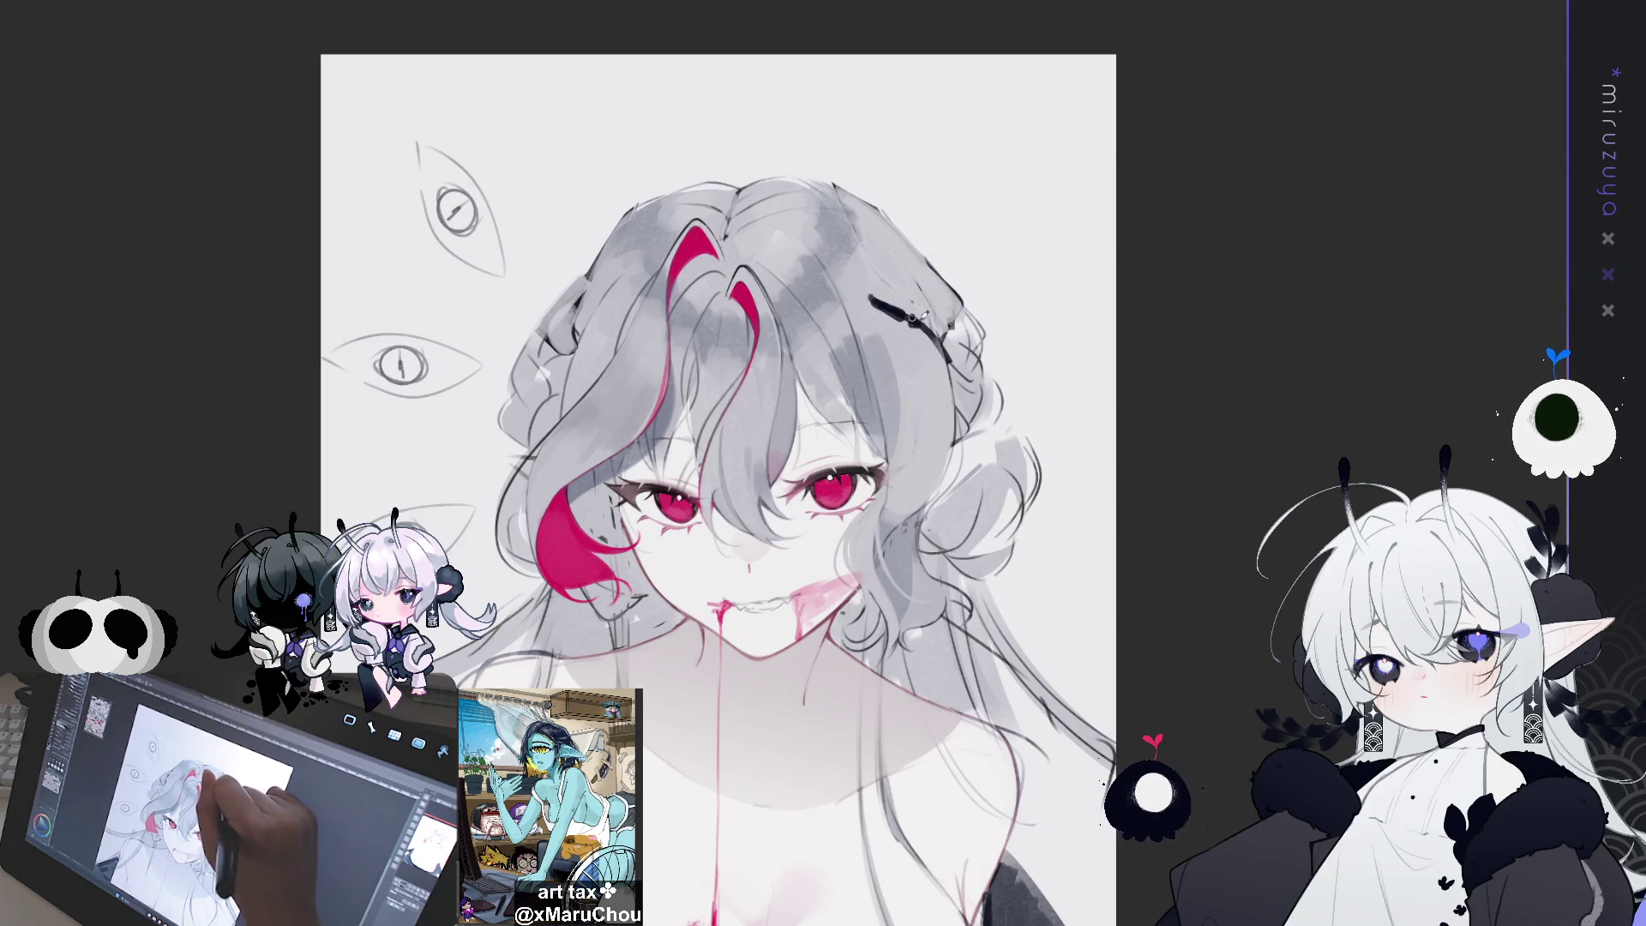
Lengthen the hair clip strokes, then rotate the ornament slightly counter-clockwise
{"action": "left_click_drag", "start_coordinate": [917, 324], "coordinate": [948, 353]}
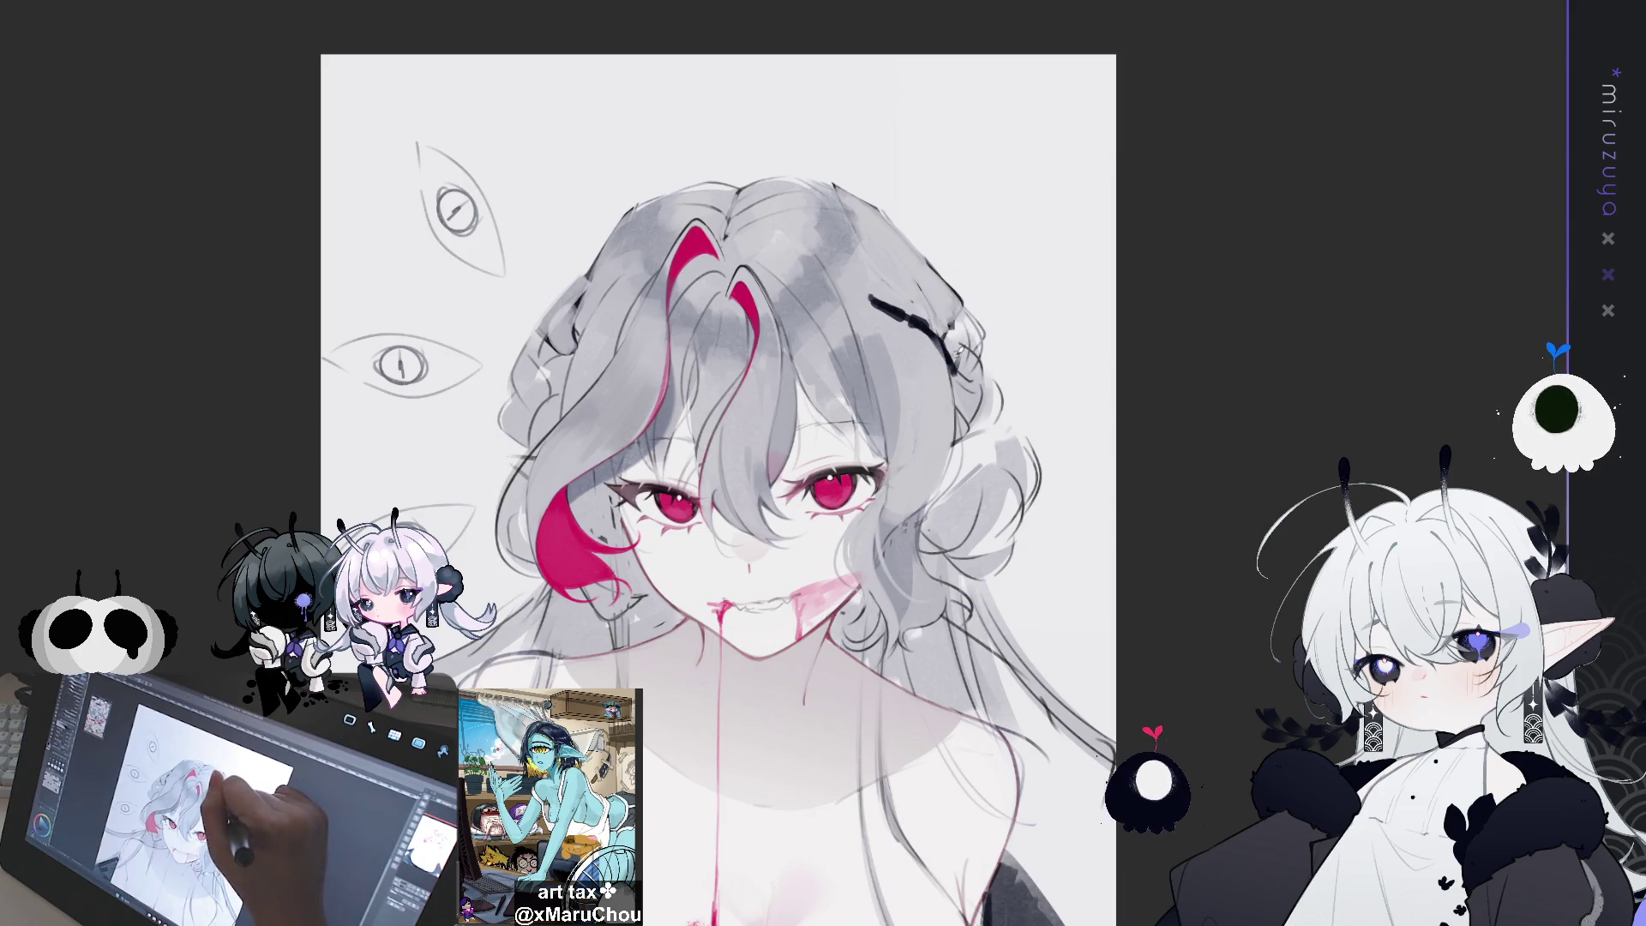
{"action": "mouse_move", "coordinate": [847, 211]}
{"action": "left_mouse_down"}
{"action": "mouse_move", "coordinate": [887, 239]}
{"action": "mouse_move", "coordinate": [852, 214]}
{"action": "left_mouse_up"}
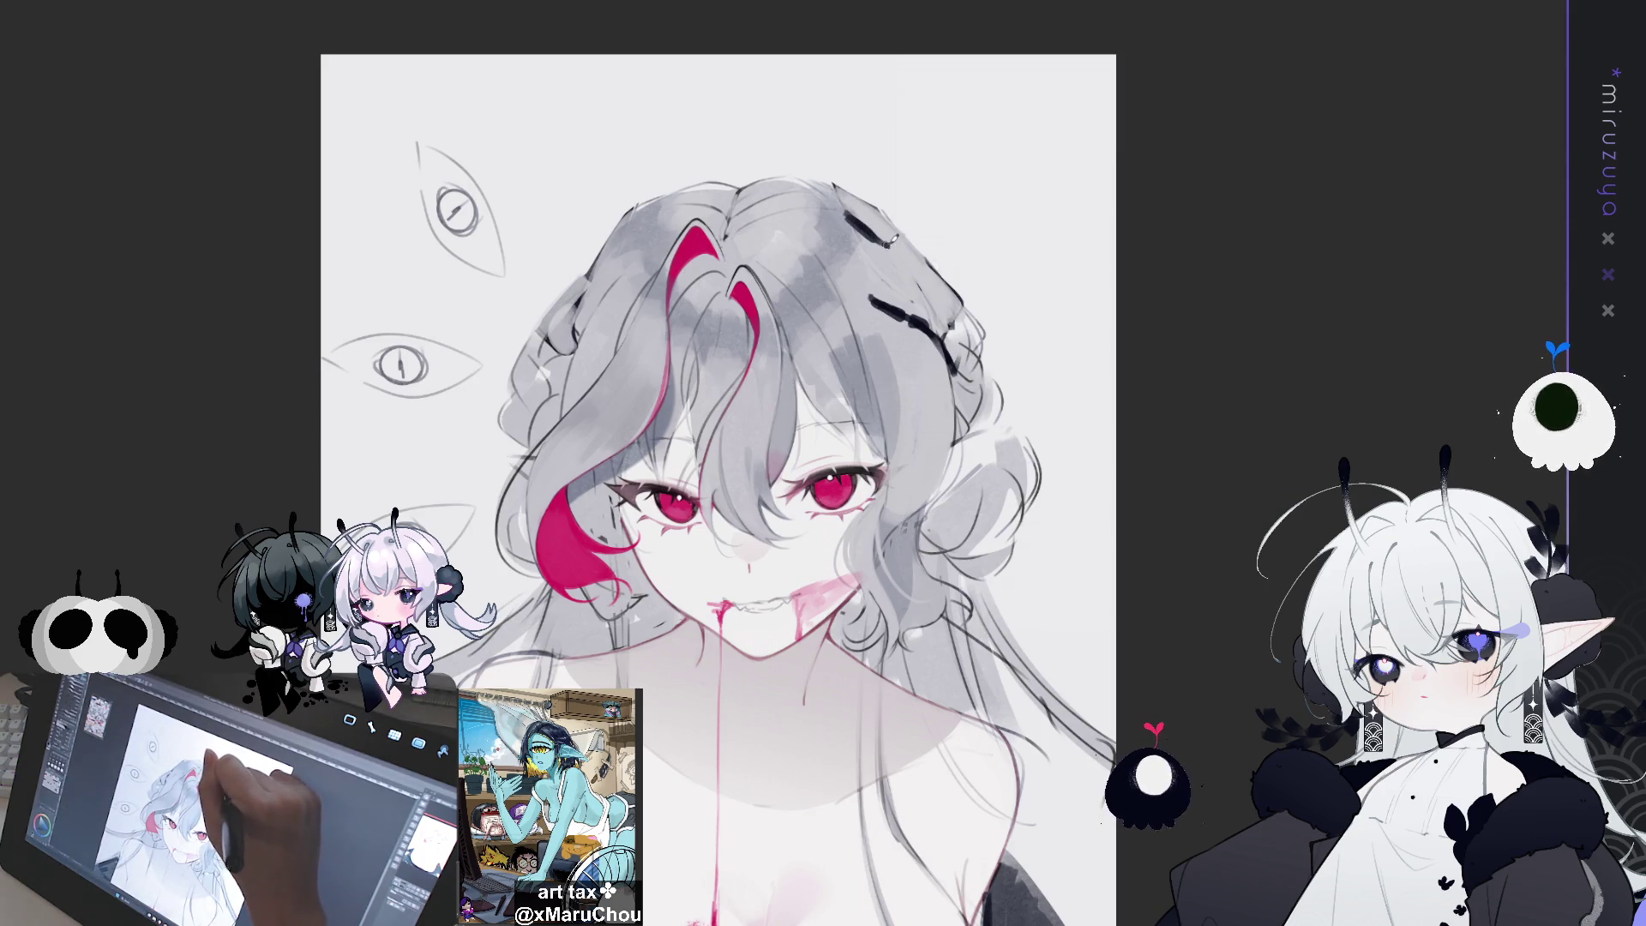
{"action": "mouse_move", "coordinate": [896, 257]}
{"action": "left_mouse_down"}
{"action": "mouse_move", "coordinate": [926, 271]}
{"action": "mouse_move", "coordinate": [952, 325]}
{"action": "left_mouse_up"}
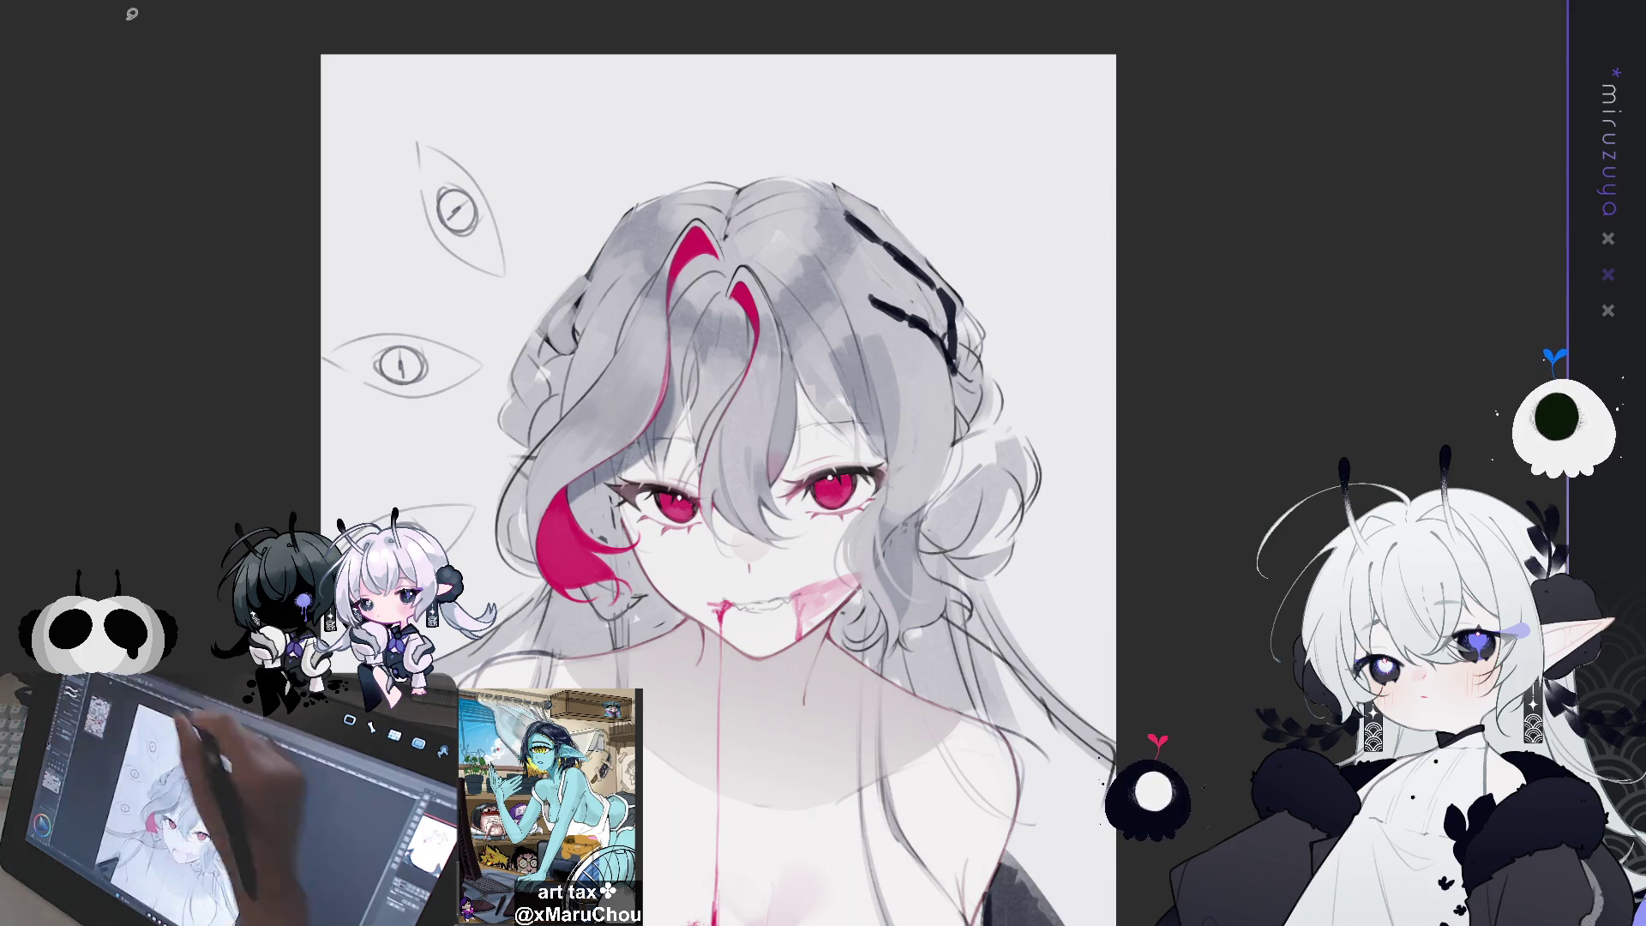
{"action": "mouse_move", "coordinate": [950, 324]}
{"action": "left_mouse_down"}
{"action": "mouse_move", "coordinate": [845, 201]}
{"action": "mouse_move", "coordinate": [952, 343]}
{"action": "left_mouse_up"}
{"action": "key", "text": "ctrl+t"}
{"action": "left_click_drag", "start_coordinate": [1048, 103], "coordinate": [1035, 93]}
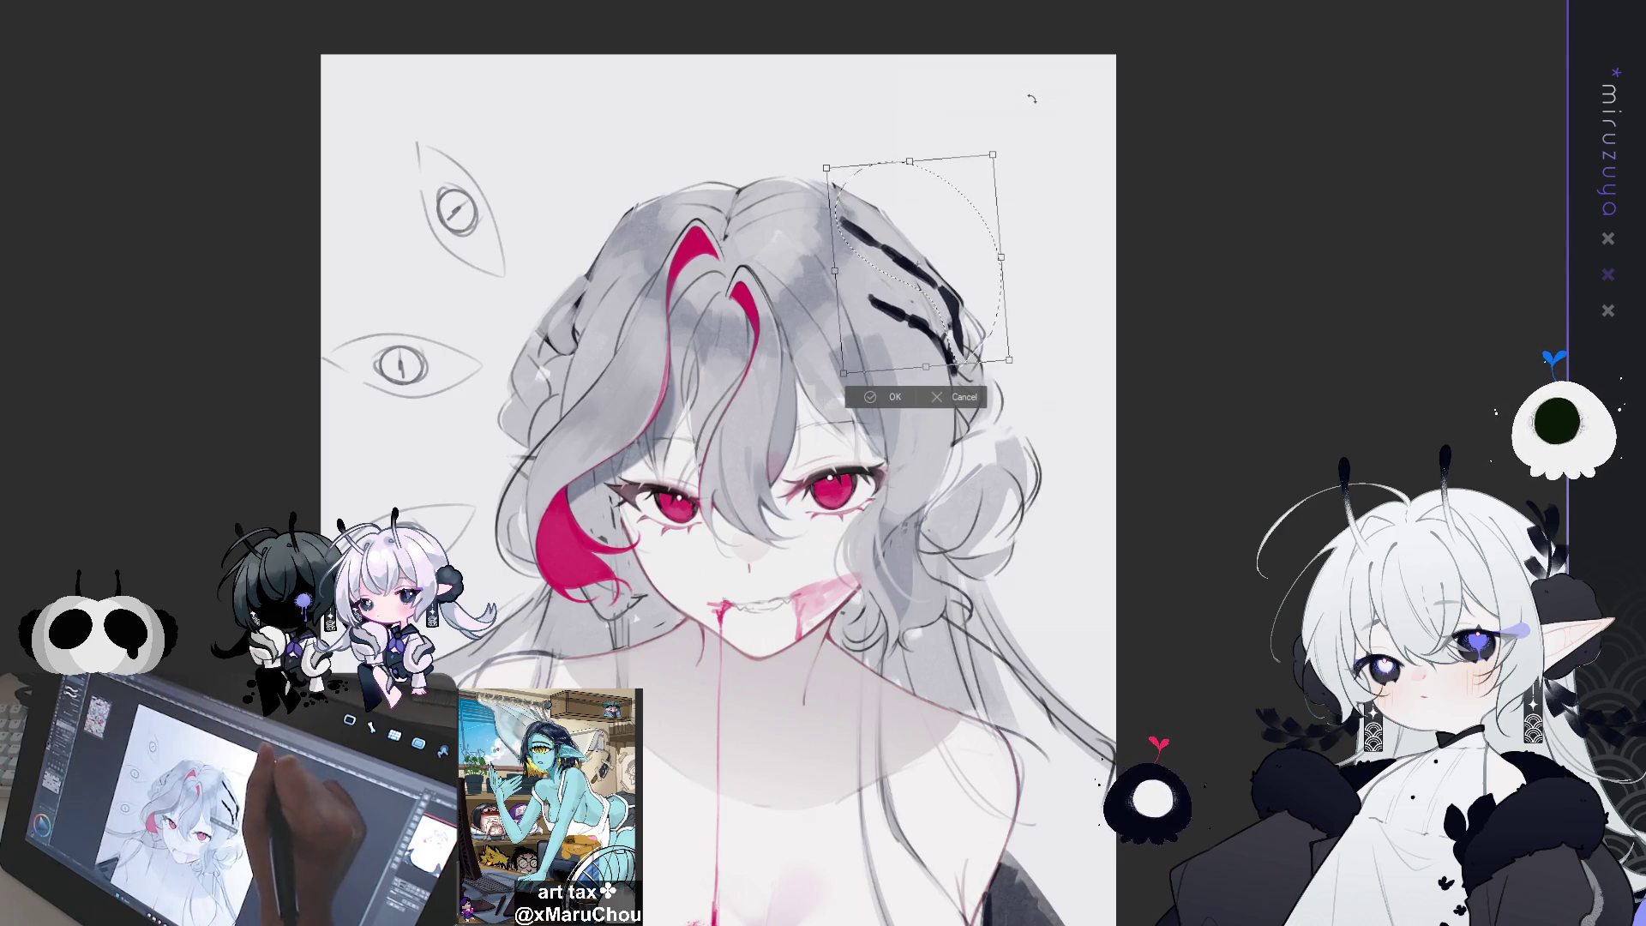
{"action": "key", "text": "Return"}
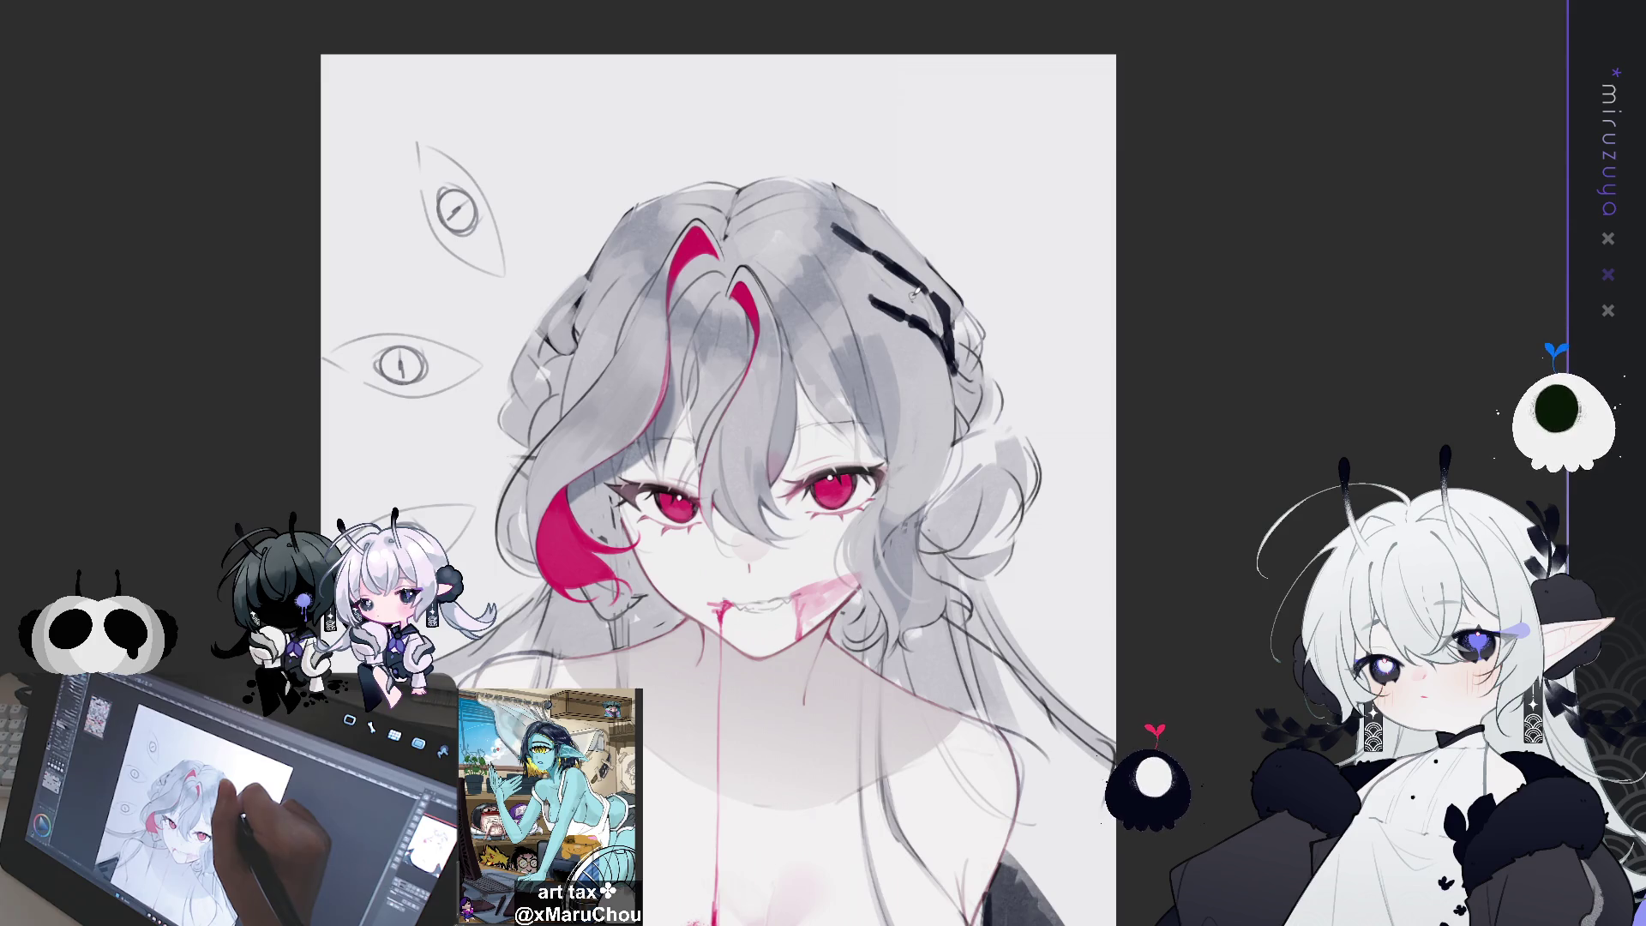
Ink extra dark prongs so the ornament becomes a taller, claw-like horn
{"action": "left_click_drag", "start_coordinate": [951, 343], "coordinate": [956, 296]}
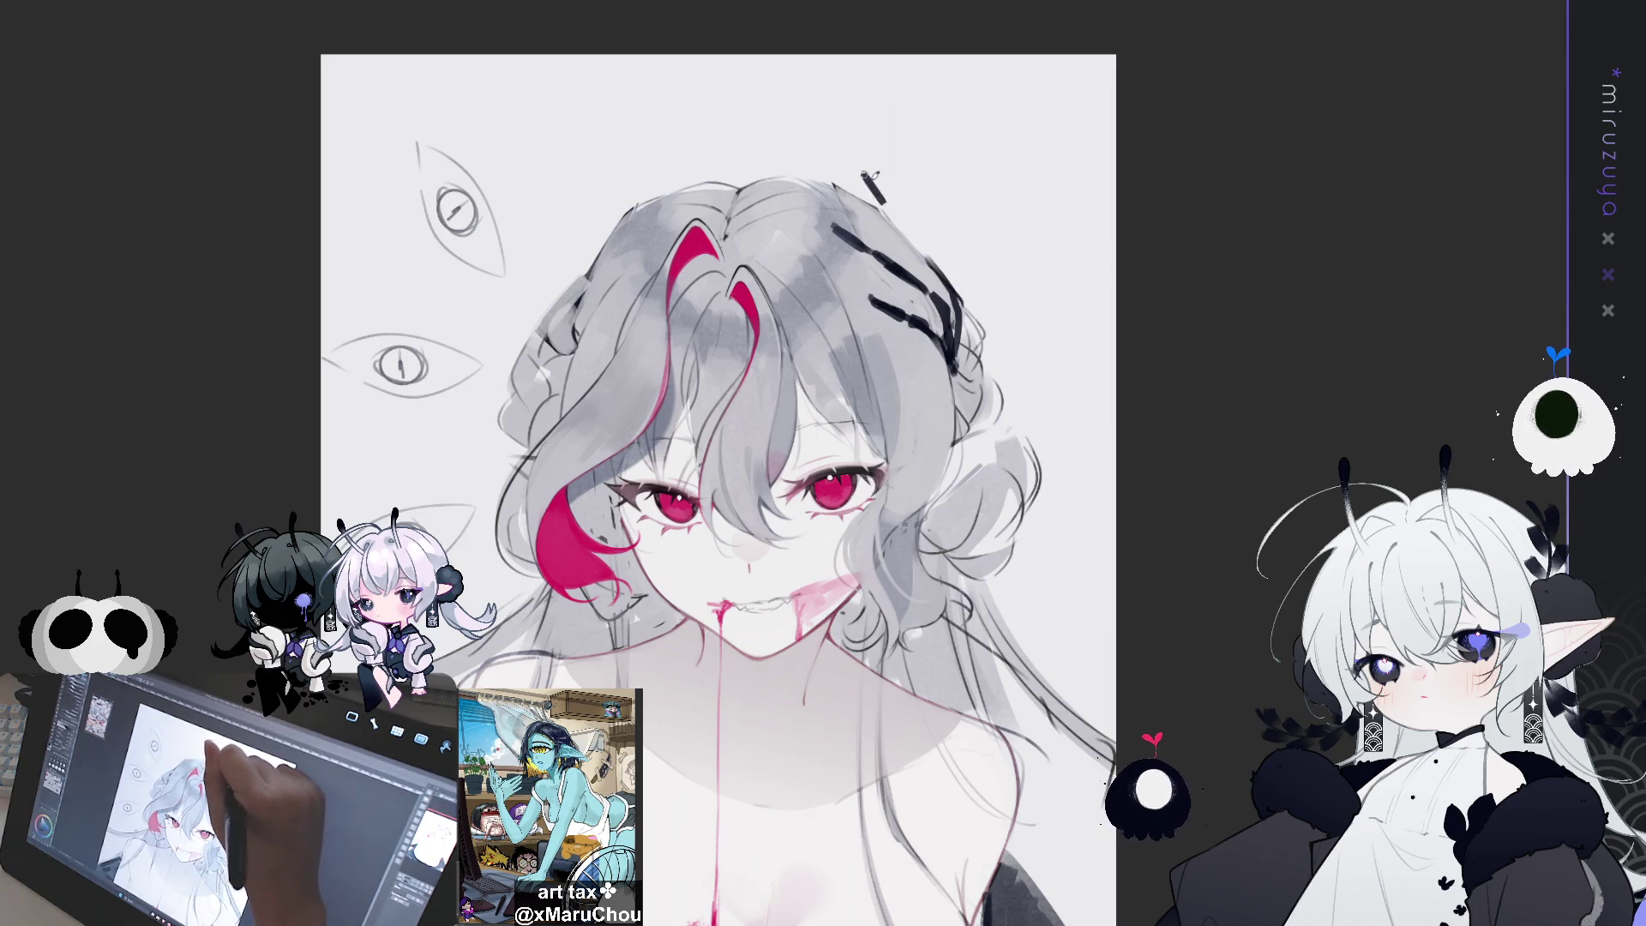
{"action": "left_click_drag", "start_coordinate": [888, 206], "coordinate": [926, 251]}
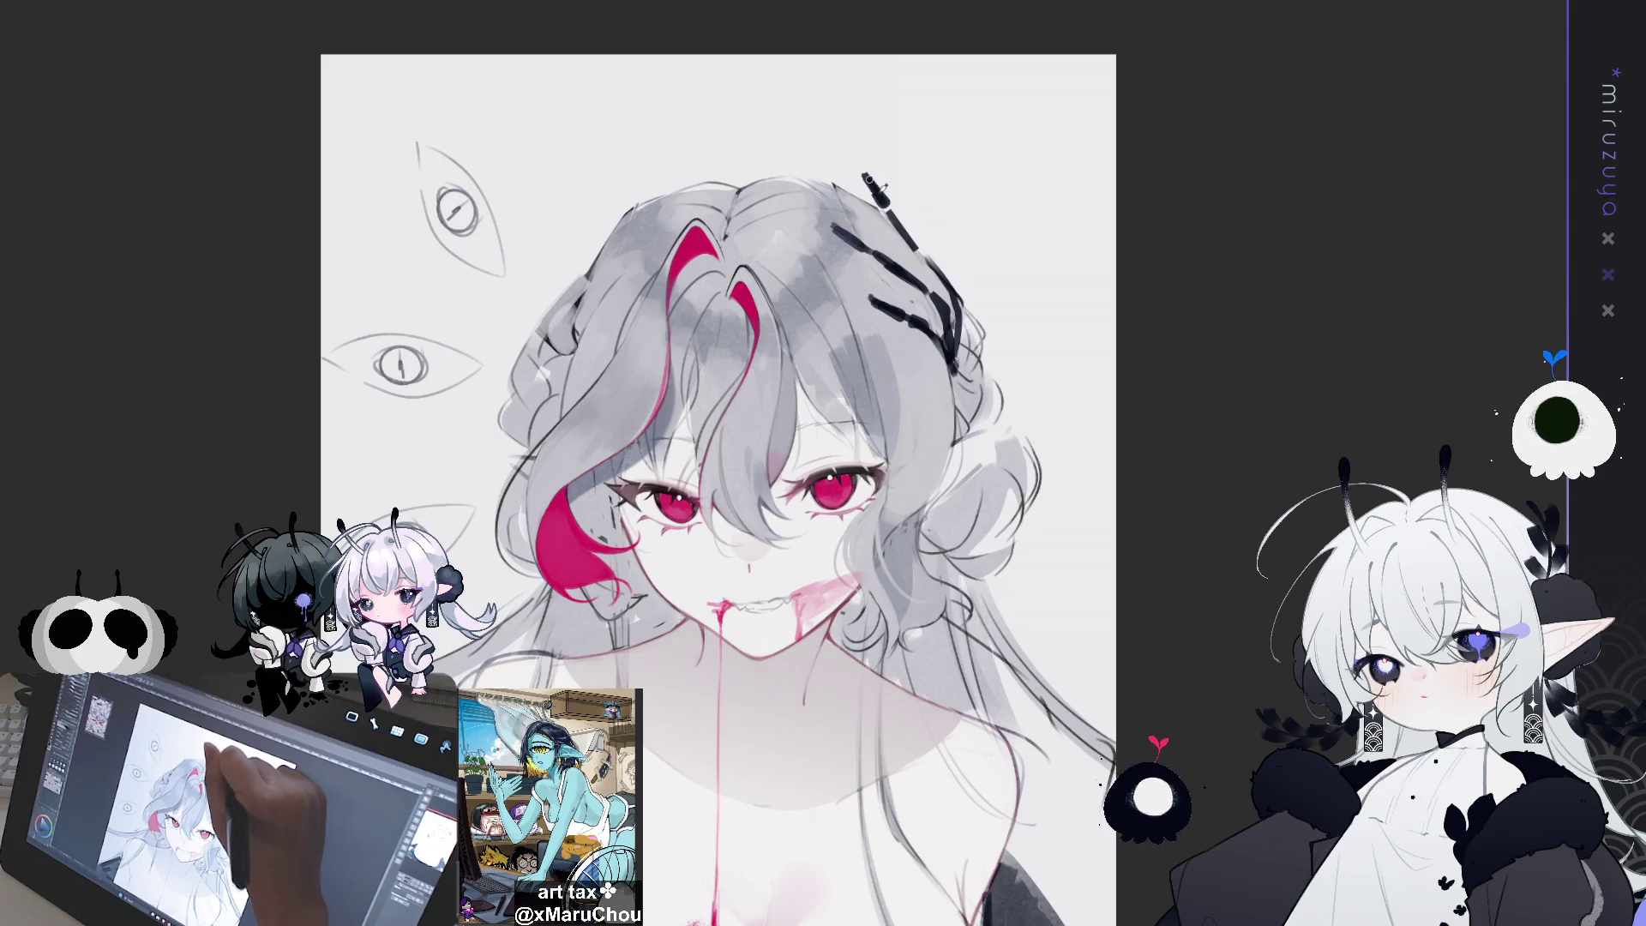
{"action": "mouse_move", "coordinate": [925, 259]}
{"action": "left_mouse_down"}
{"action": "mouse_move", "coordinate": [967, 319]}
{"action": "mouse_move", "coordinate": [934, 141]}
{"action": "left_mouse_up"}
{"action": "key", "text": "ctrl+z"}
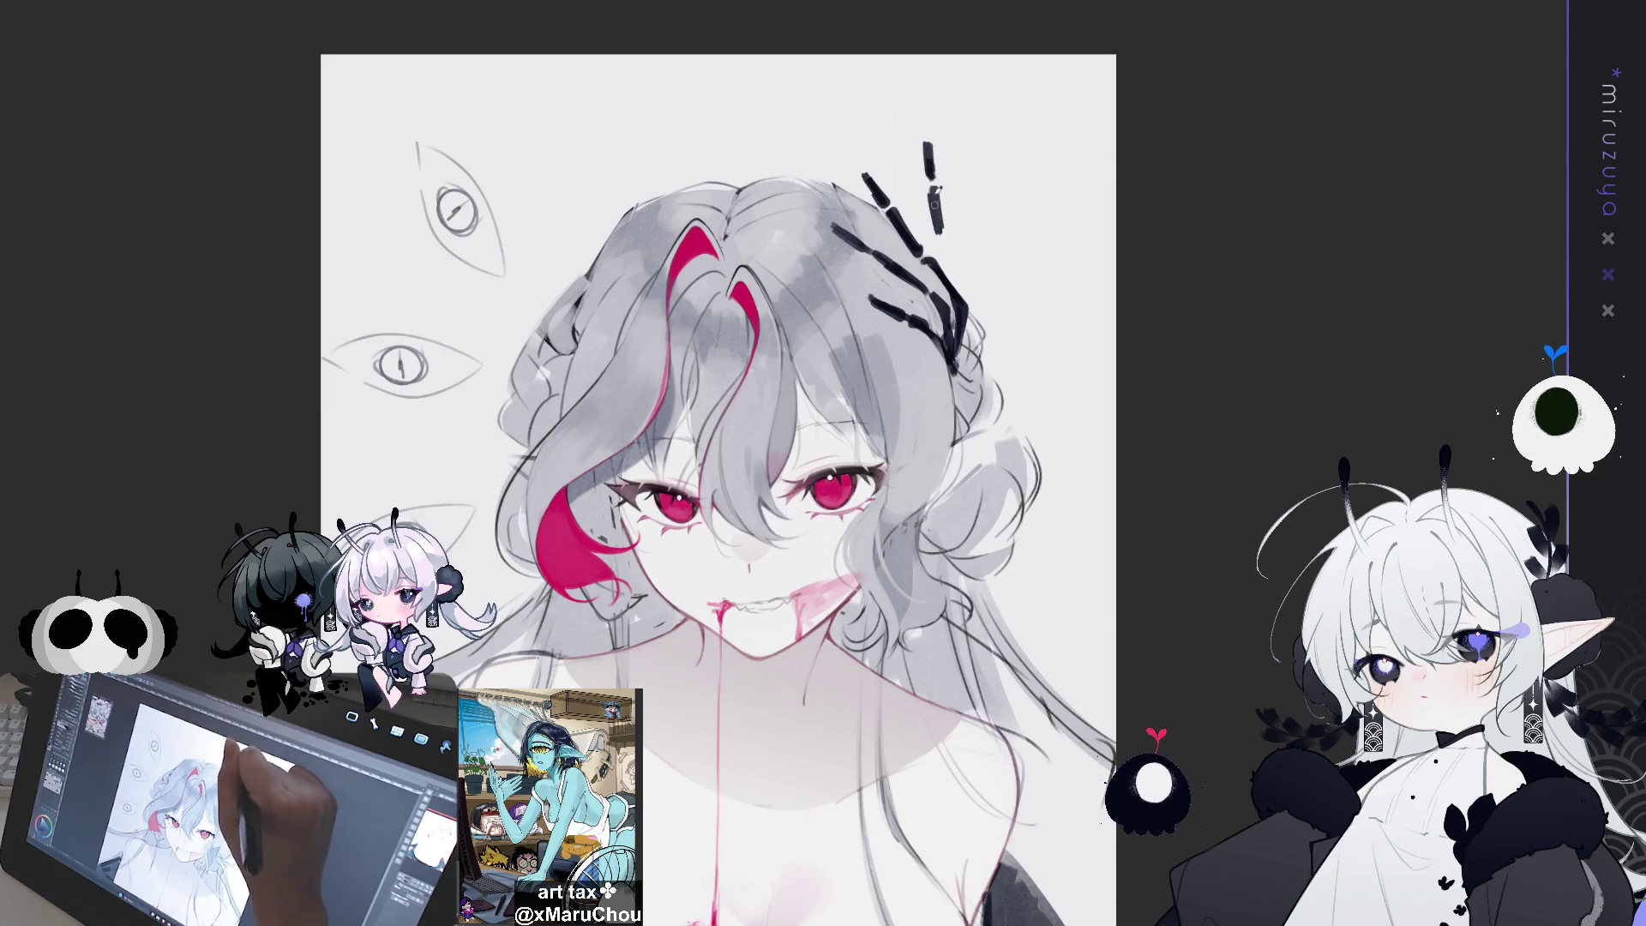
{"action": "left_click_drag", "start_coordinate": [941, 240], "coordinate": [964, 309]}
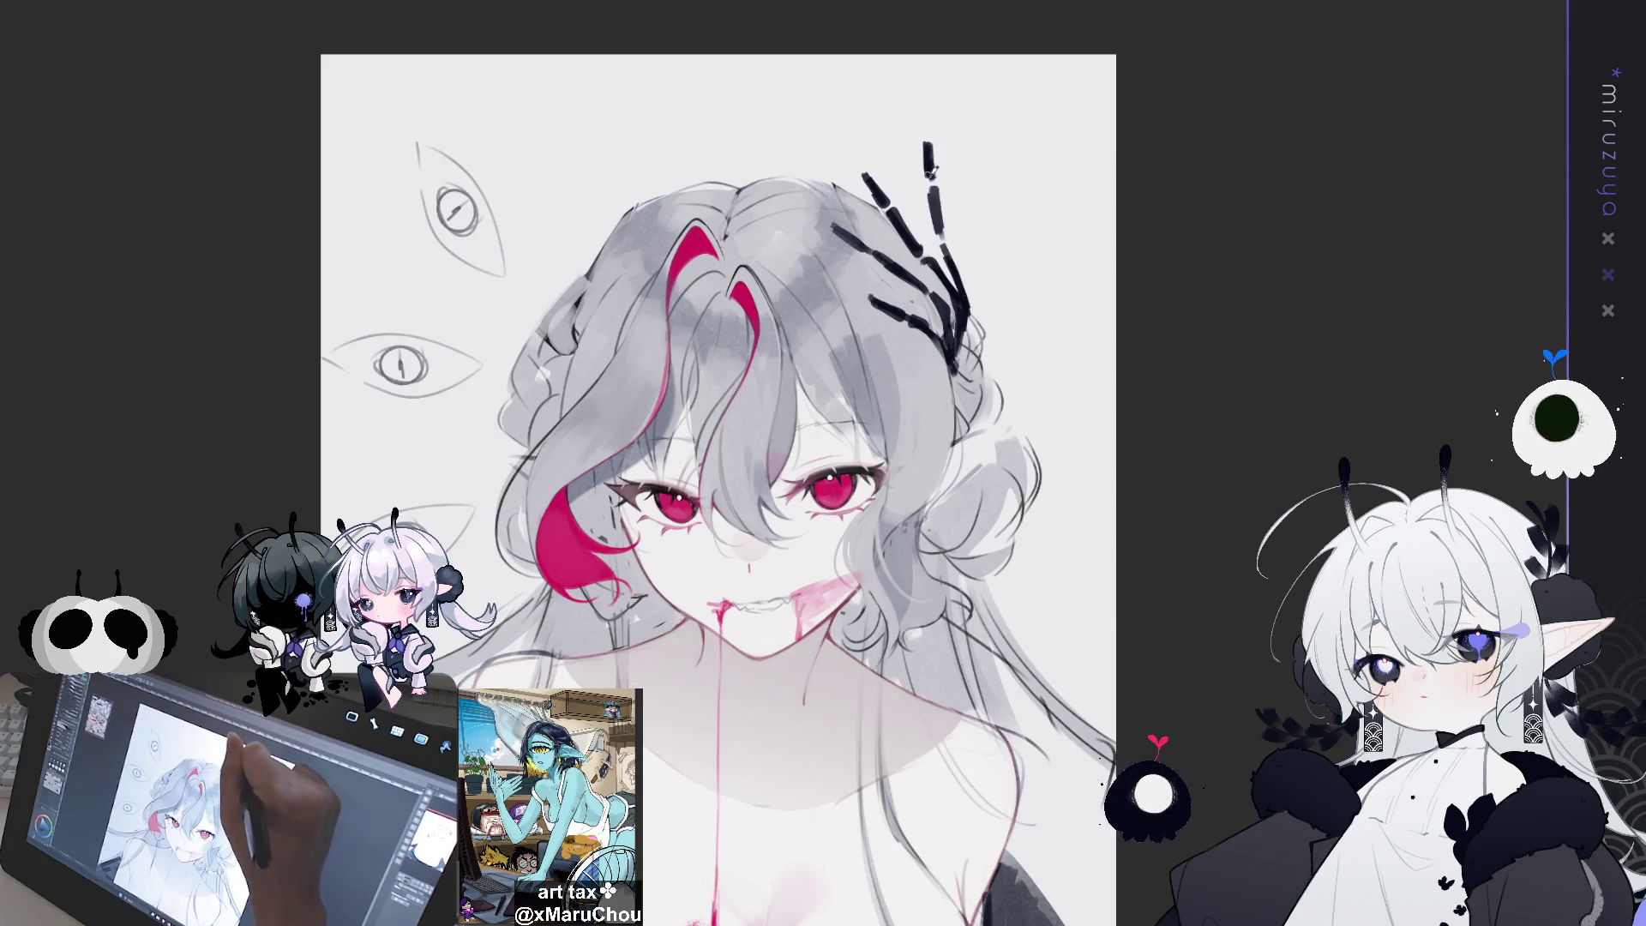
{"action": "left_click_drag", "start_coordinate": [937, 187], "coordinate": [943, 242]}
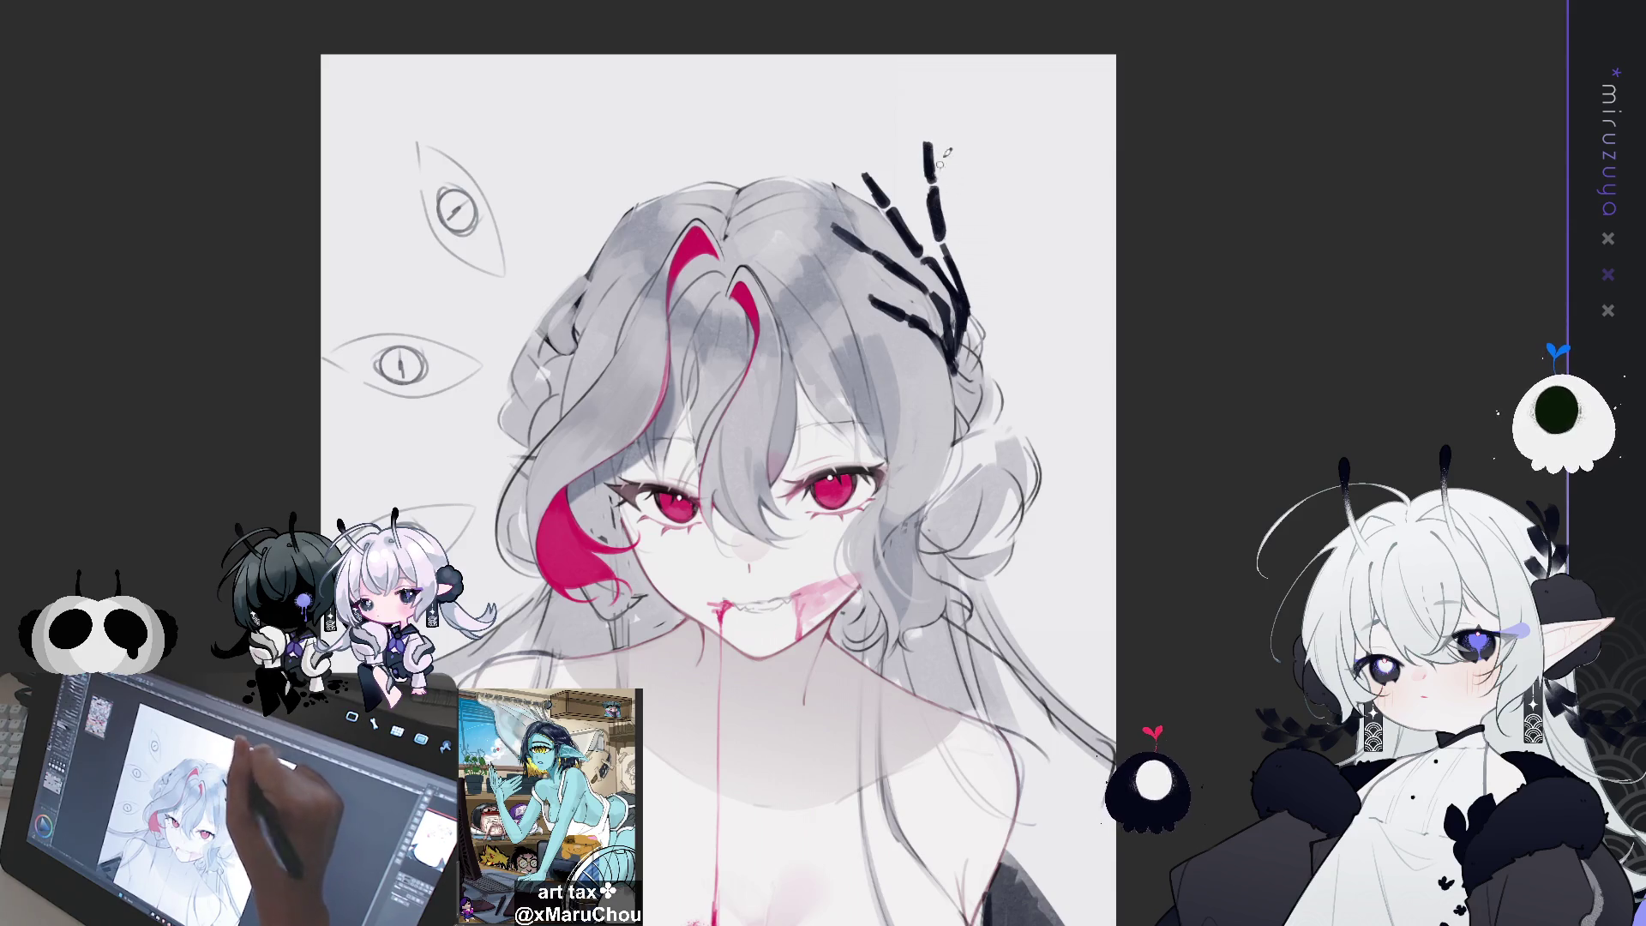
{"action": "key", "text": "ctrl+a"}
{"action": "key", "text": "ctrl+d"}
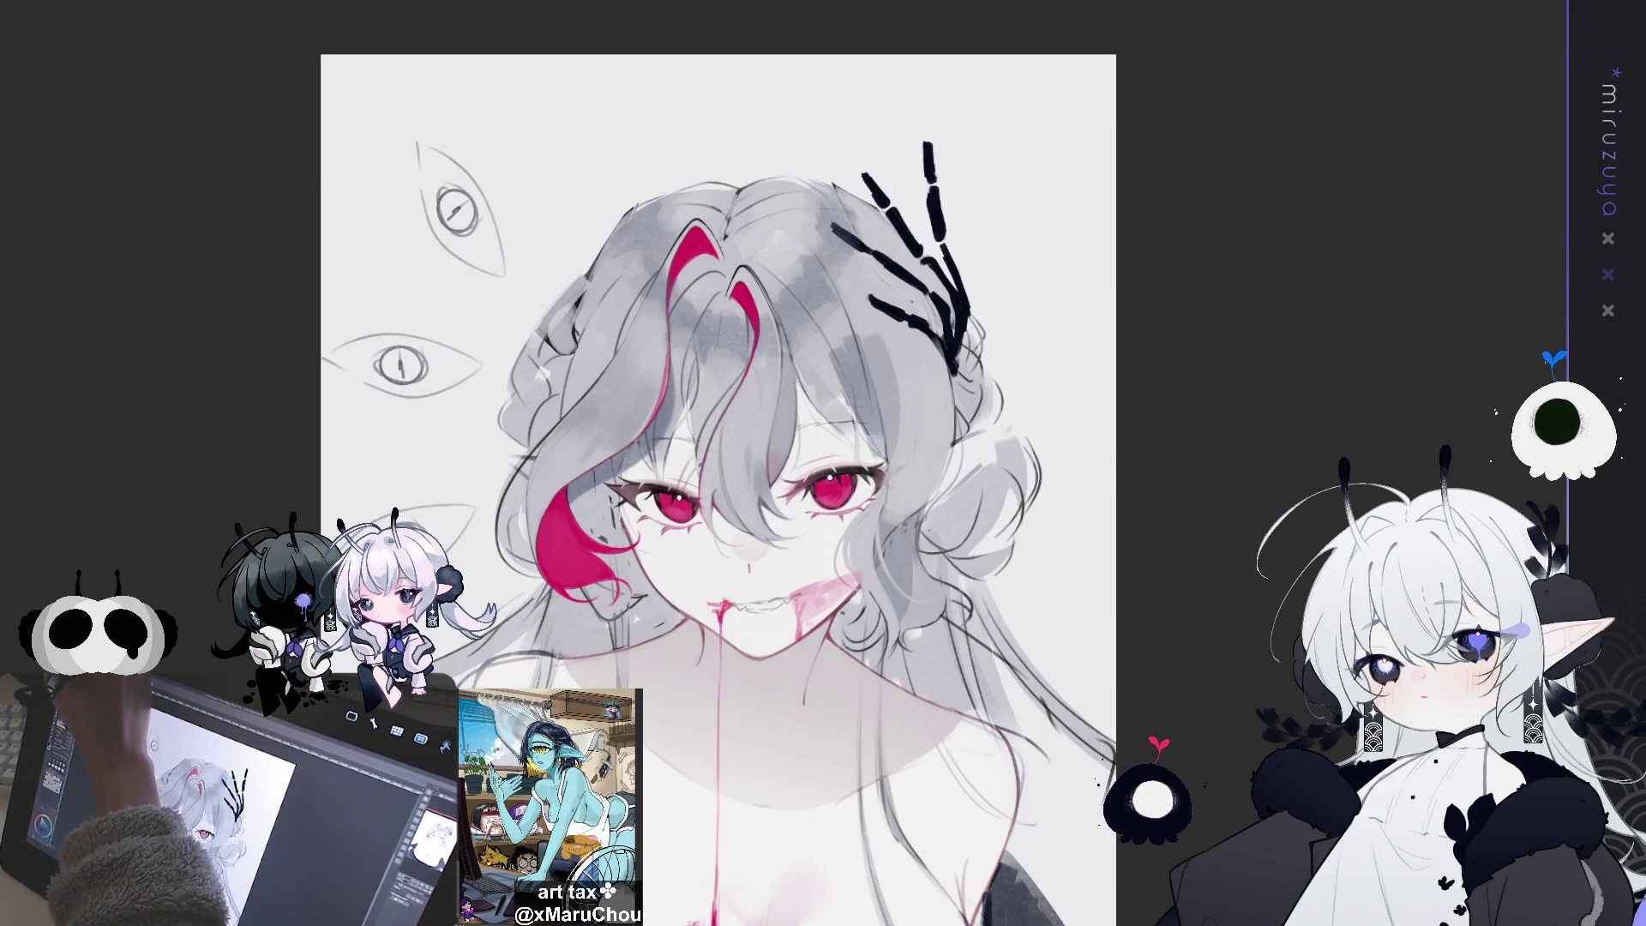
Copy and paste the black horn, then transform the copy for the other side
{"action": "key", "text": "ctrl+c"}
{"action": "key", "text": "ctrl+v"}
{"action": "key", "text": "ctrl+t"}
Move the flipped horn copy to the left side of her head and confirm its placement
{"action": "mouse_move", "coordinate": [930, 235]}
{"action": "left_mouse_down"}
{"action": "mouse_move", "coordinate": [558, 212]}
{"action": "mouse_move", "coordinate": [655, 219]}
{"action": "mouse_move", "coordinate": [595, 236]}
{"action": "mouse_move", "coordinate": [621, 243]}
{"action": "left_mouse_up"}
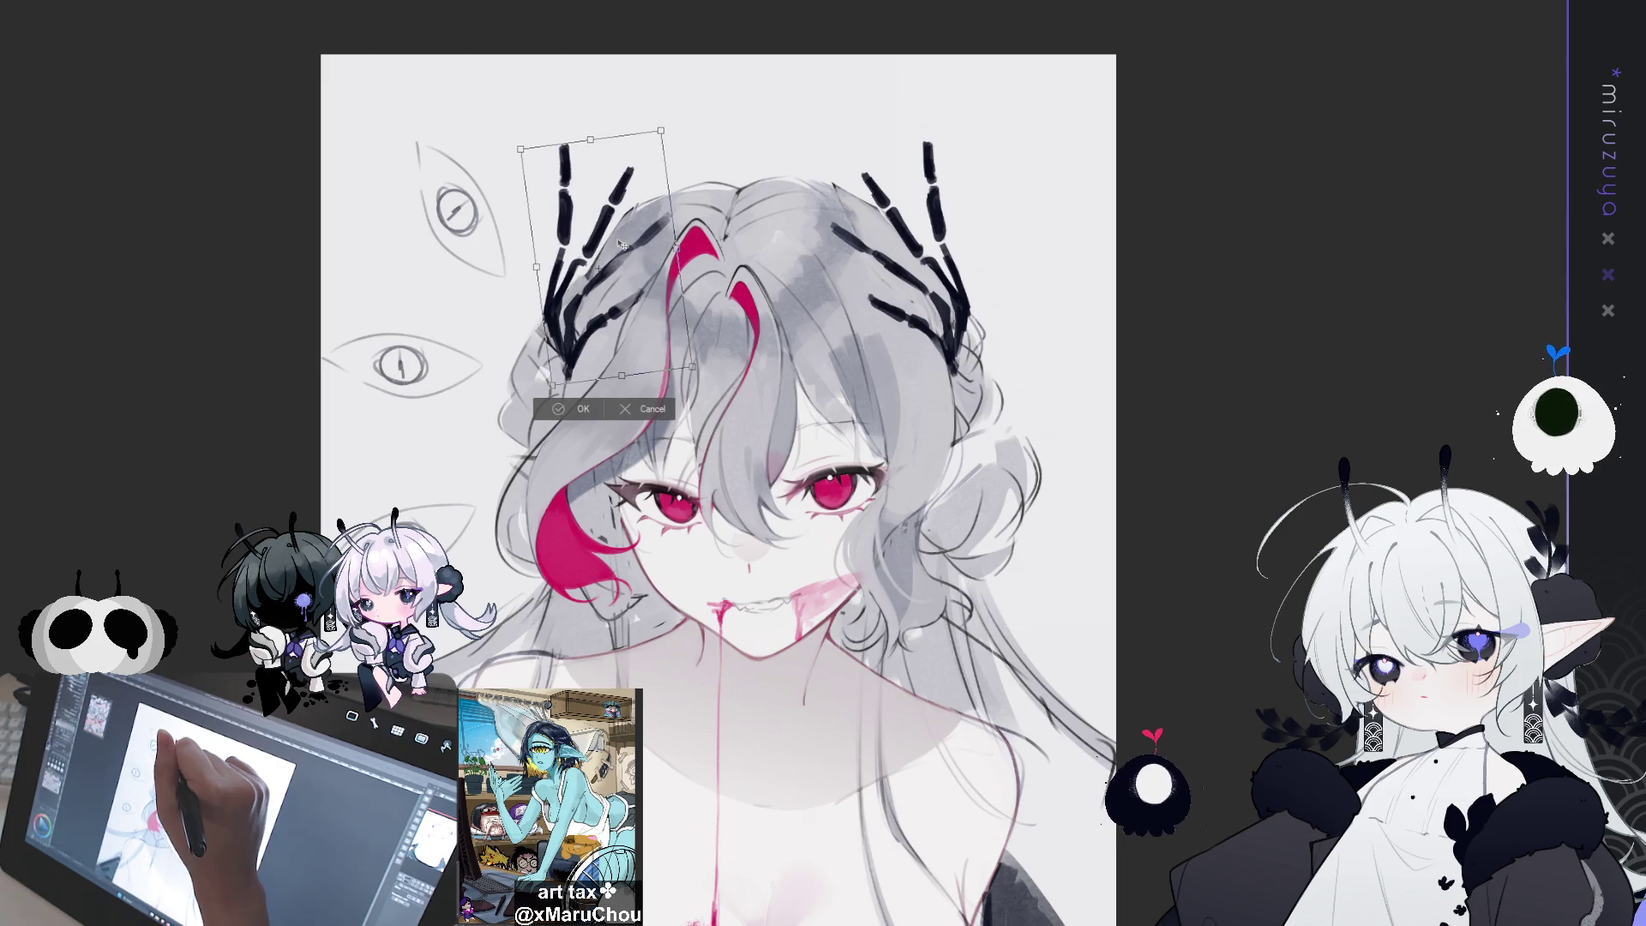
{"action": "left_click", "coordinate": [568, 408]}
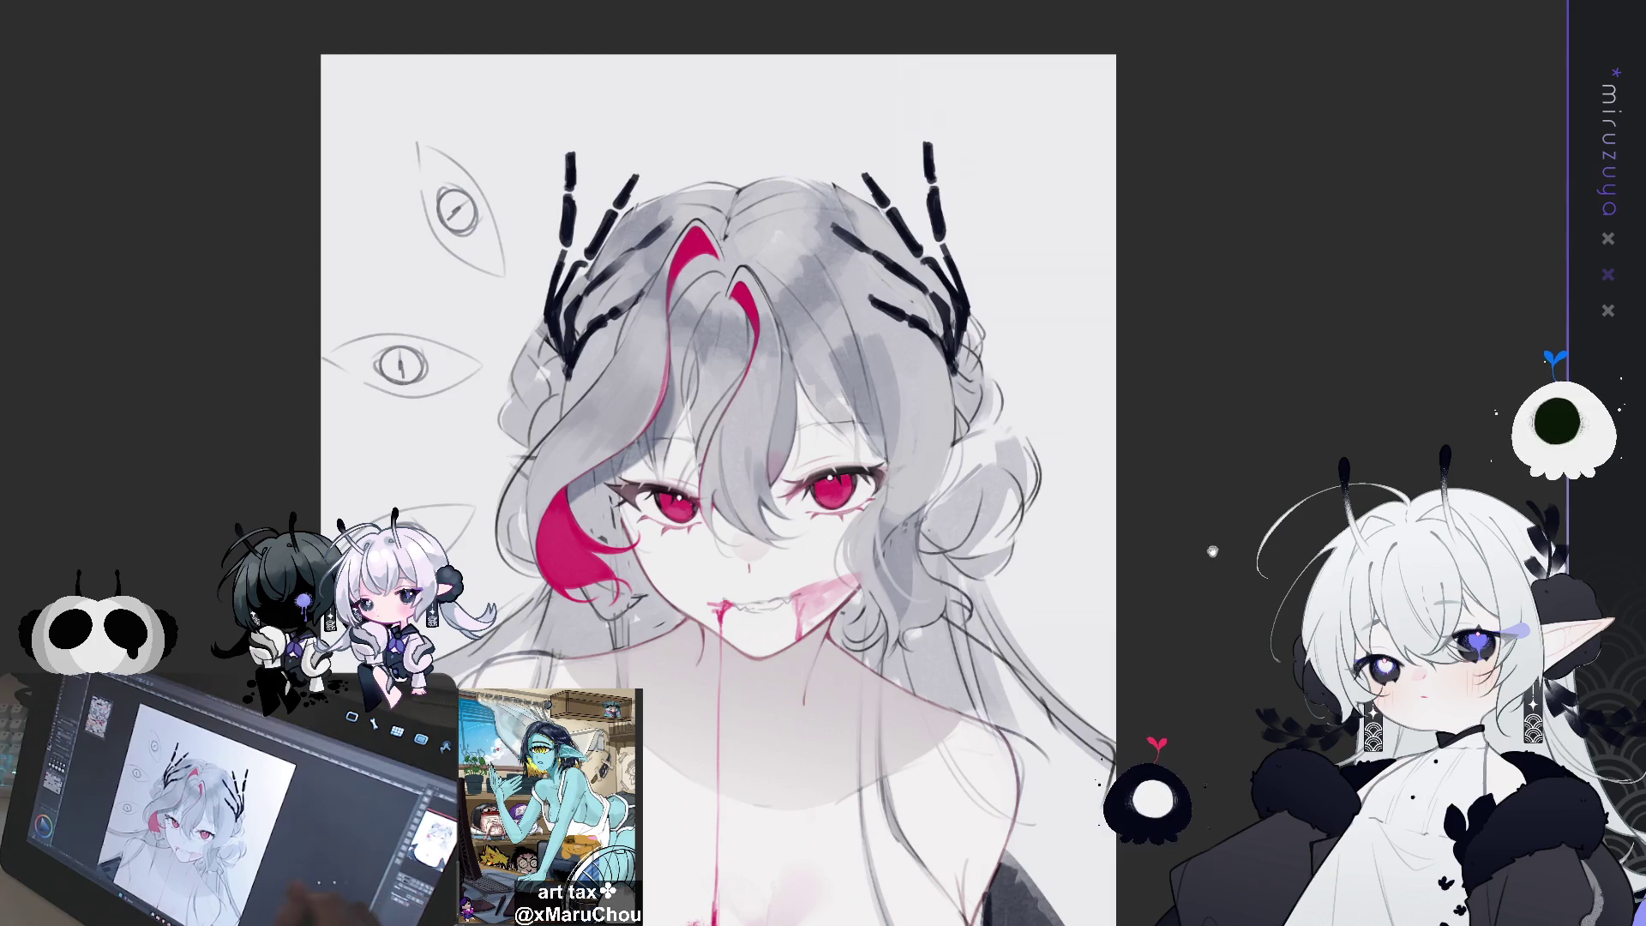
Add short dark detail strokes to the left and right horns, then undo the last change
{"action": "left_click_drag", "start_coordinate": [720, 488], "coordinate": [810, 464]}
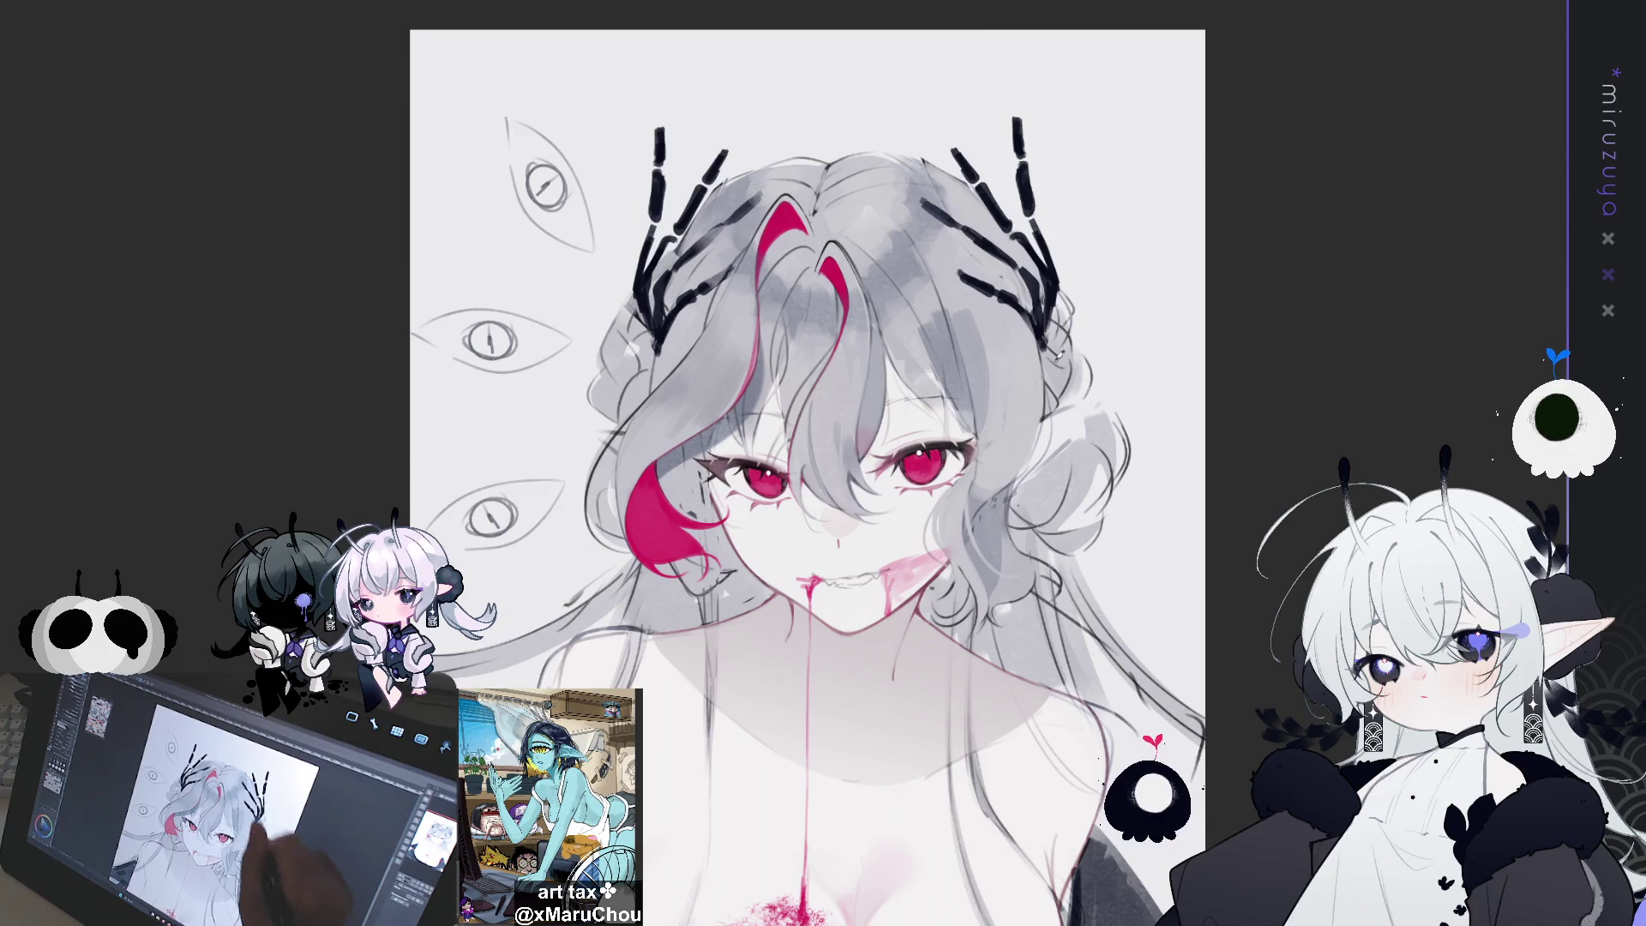
{"action": "mouse_move", "coordinate": [1049, 307]}
{"action": "left_mouse_down"}
{"action": "mouse_move", "coordinate": [1051, 353]}
{"action": "mouse_move", "coordinate": [1060, 294]}
{"action": "left_mouse_up"}
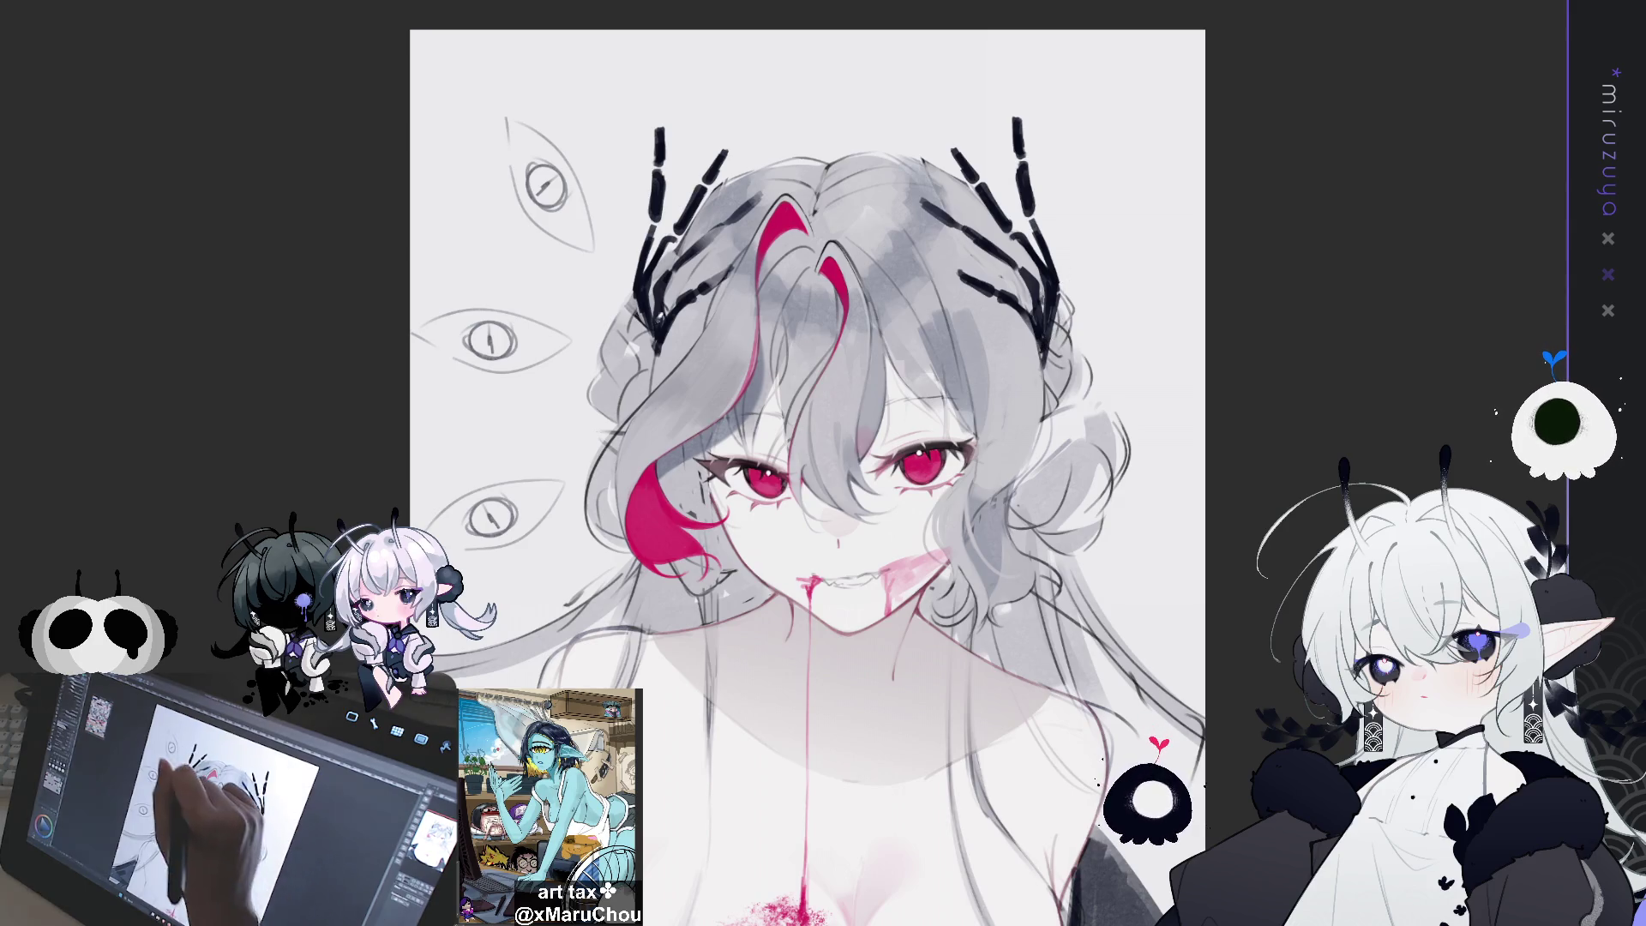
{"action": "mouse_move", "coordinate": [655, 296]}
{"action": "left_mouse_down"}
{"action": "mouse_move", "coordinate": [647, 353]}
{"action": "mouse_move", "coordinate": [623, 307]}
{"action": "left_mouse_up"}
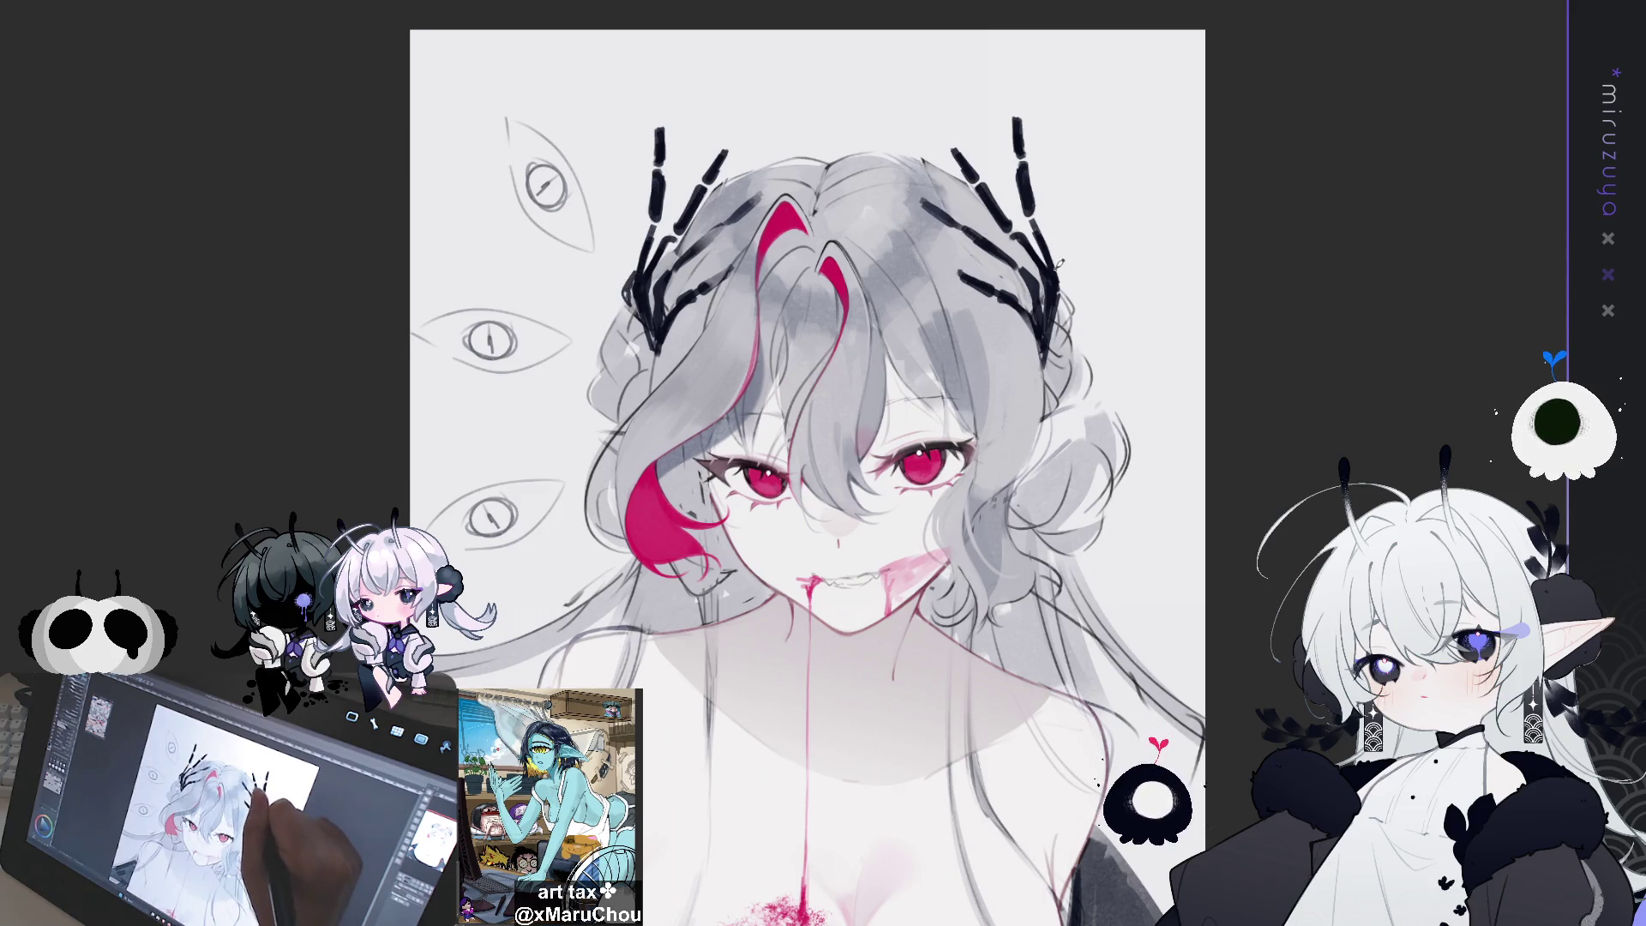
{"action": "left_click_drag", "start_coordinate": [1040, 243], "coordinate": [1053, 373]}
{"action": "mouse_move", "coordinate": [630, 300]}
{"action": "left_mouse_down"}
{"action": "mouse_move", "coordinate": [662, 363]}
{"action": "mouse_move", "coordinate": [650, 375]}
{"action": "mouse_move", "coordinate": [643, 345]}
{"action": "left_mouse_up"}
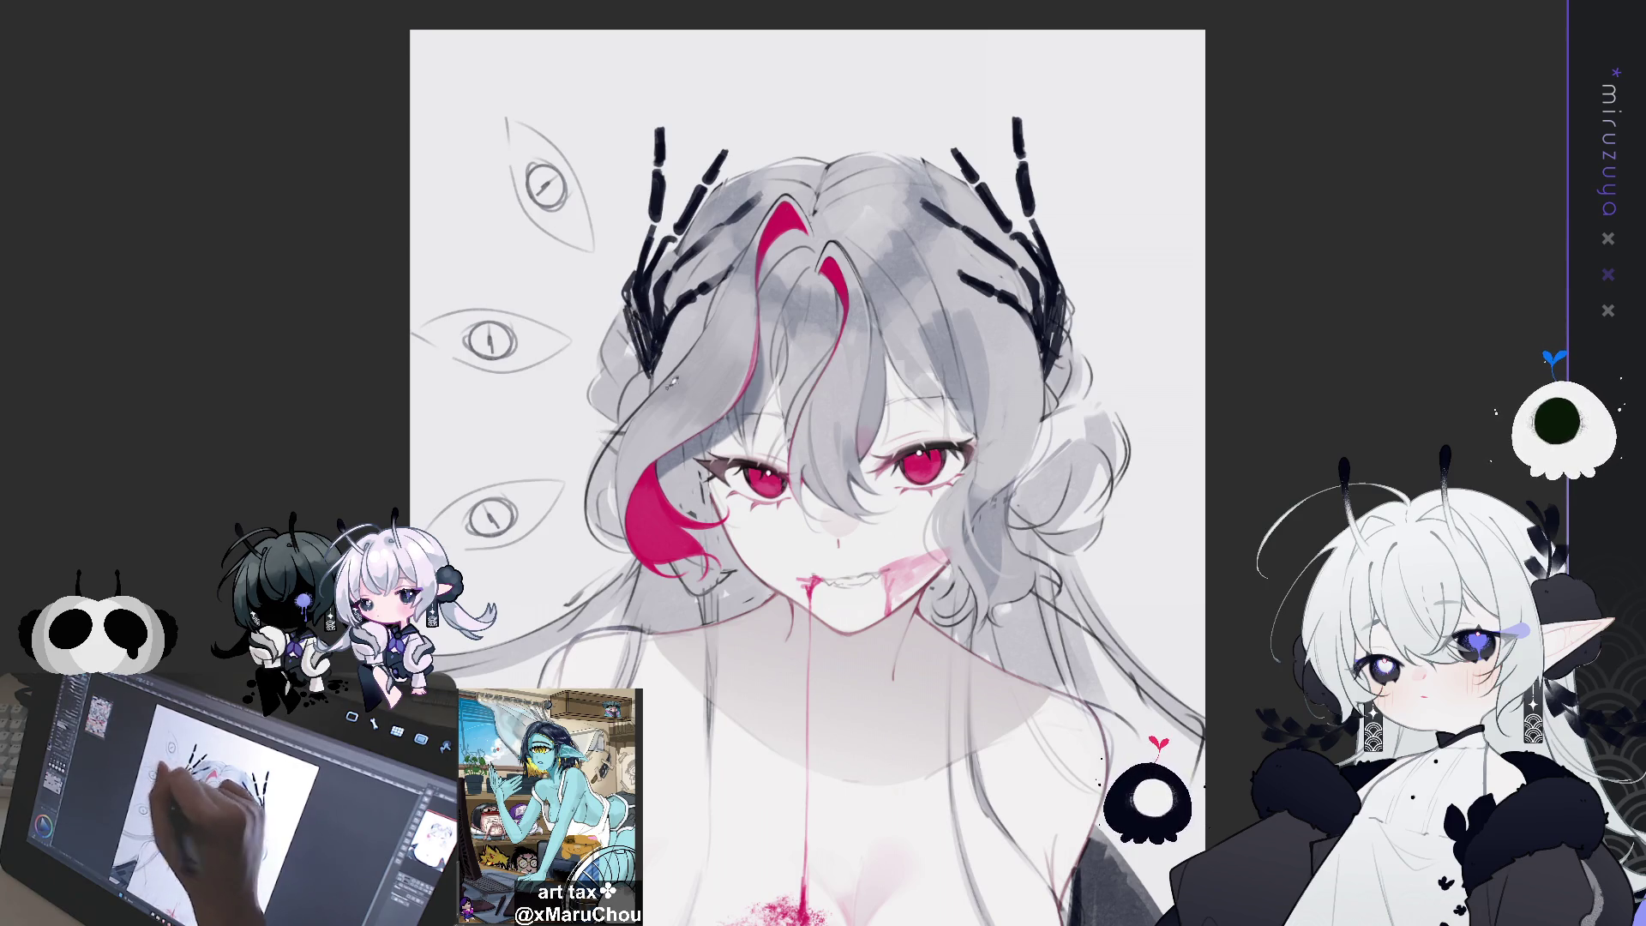
{"action": "left_click_drag", "start_coordinate": [1060, 317], "coordinate": [1052, 355]}
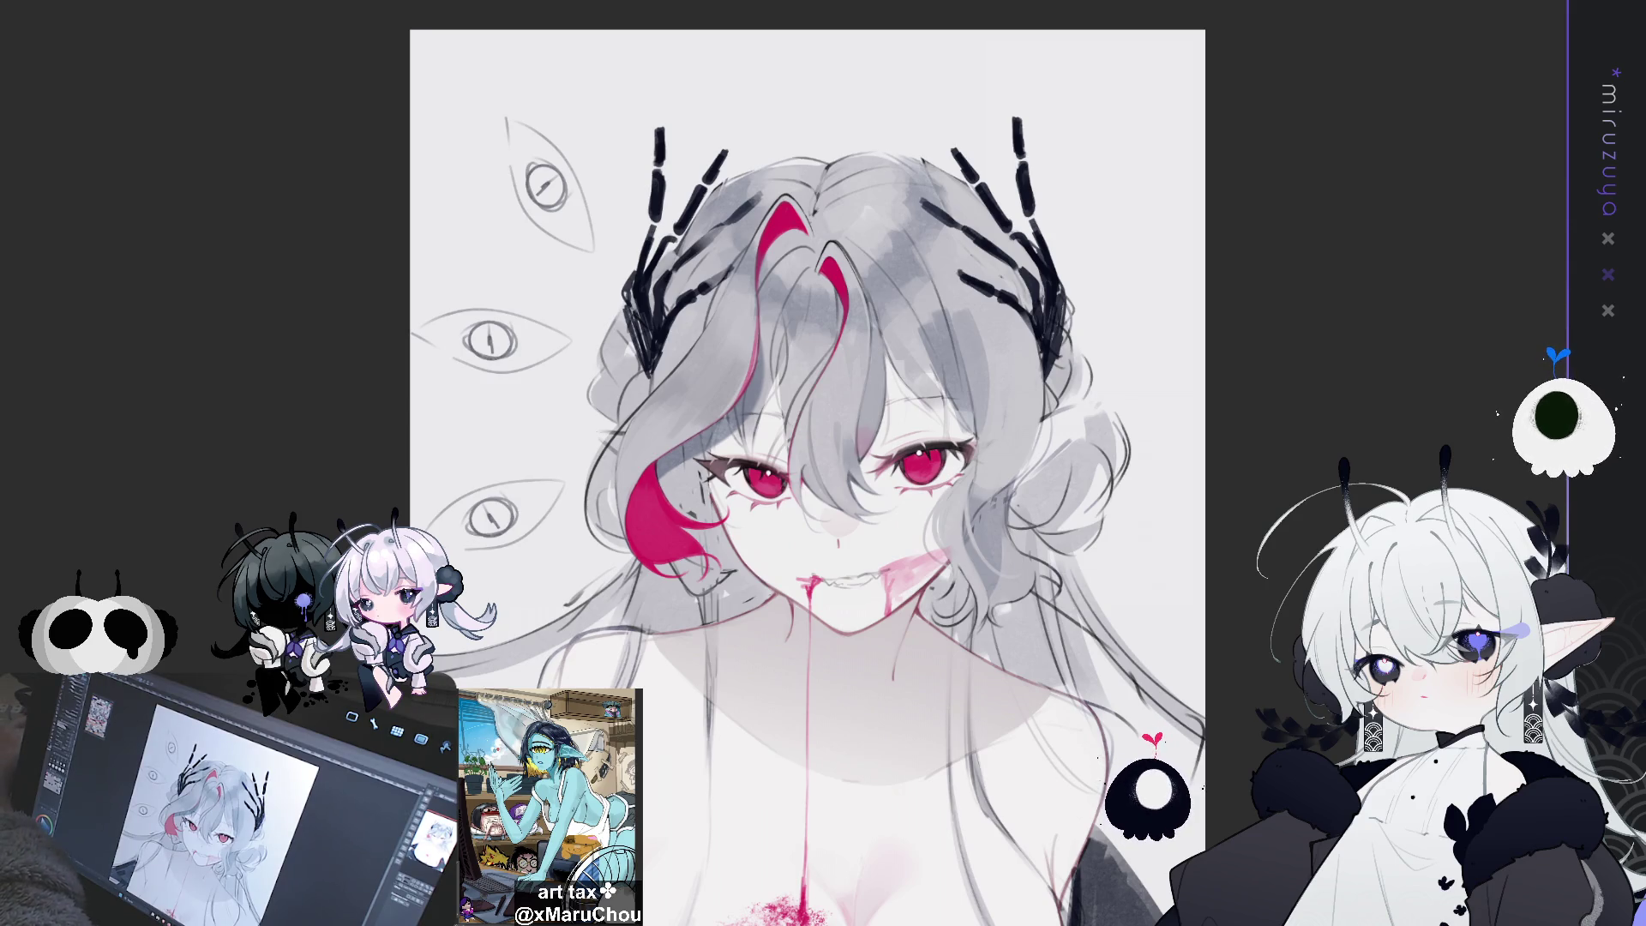
{"action": "scroll", "coordinate": [816, 463], "scroll_direction": "down", "scroll_amount": 1}
{"action": "mouse_move", "coordinate": [815, 463]}
{"action": "left_mouse_down"}
{"action": "mouse_move", "coordinate": [830, 386]}
{"action": "mouse_move", "coordinate": [793, 477]}
{"action": "mouse_move", "coordinate": [758, 497]}
{"action": "left_mouse_up"}
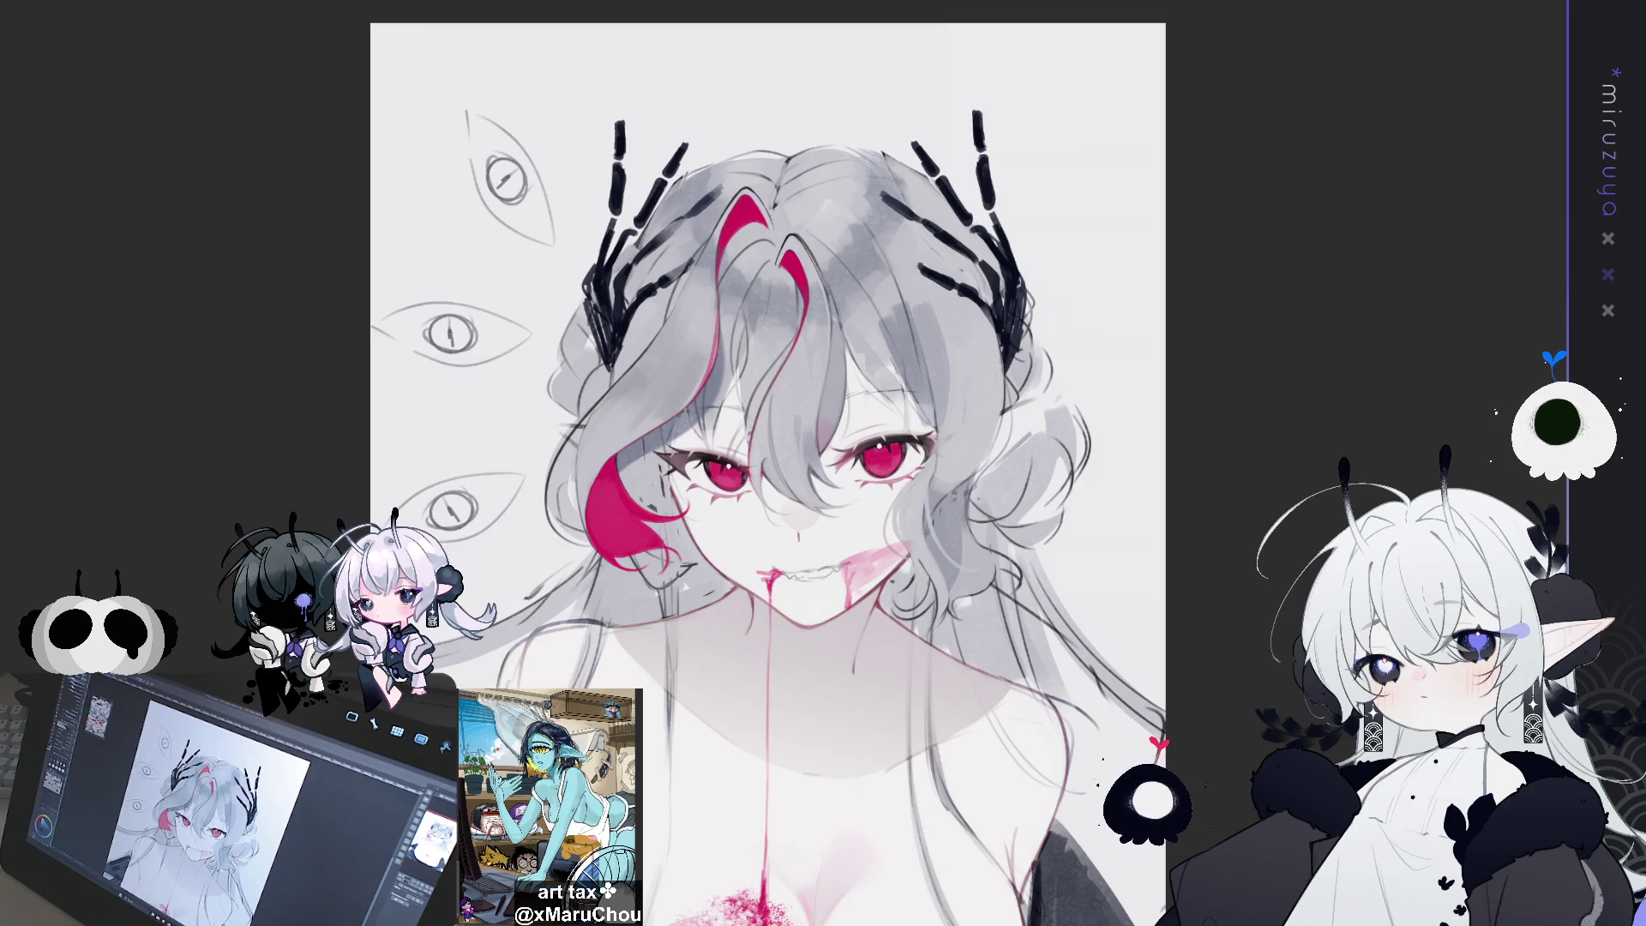
{"action": "key", "text": "ctrl+z"}
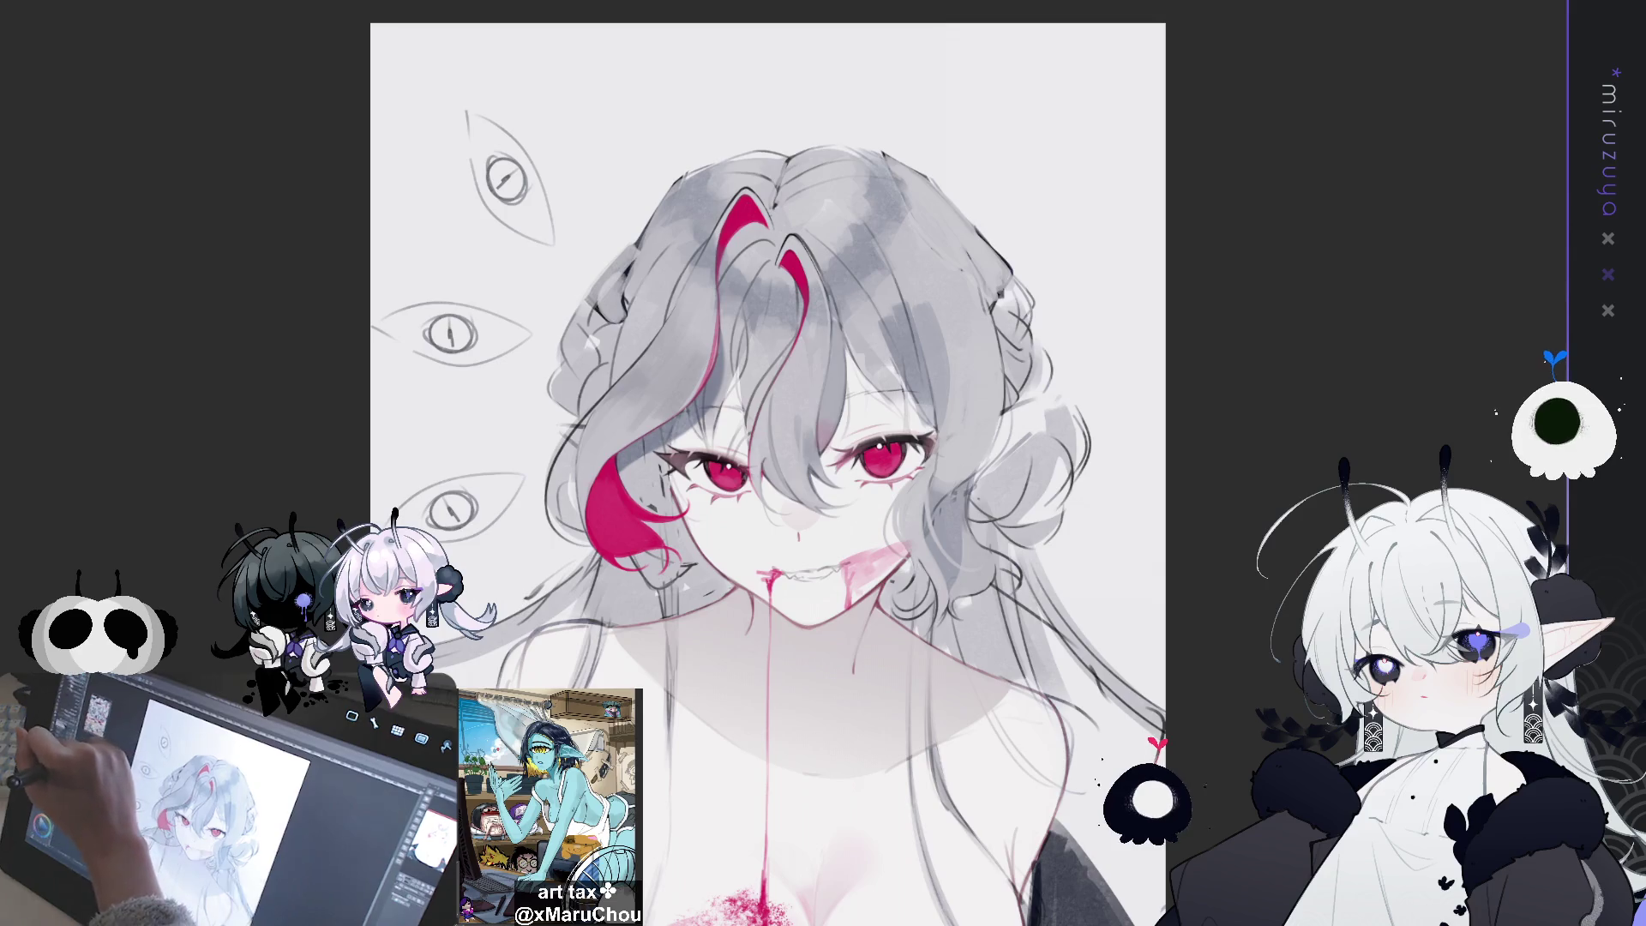
Ink dark dashed strands and a dark blob over the top-right of her hair
{"action": "left_click_drag", "start_coordinate": [910, 168], "coordinate": [902, 205]}
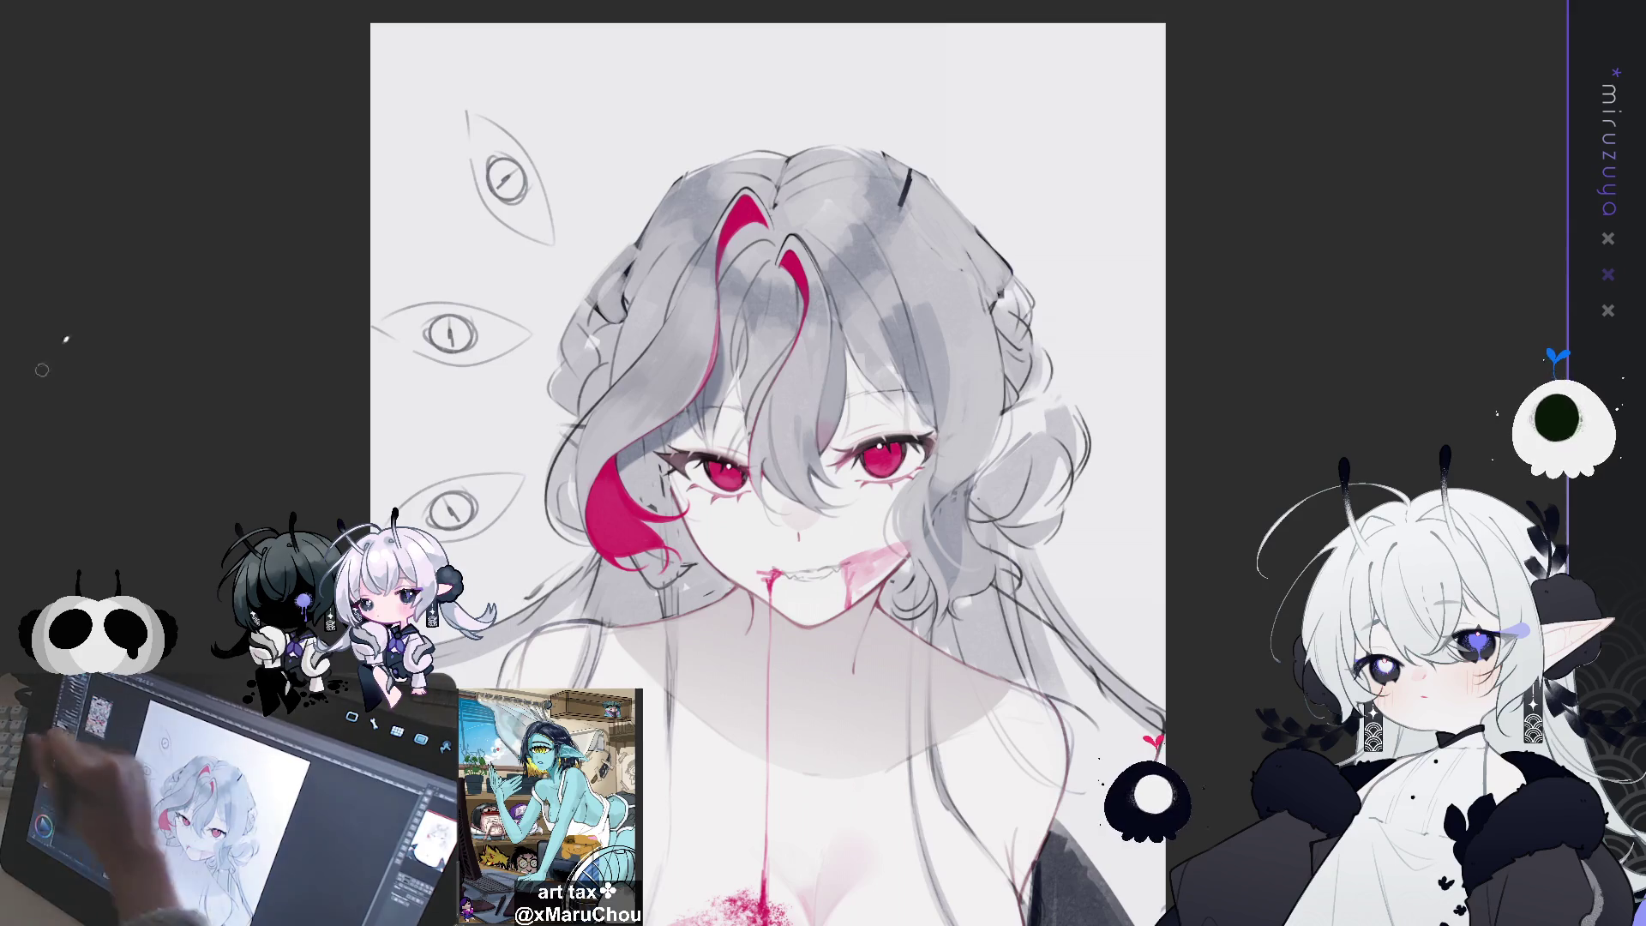
{"action": "mouse_move", "coordinate": [901, 158]}
{"action": "left_mouse_down"}
{"action": "mouse_move", "coordinate": [959, 206]}
{"action": "mouse_move", "coordinate": [976, 340]}
{"action": "left_mouse_up"}
{"action": "left_click_drag", "start_coordinate": [938, 204], "coordinate": [923, 329]}
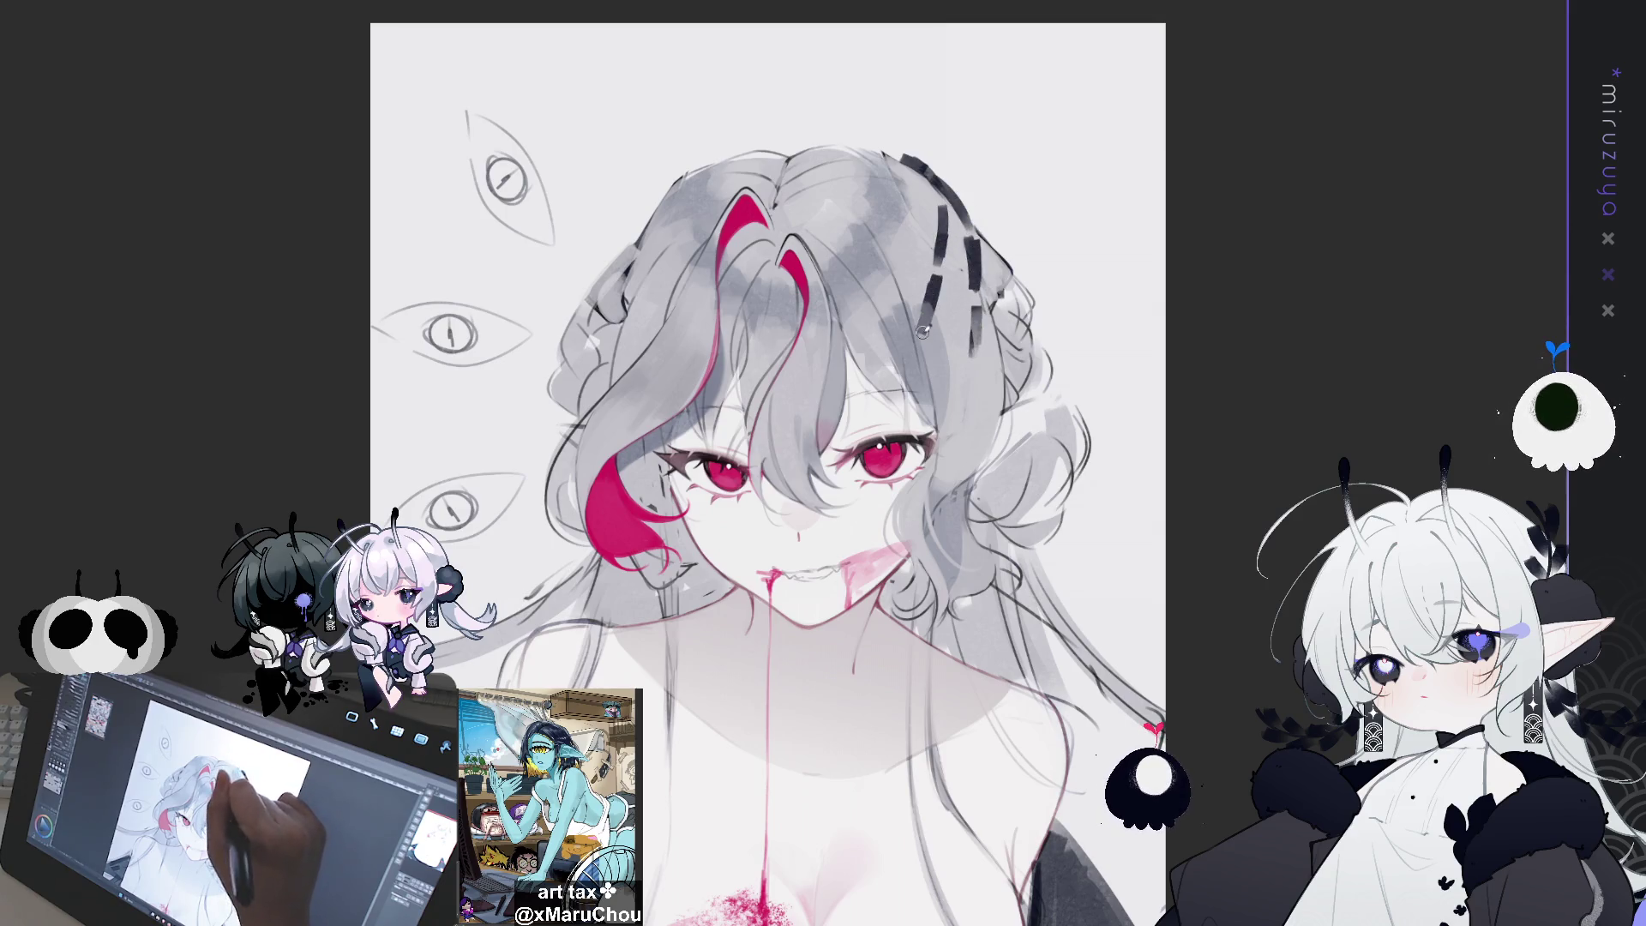
{"action": "mouse_move", "coordinate": [911, 182]}
{"action": "left_mouse_down"}
{"action": "mouse_move", "coordinate": [882, 283]}
{"action": "mouse_move", "coordinate": [895, 251]}
{"action": "left_mouse_up"}
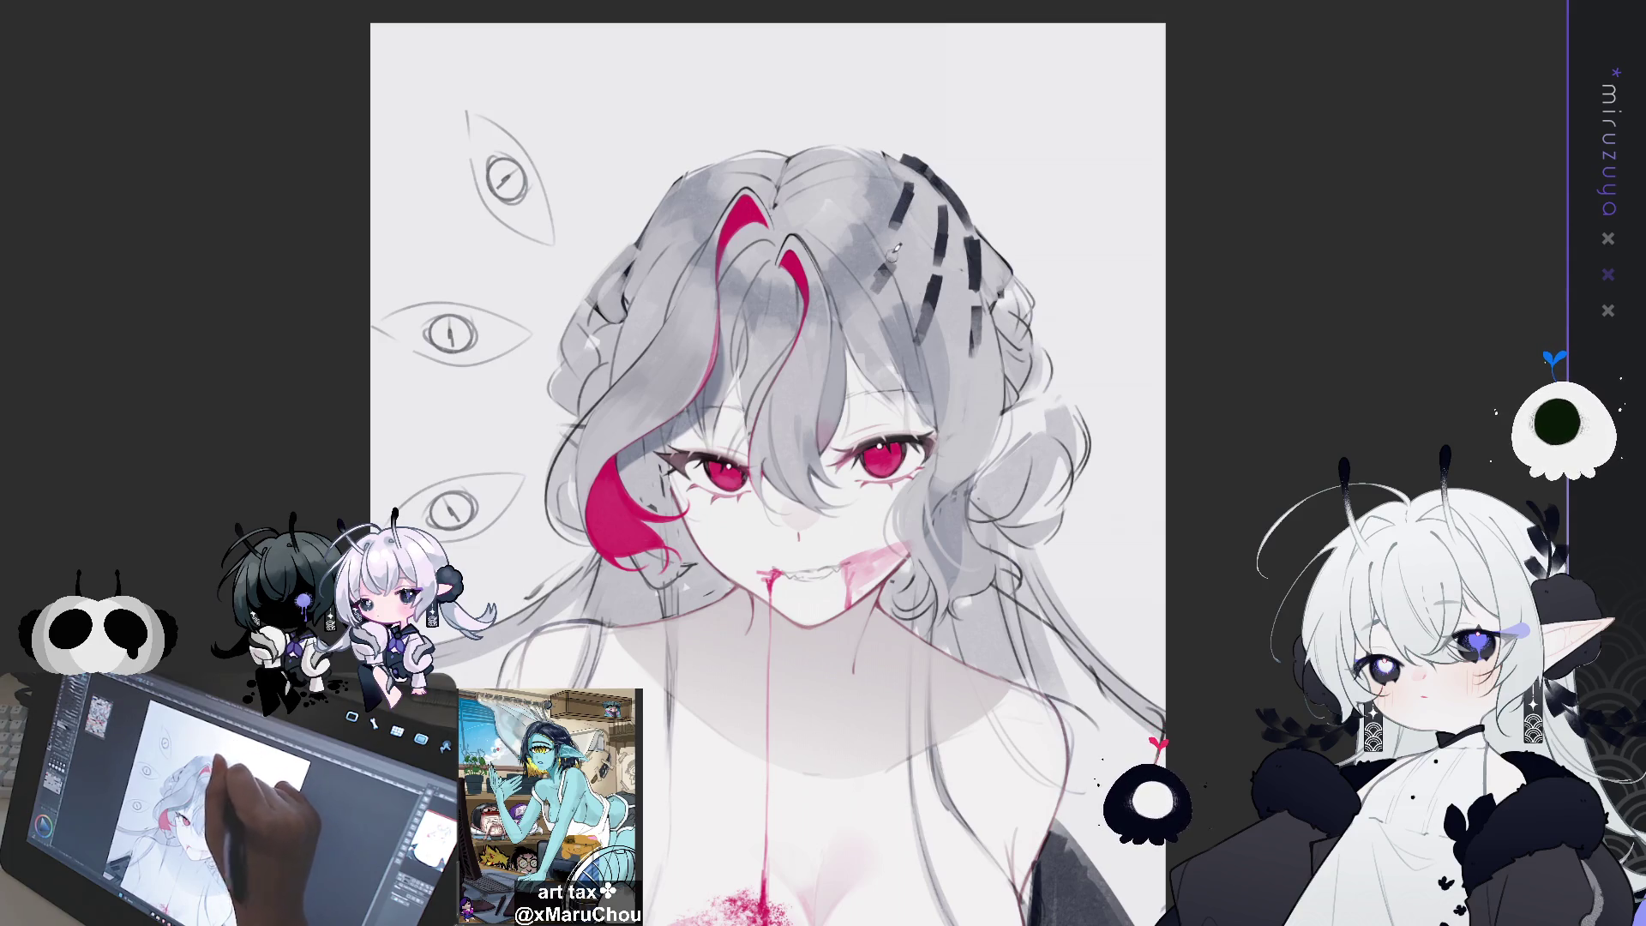
{"action": "mouse_move", "coordinate": [915, 154]}
{"action": "left_mouse_down"}
{"action": "mouse_move", "coordinate": [968, 214]}
{"action": "mouse_move", "coordinate": [964, 199]}
{"action": "mouse_move", "coordinate": [1010, 325]}
{"action": "mouse_move", "coordinate": [925, 206]}
{"action": "mouse_move", "coordinate": [896, 253]}
{"action": "left_mouse_up"}
{"action": "left_click_drag", "start_coordinate": [902, 163], "coordinate": [882, 171]}
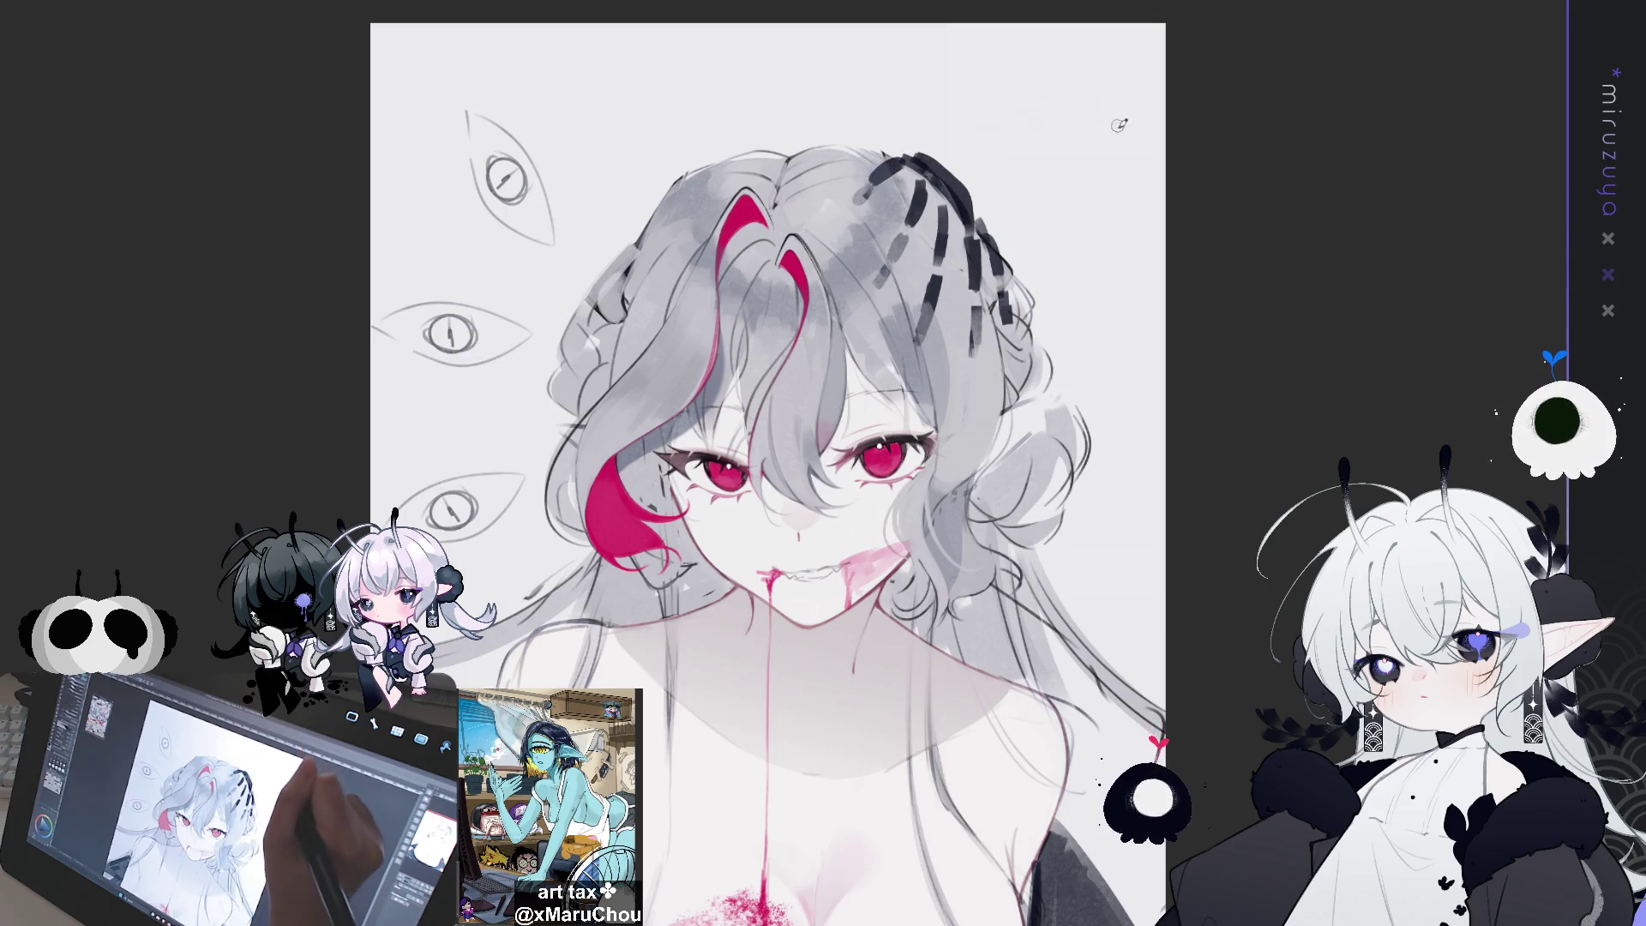
{"action": "left_click_drag", "start_coordinate": [1080, 260], "coordinate": [1018, 275]}
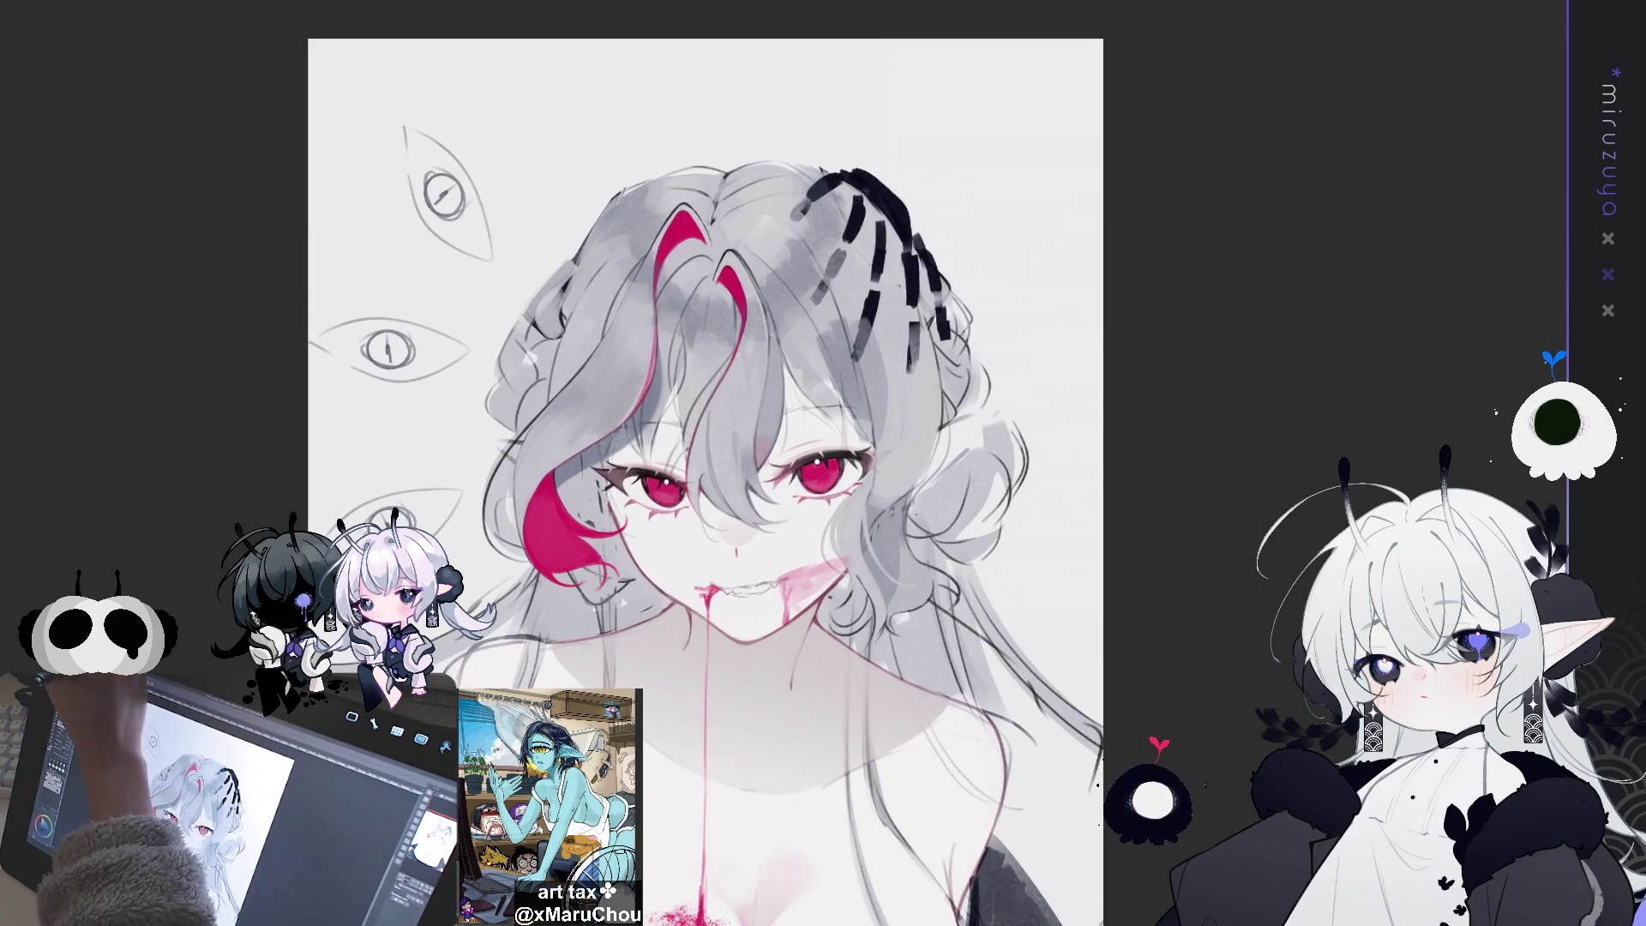
Try a mirrored transform copy of the strands on the left side, then cancel it
{"action": "key", "text": "ctrl+t"}
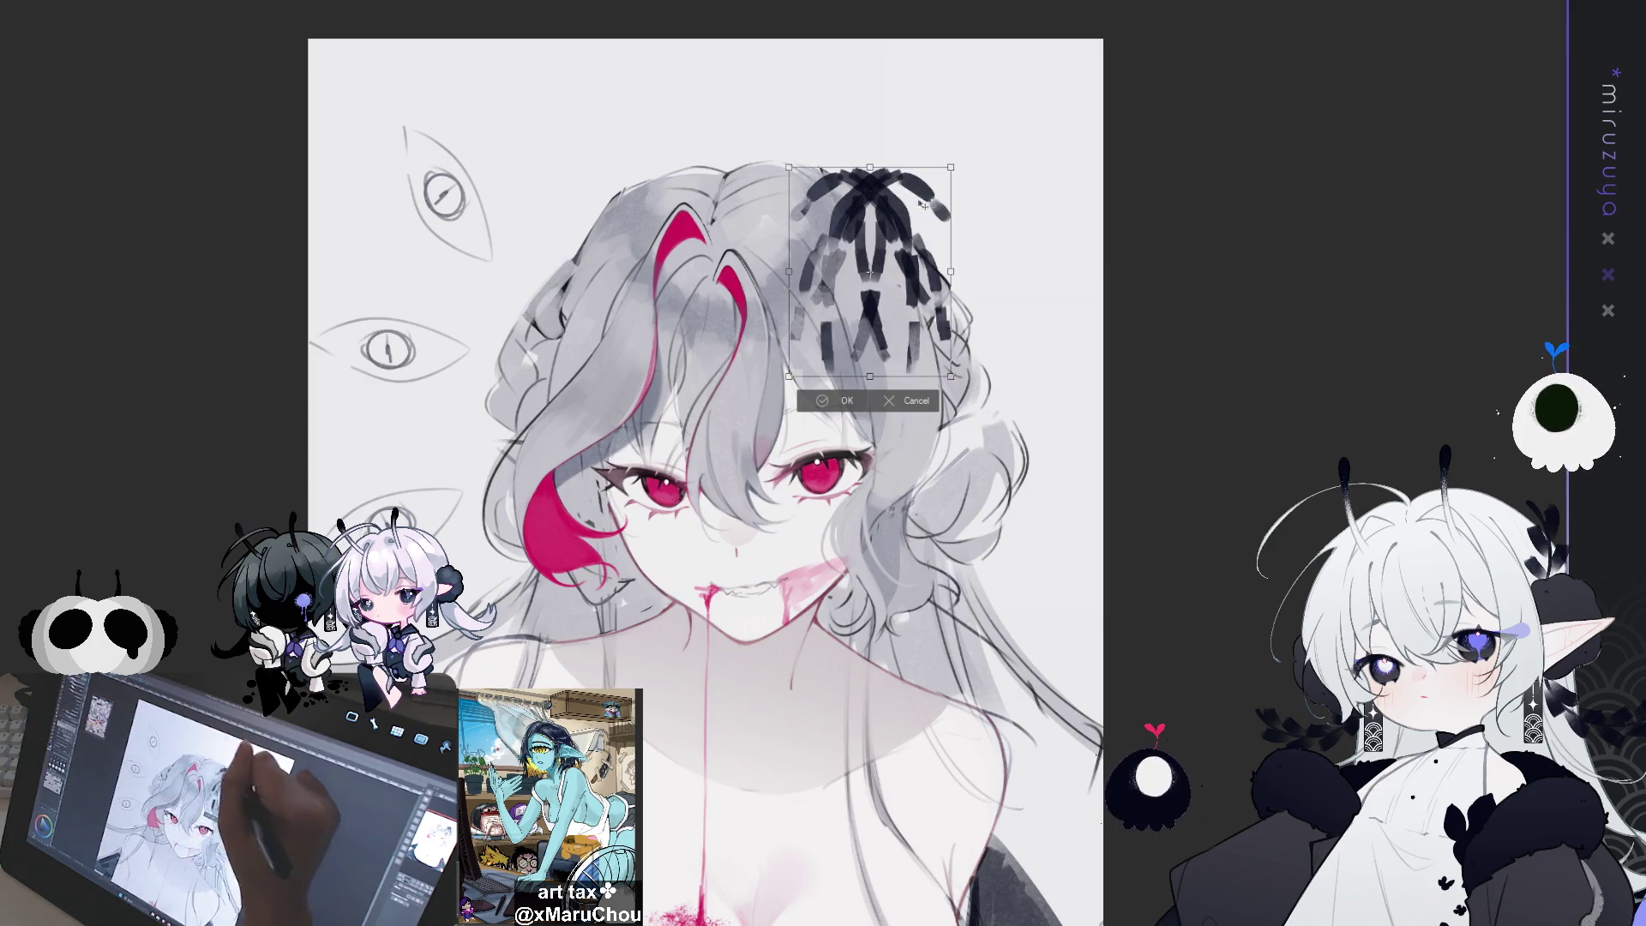
{"action": "left_click_drag", "start_coordinate": [928, 203], "coordinate": [657, 231]}
{"action": "left_click_drag", "start_coordinate": [639, 433], "coordinate": [655, 429]}
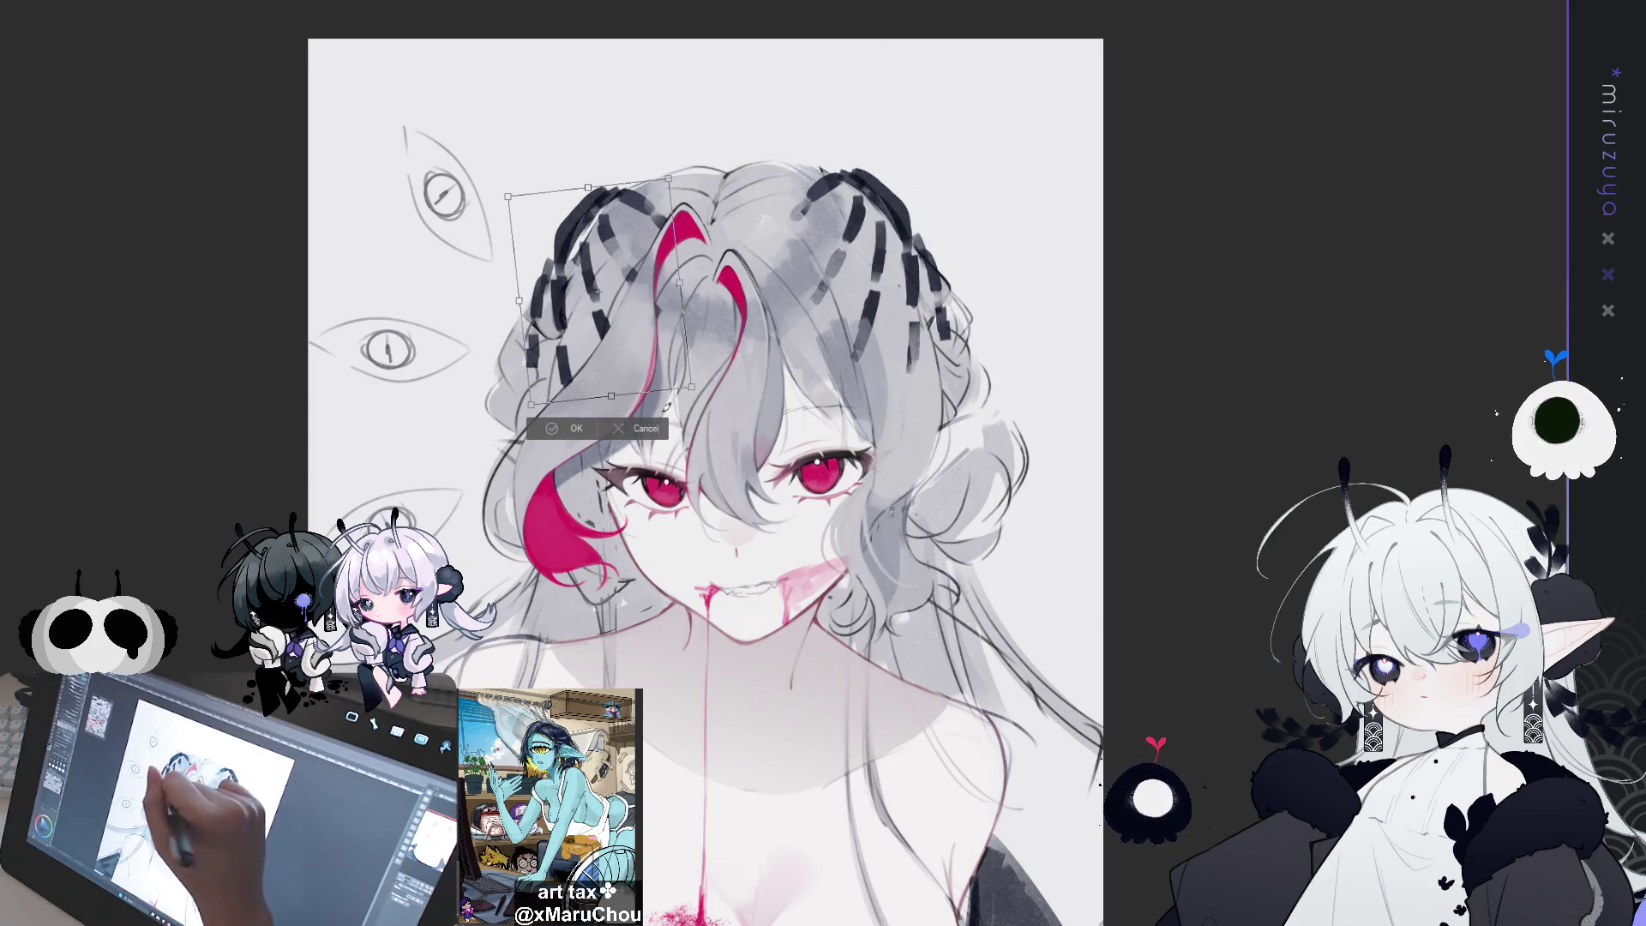
{"action": "left_click", "coordinate": [650, 428]}
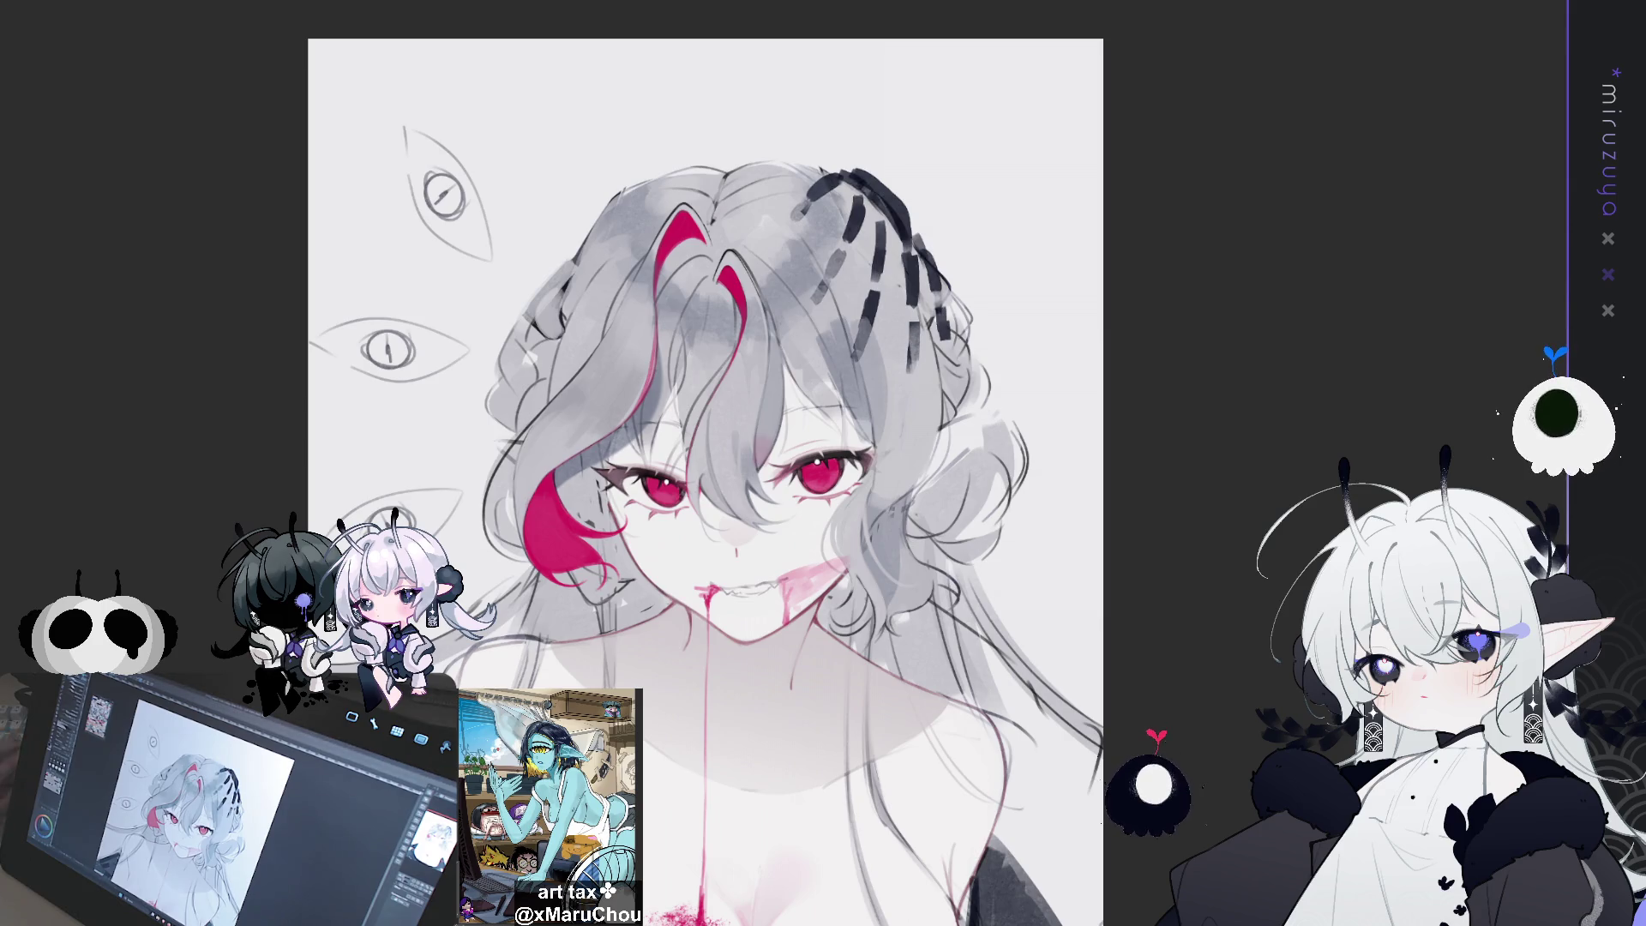
{"action": "scroll", "coordinate": [704, 480], "scroll_direction": "down", "scroll_amount": 2}
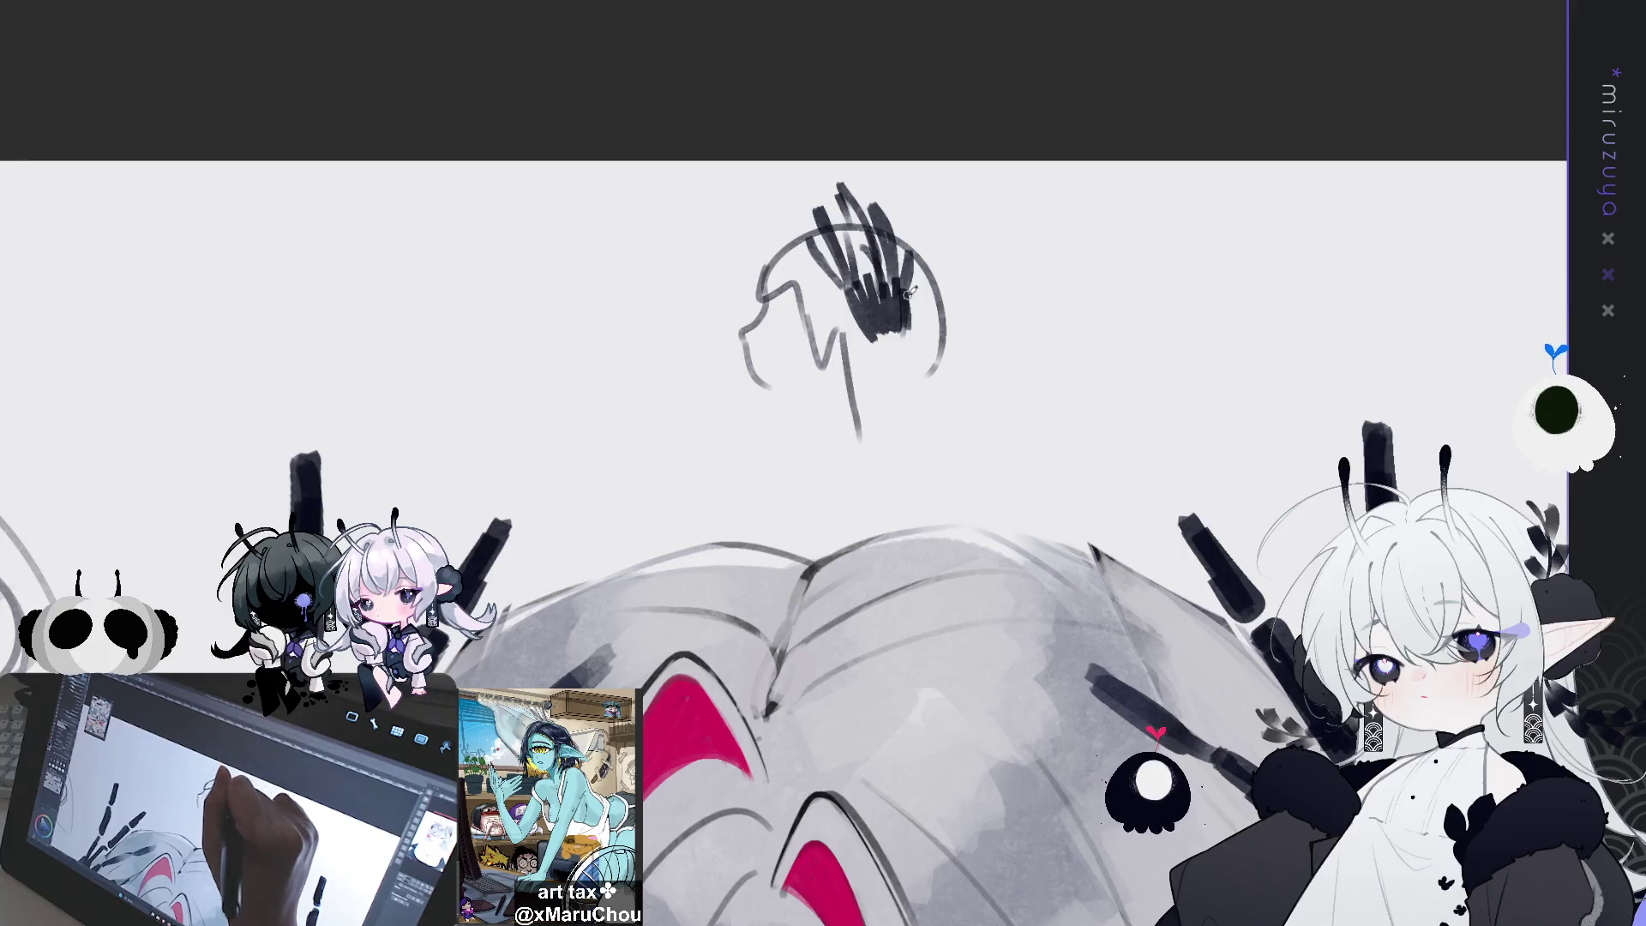
Add strokes to the small head sketch above the portrait
{"action": "mouse_move", "coordinate": [911, 300]}
{"action": "left_mouse_down"}
{"action": "mouse_move", "coordinate": [902, 343]}
{"action": "mouse_move", "coordinate": [883, 345]}
{"action": "left_mouse_up"}
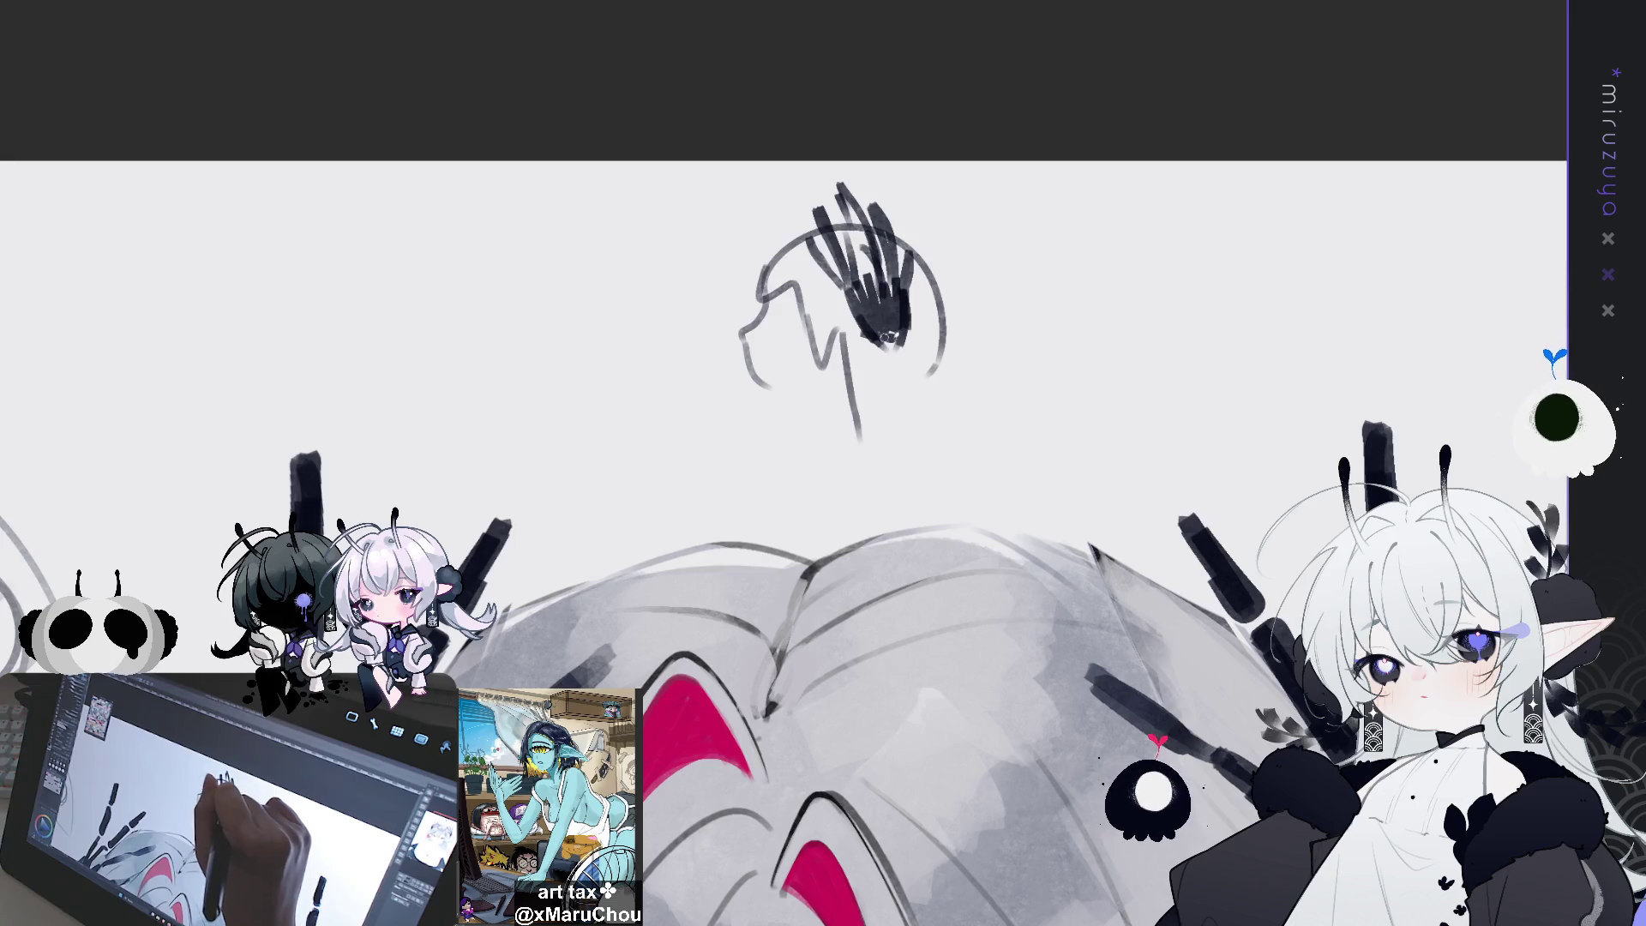
Draw a horizontal stroke across the base of the small claw sketch, then refit the view on the face
{"action": "mouse_move", "coordinate": [858, 323]}
{"action": "left_mouse_down"}
{"action": "mouse_move", "coordinate": [936, 320]}
{"action": "mouse_move", "coordinate": [883, 373]}
{"action": "mouse_move", "coordinate": [892, 343]}
{"action": "left_mouse_up"}
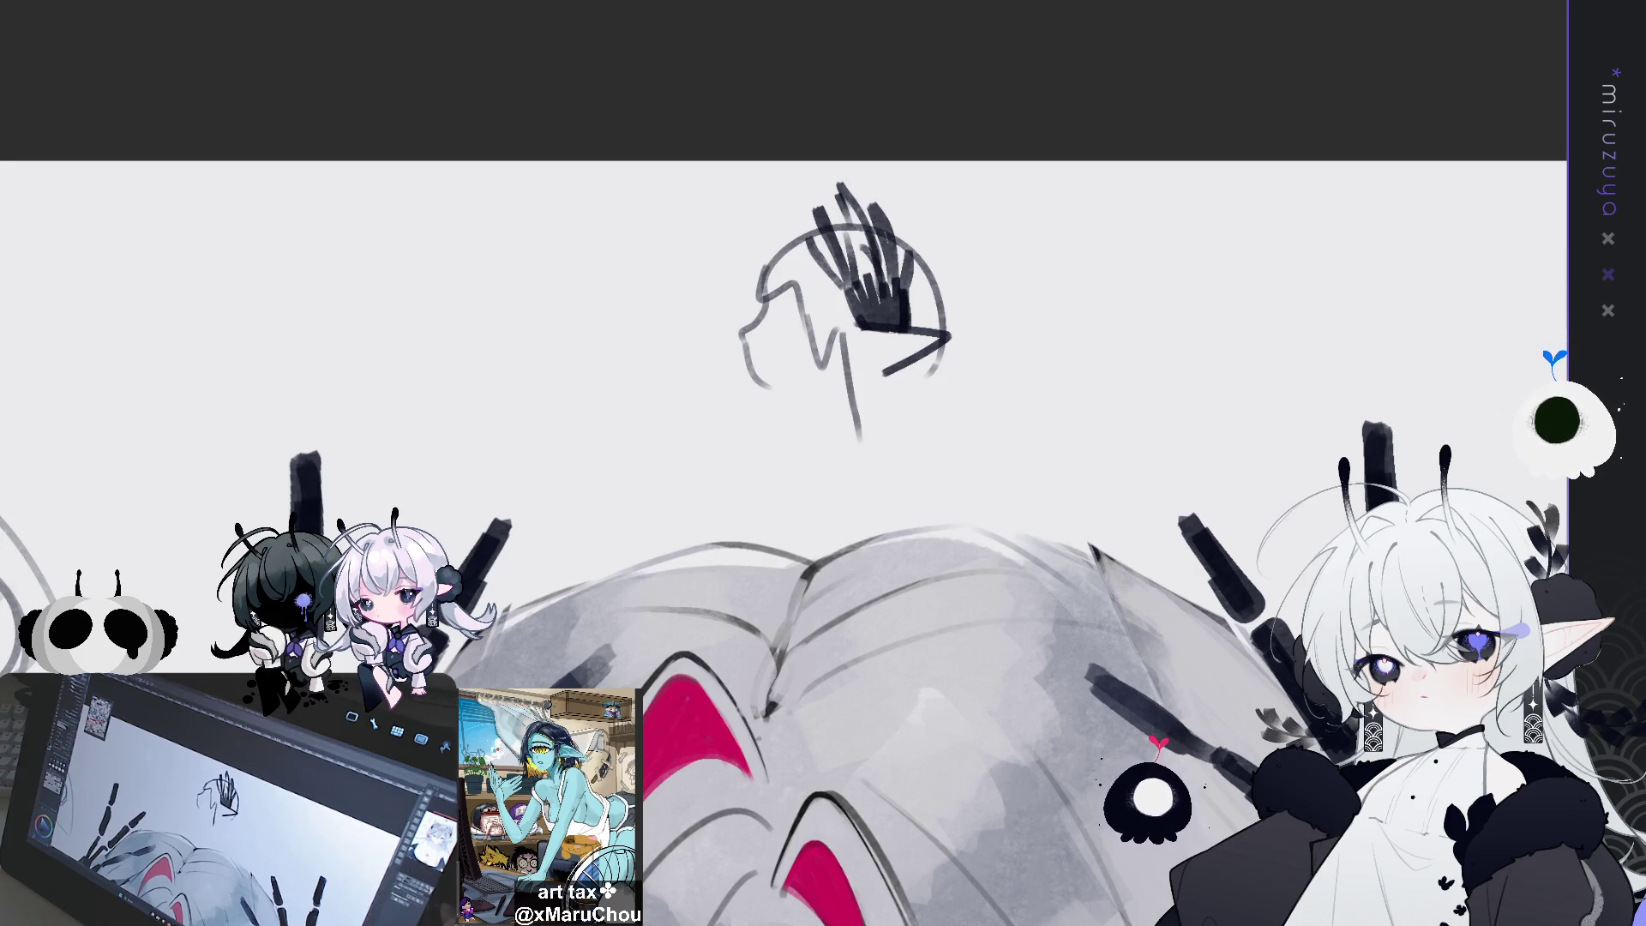
{"action": "key", "text": "ctrl+0"}
{"action": "key", "text": "ctrl+plus"}
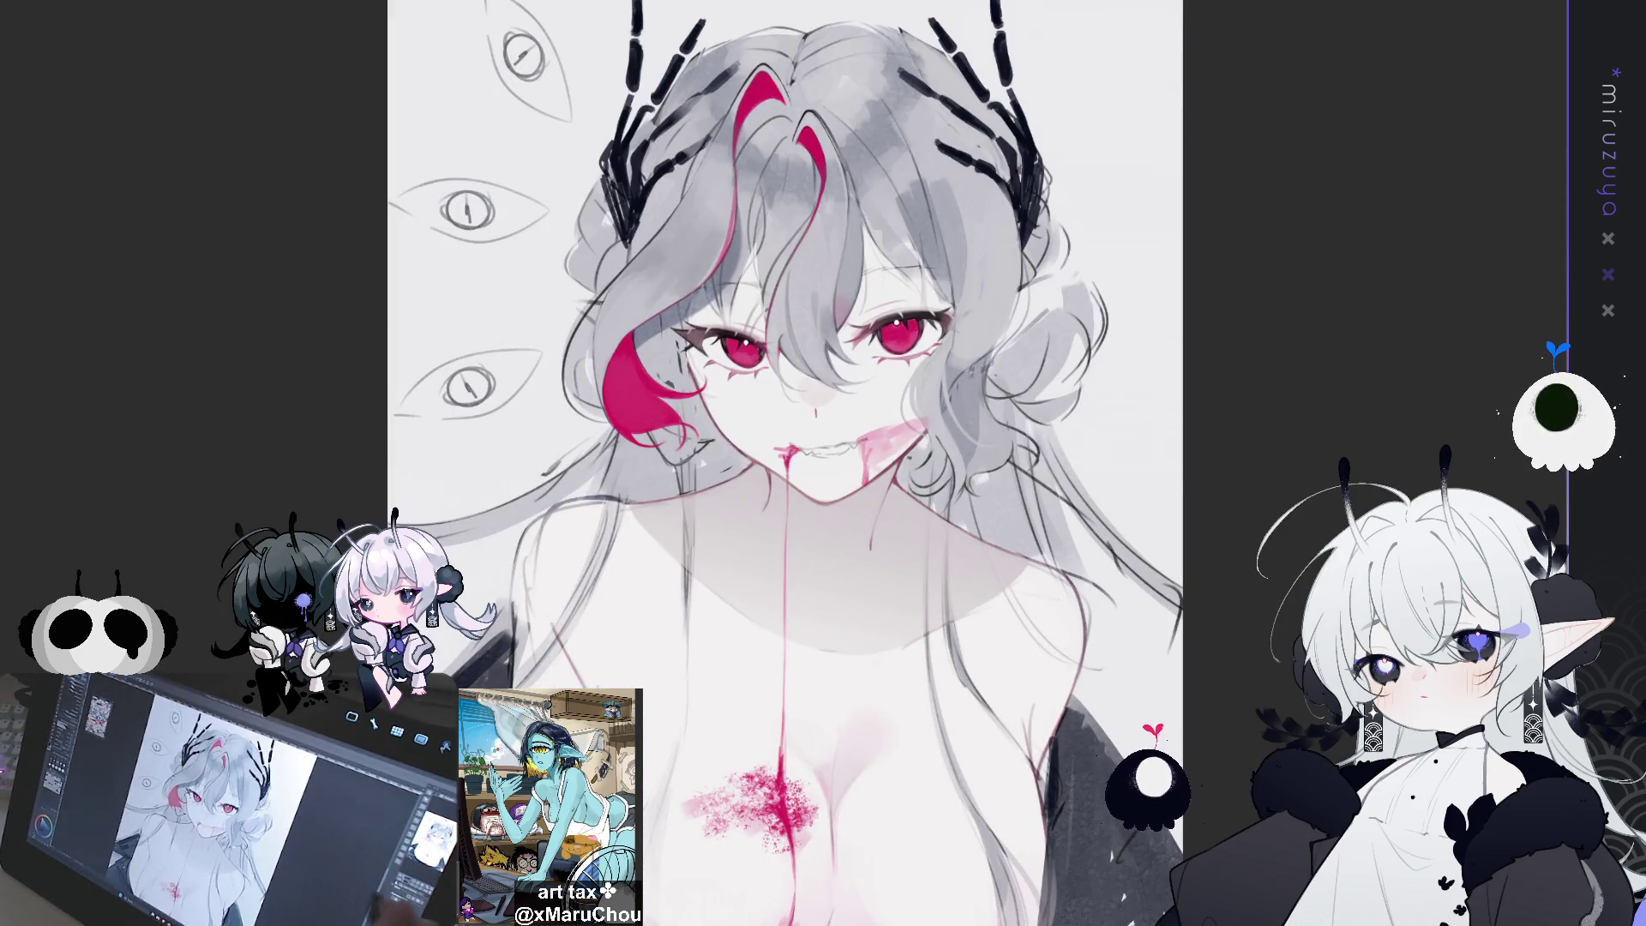
Scale and warp the claw ornaments to stand taller and wider, then ellipse-select the left one
{"action": "key", "text": "ctrl+plus"}
{"action": "mouse_move", "coordinate": [772, 429]}
{"action": "left_mouse_down"}
{"action": "mouse_move", "coordinate": [757, 410]}
{"action": "mouse_move", "coordinate": [782, 375]}
{"action": "mouse_move", "coordinate": [764, 447]}
{"action": "left_mouse_up"}
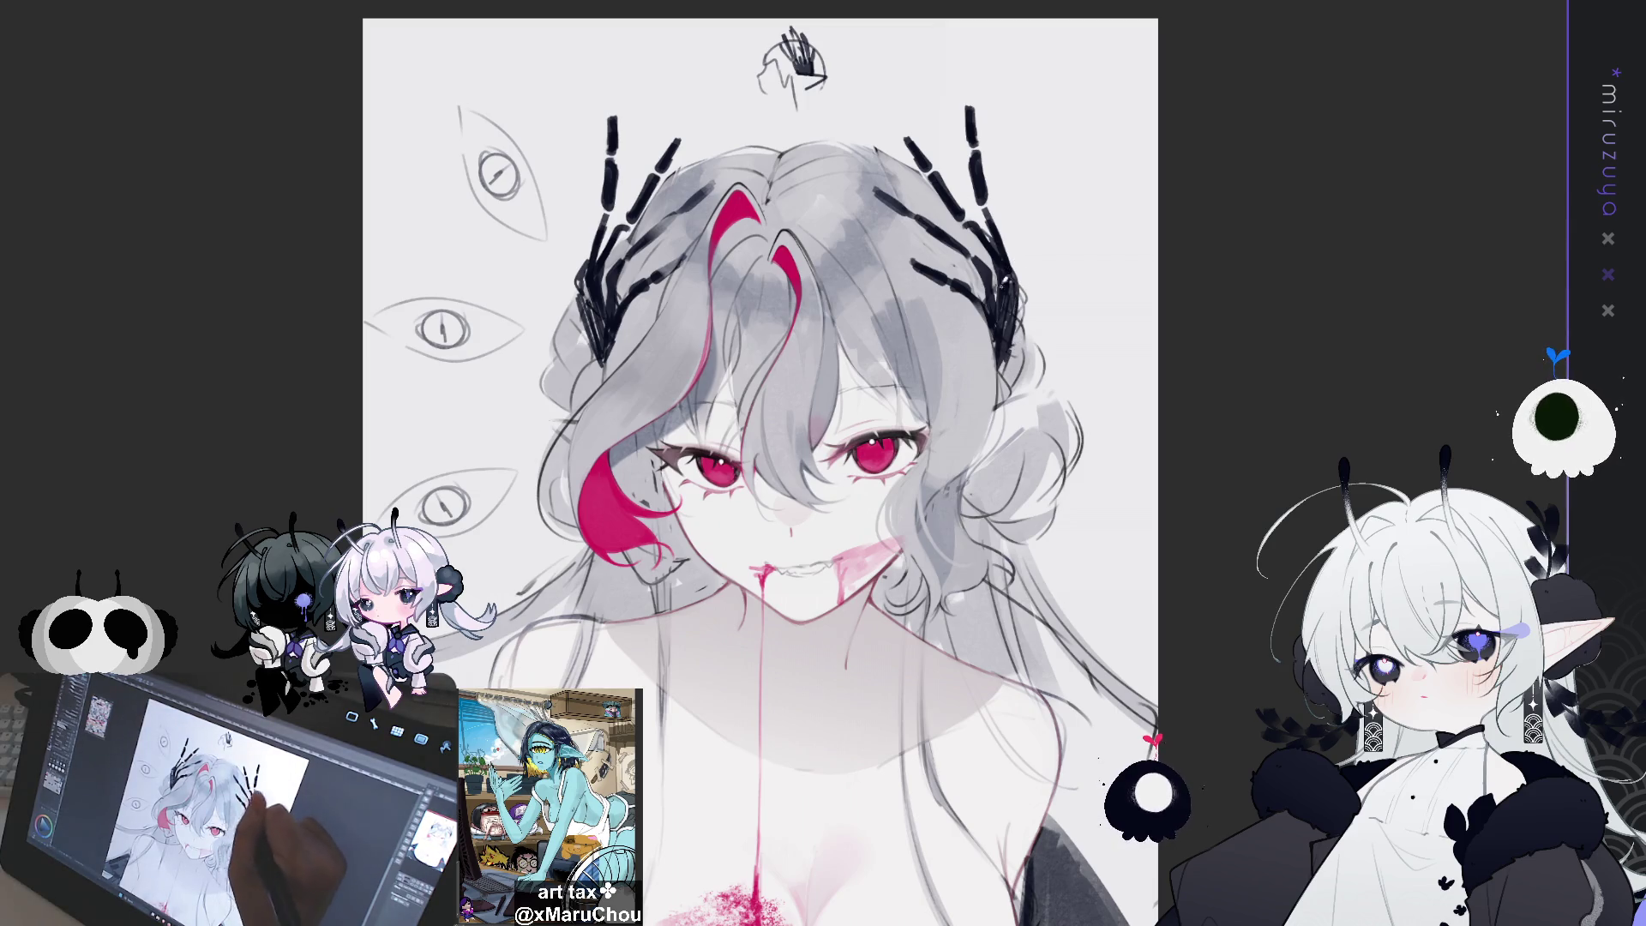
{"action": "key", "text": "ctrl+t"}
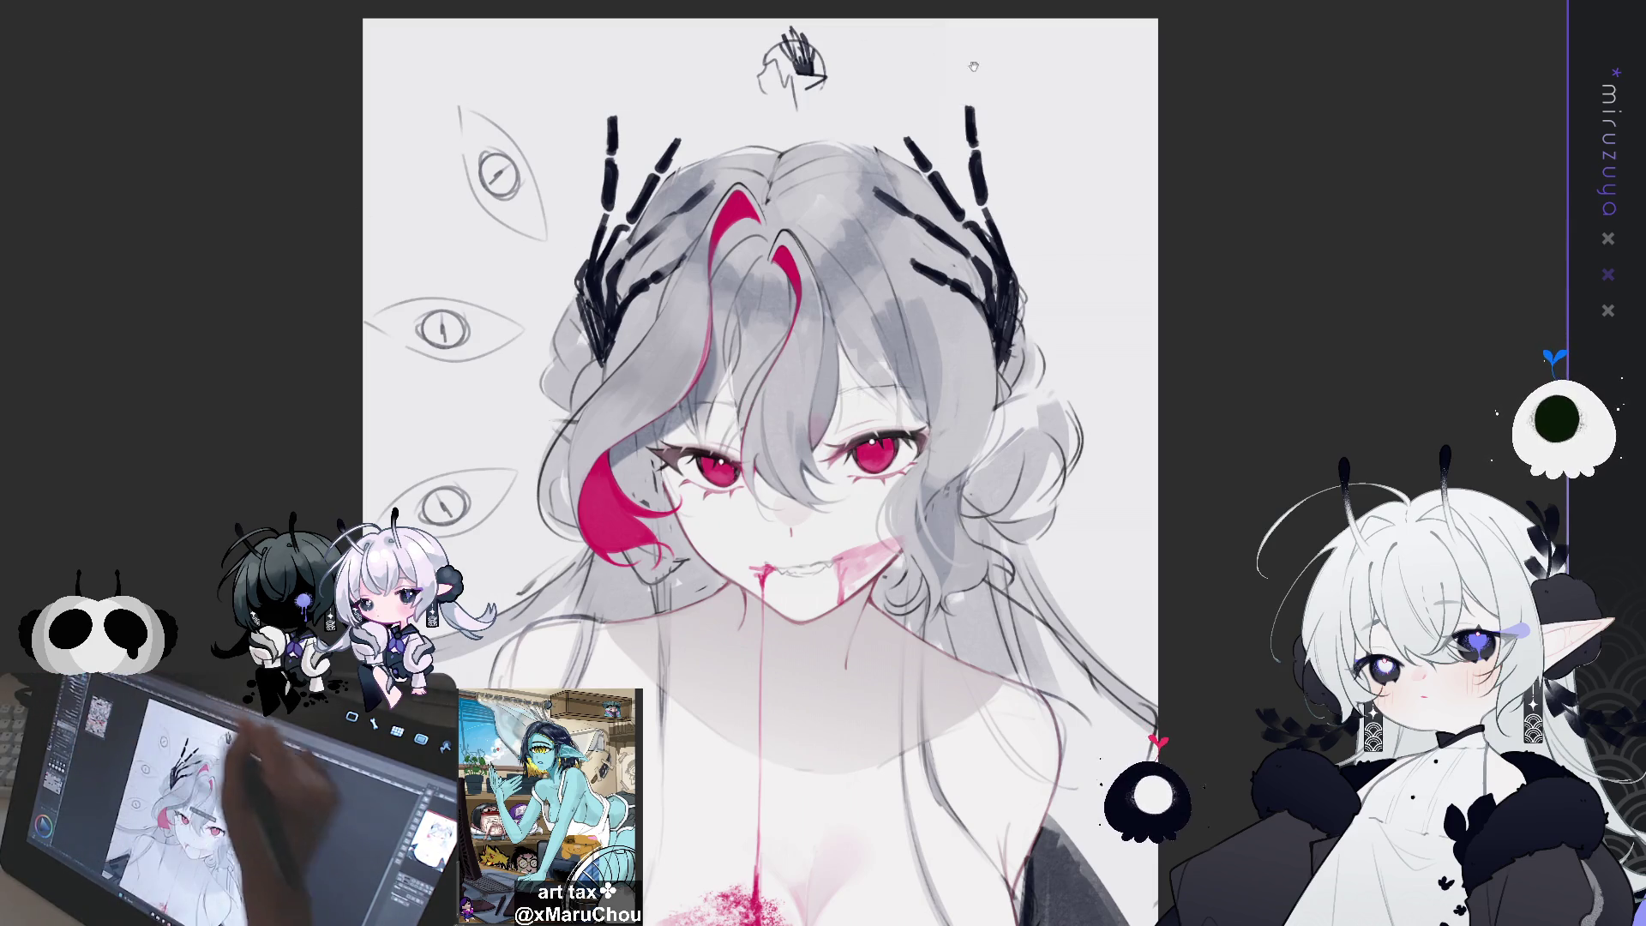
{"action": "left_click_drag", "start_coordinate": [772, 429], "coordinate": [748, 560]}
{"action": "left_click_drag", "start_coordinate": [549, 515], "coordinate": [523, 531]}
{"action": "left_click_drag", "start_coordinate": [996, 375], "coordinate": [1003, 388]}
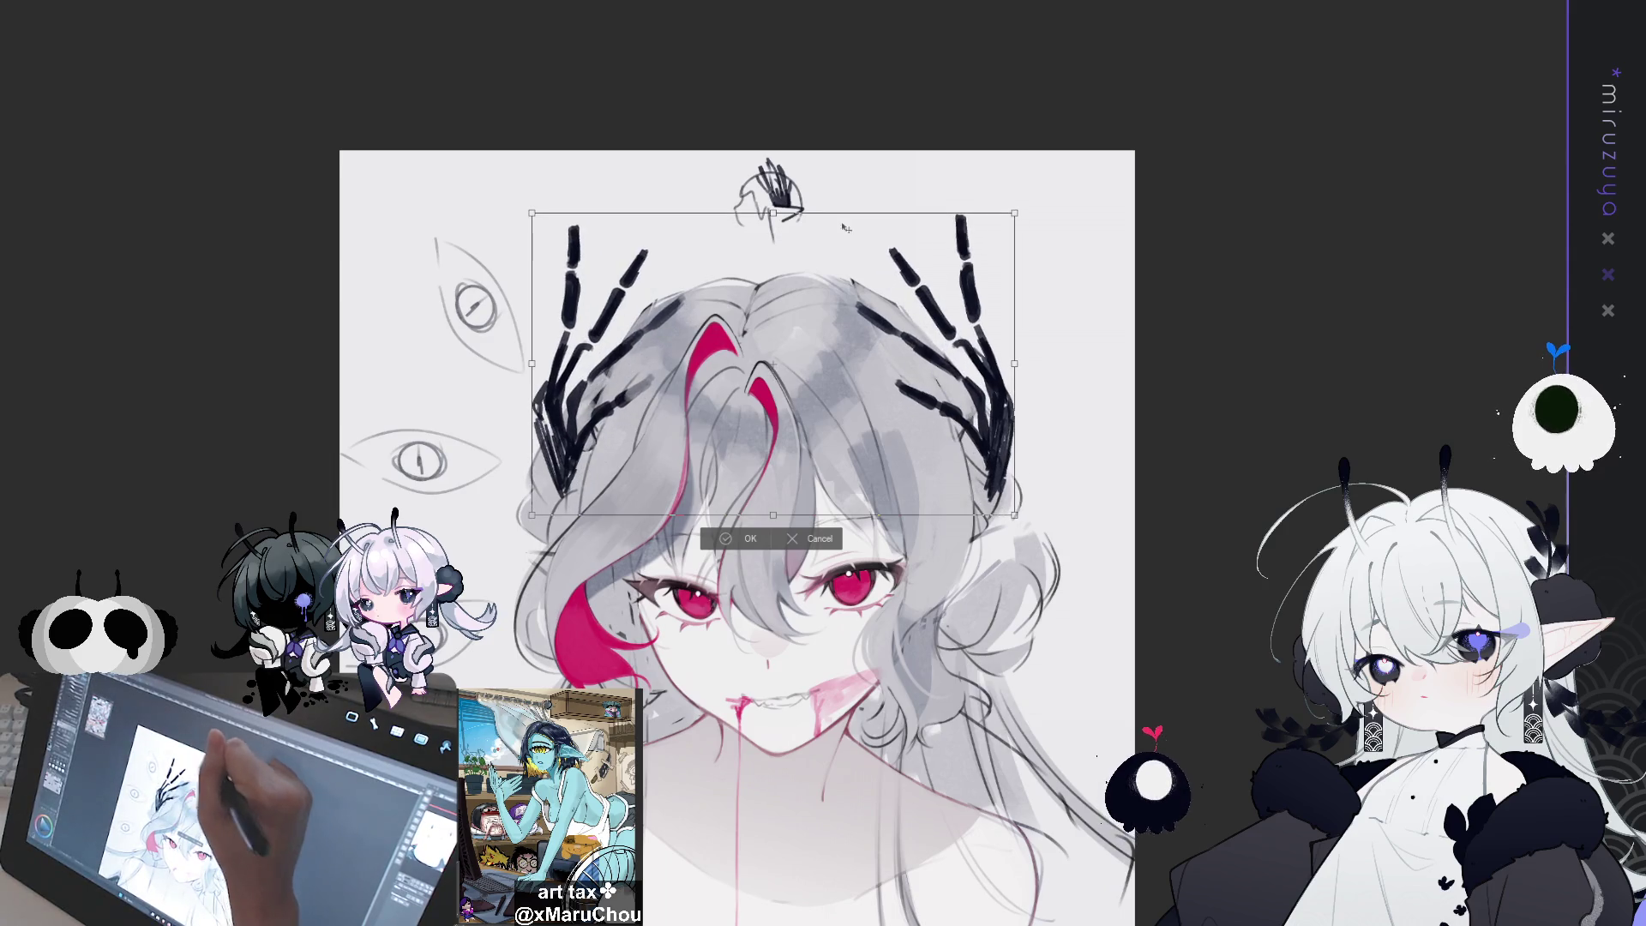
{"action": "left_click_drag", "start_coordinate": [523, 532], "coordinate": [519, 538]}
{"action": "left_click_drag", "start_coordinate": [941, 346], "coordinate": [946, 346]}
{"action": "left_click", "coordinate": [724, 562]}
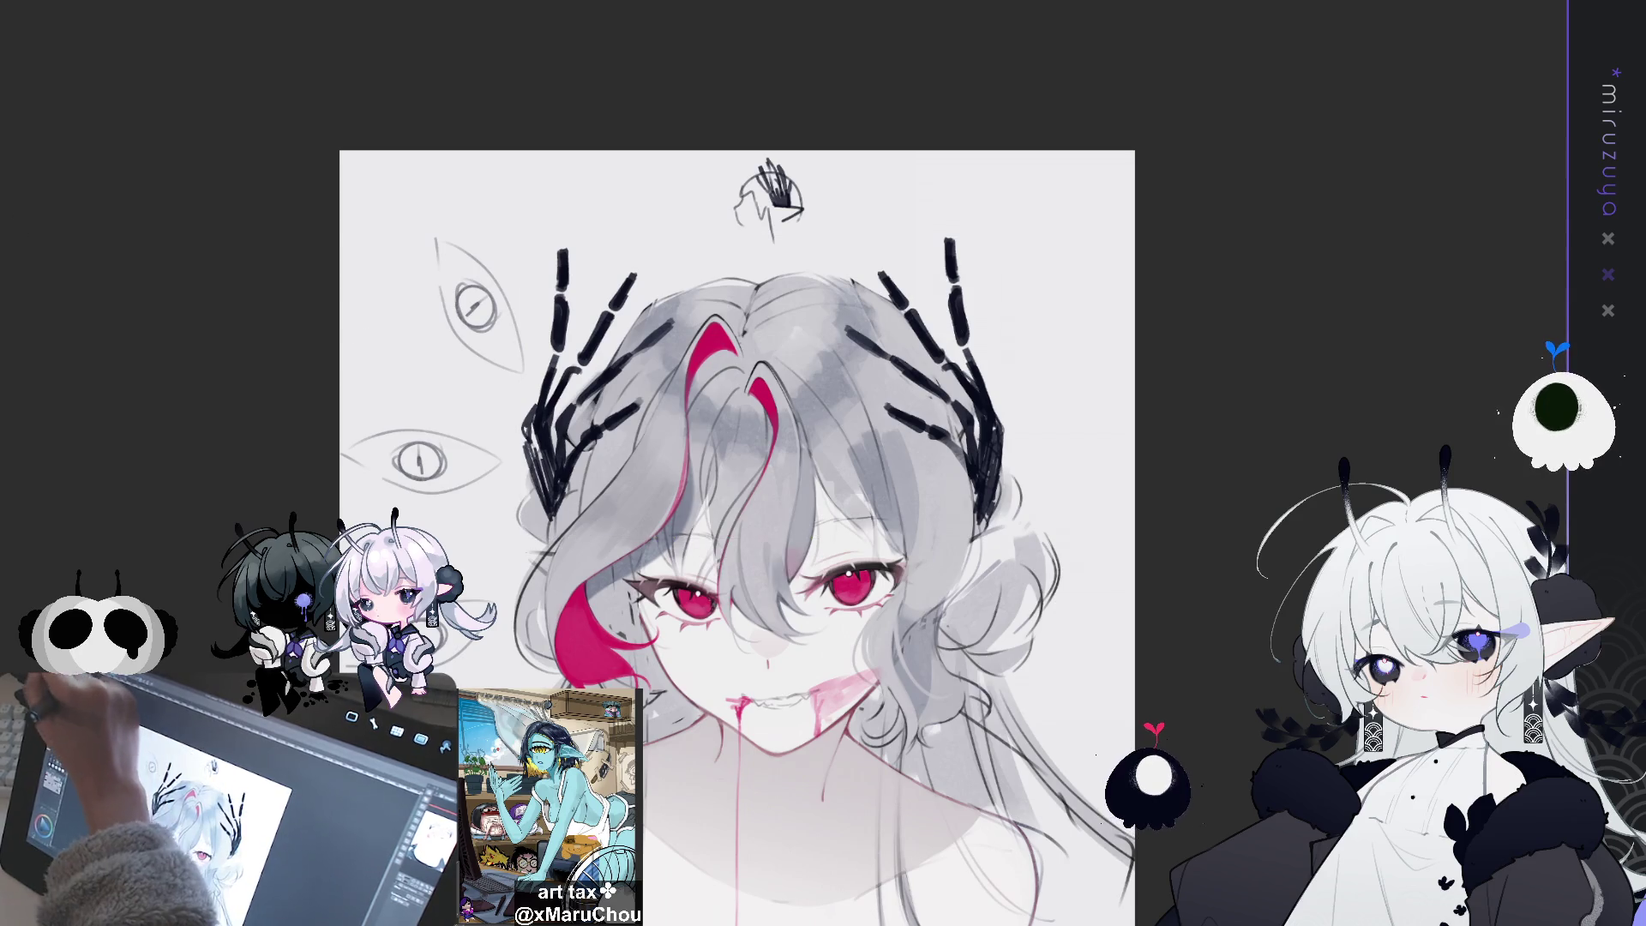
{"action": "mouse_move", "coordinate": [704, 195]}
{"action": "left_mouse_down"}
{"action": "mouse_move", "coordinate": [623, 386]}
{"action": "mouse_move", "coordinate": [436, 592]}
{"action": "left_mouse_up"}
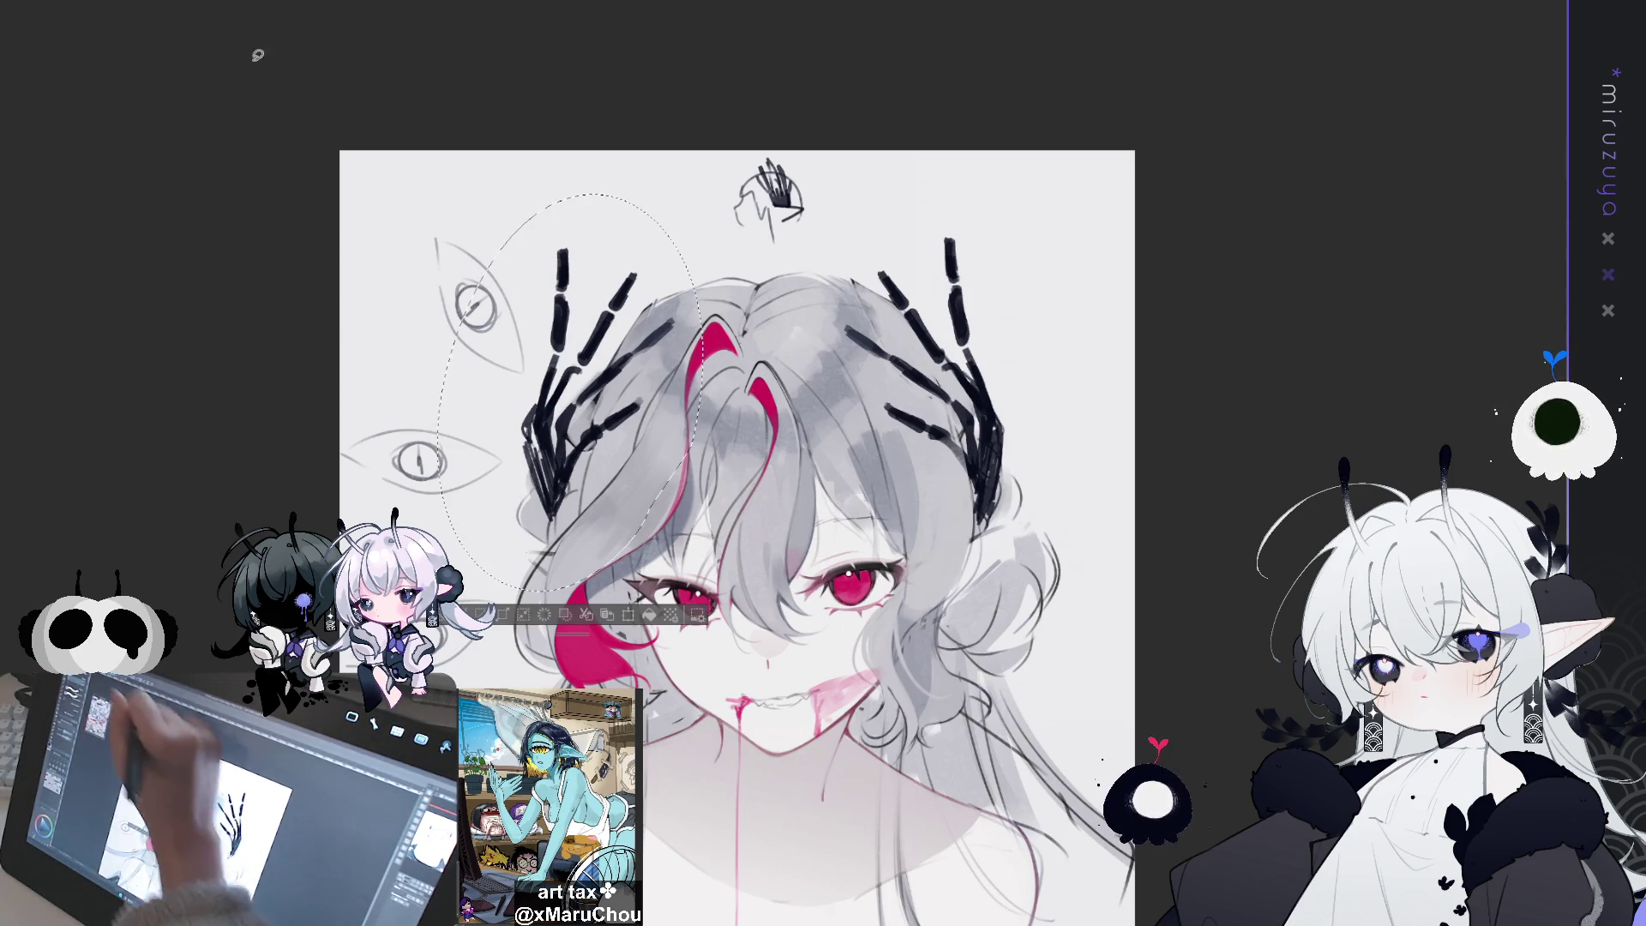
Rotate the left claw ornament slightly counter-clockwise, nudge it into place, confirm and deselect
{"action": "left_click_drag", "start_coordinate": [597, 360], "coordinate": [658, 368]}
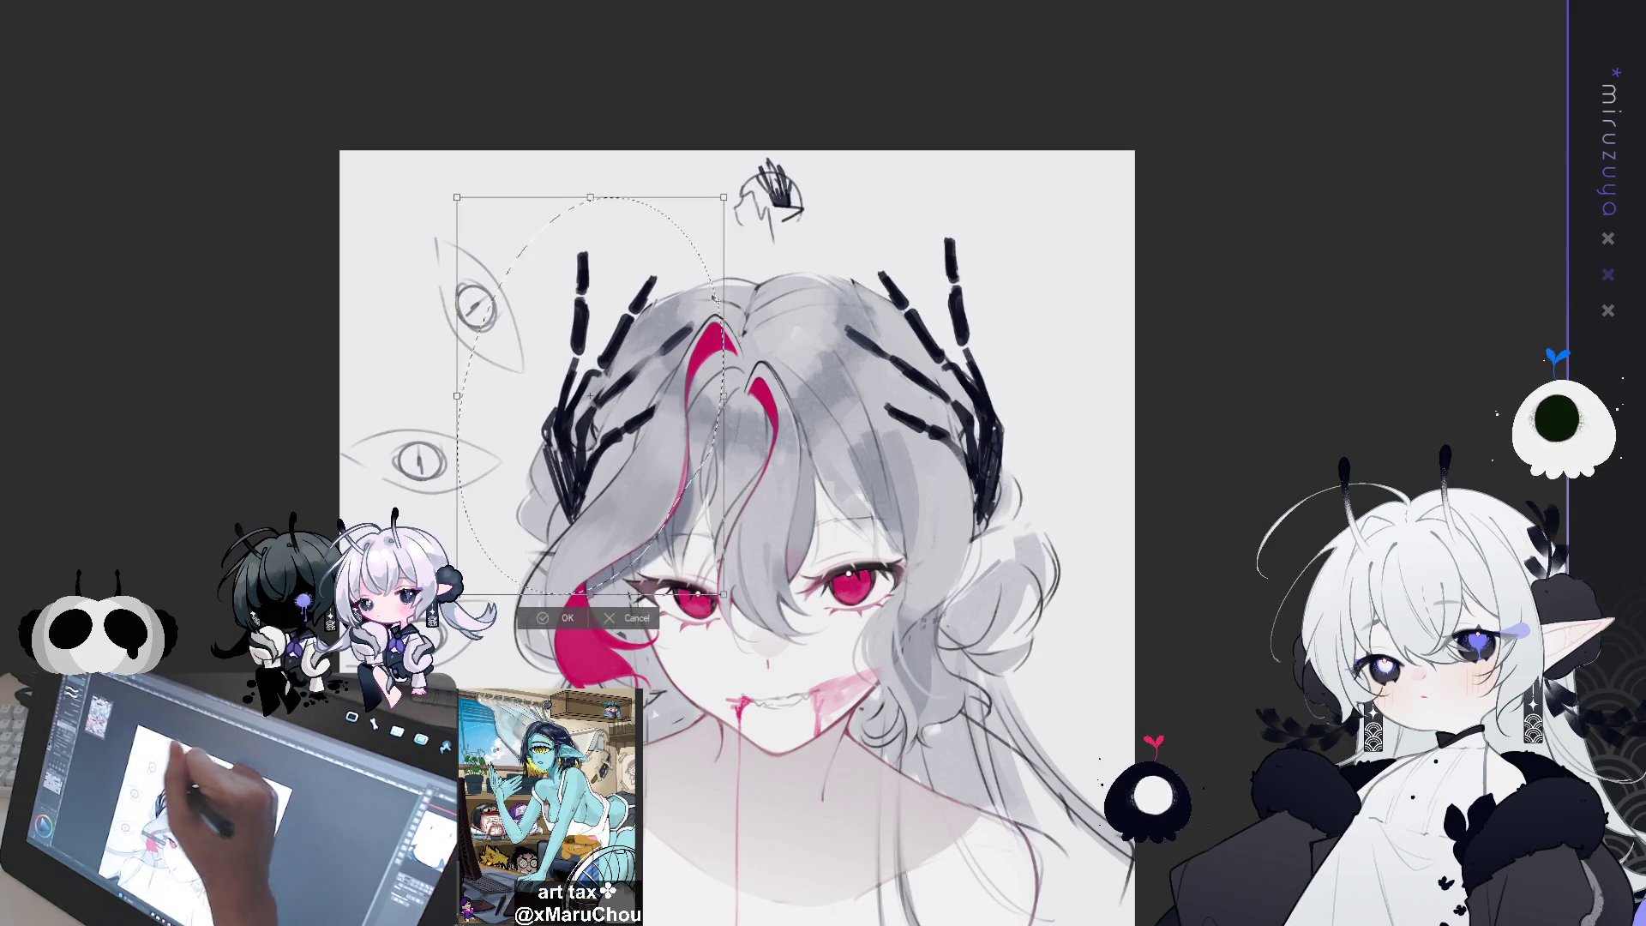
{"action": "left_click_drag", "start_coordinate": [787, 148], "coordinate": [765, 187]}
{"action": "left_click_drag", "start_coordinate": [634, 360], "coordinate": [610, 375]}
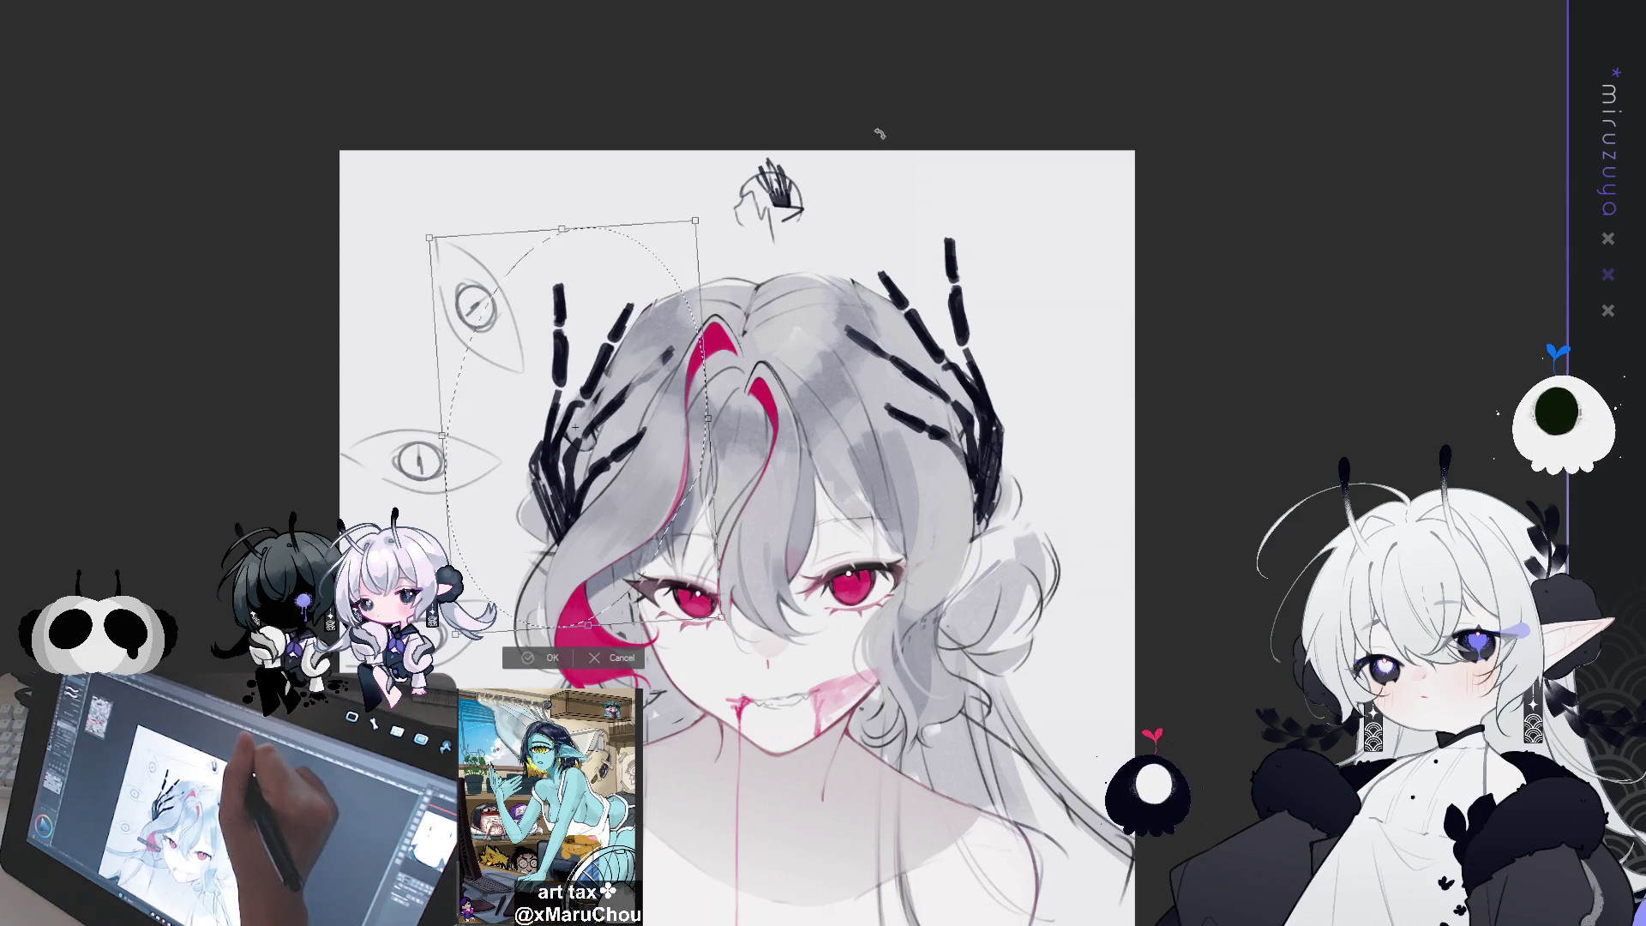
{"action": "left_click_drag", "start_coordinate": [790, 140], "coordinate": [776, 172]}
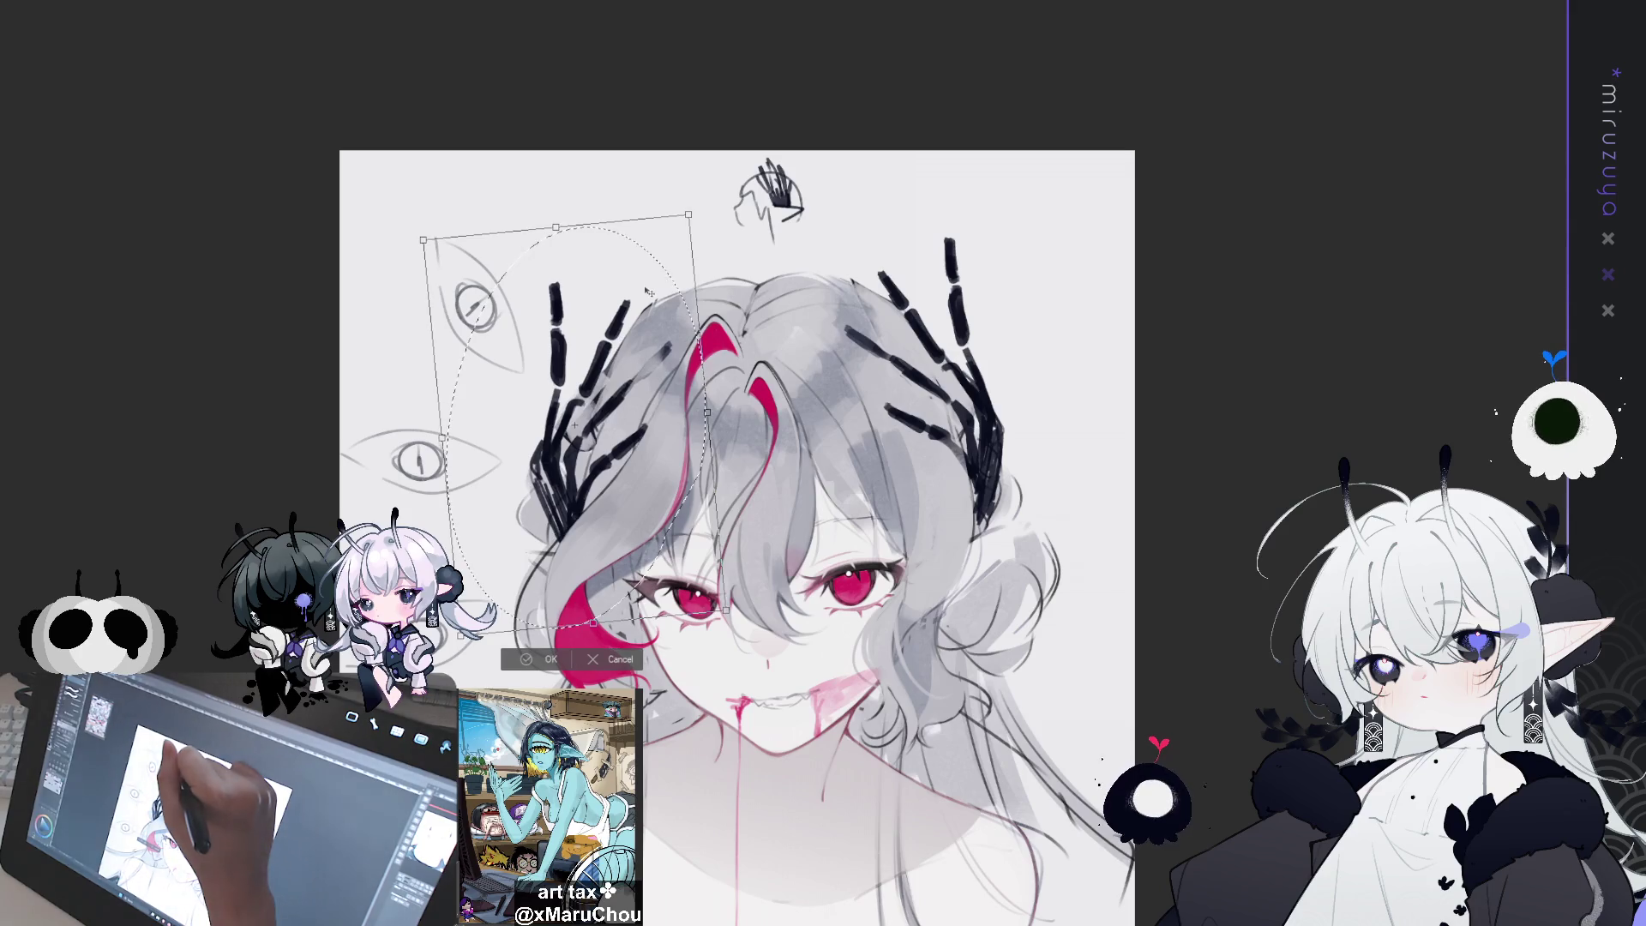
{"action": "left_click_drag", "start_coordinate": [661, 501], "coordinate": [665, 499]}
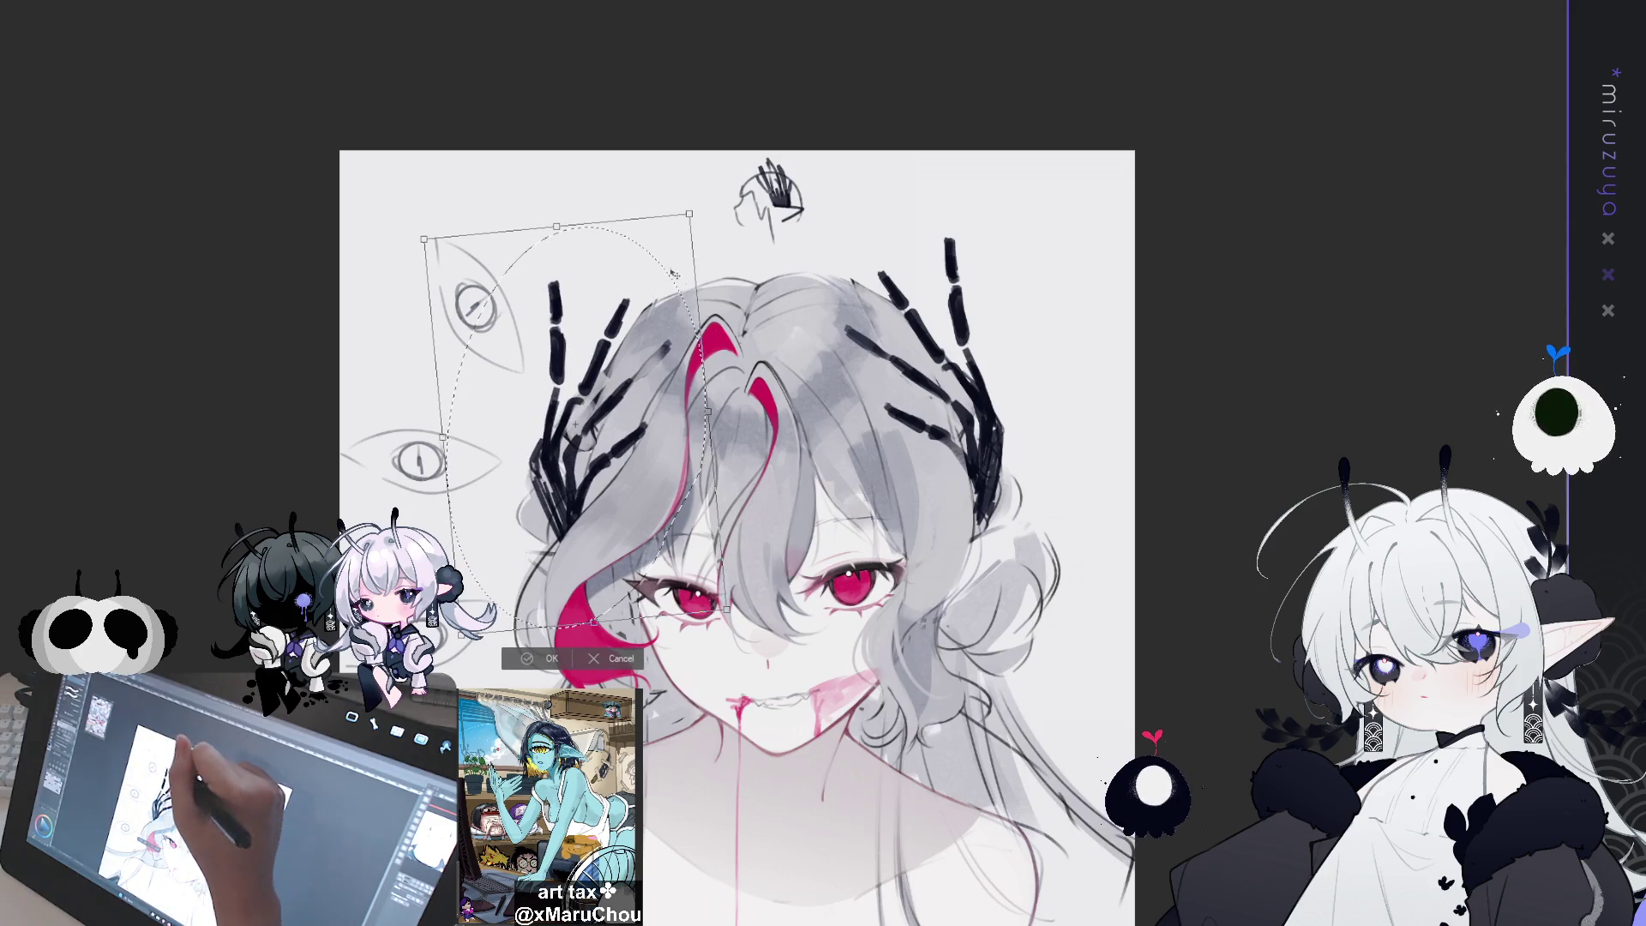
{"action": "left_click", "coordinate": [551, 658]}
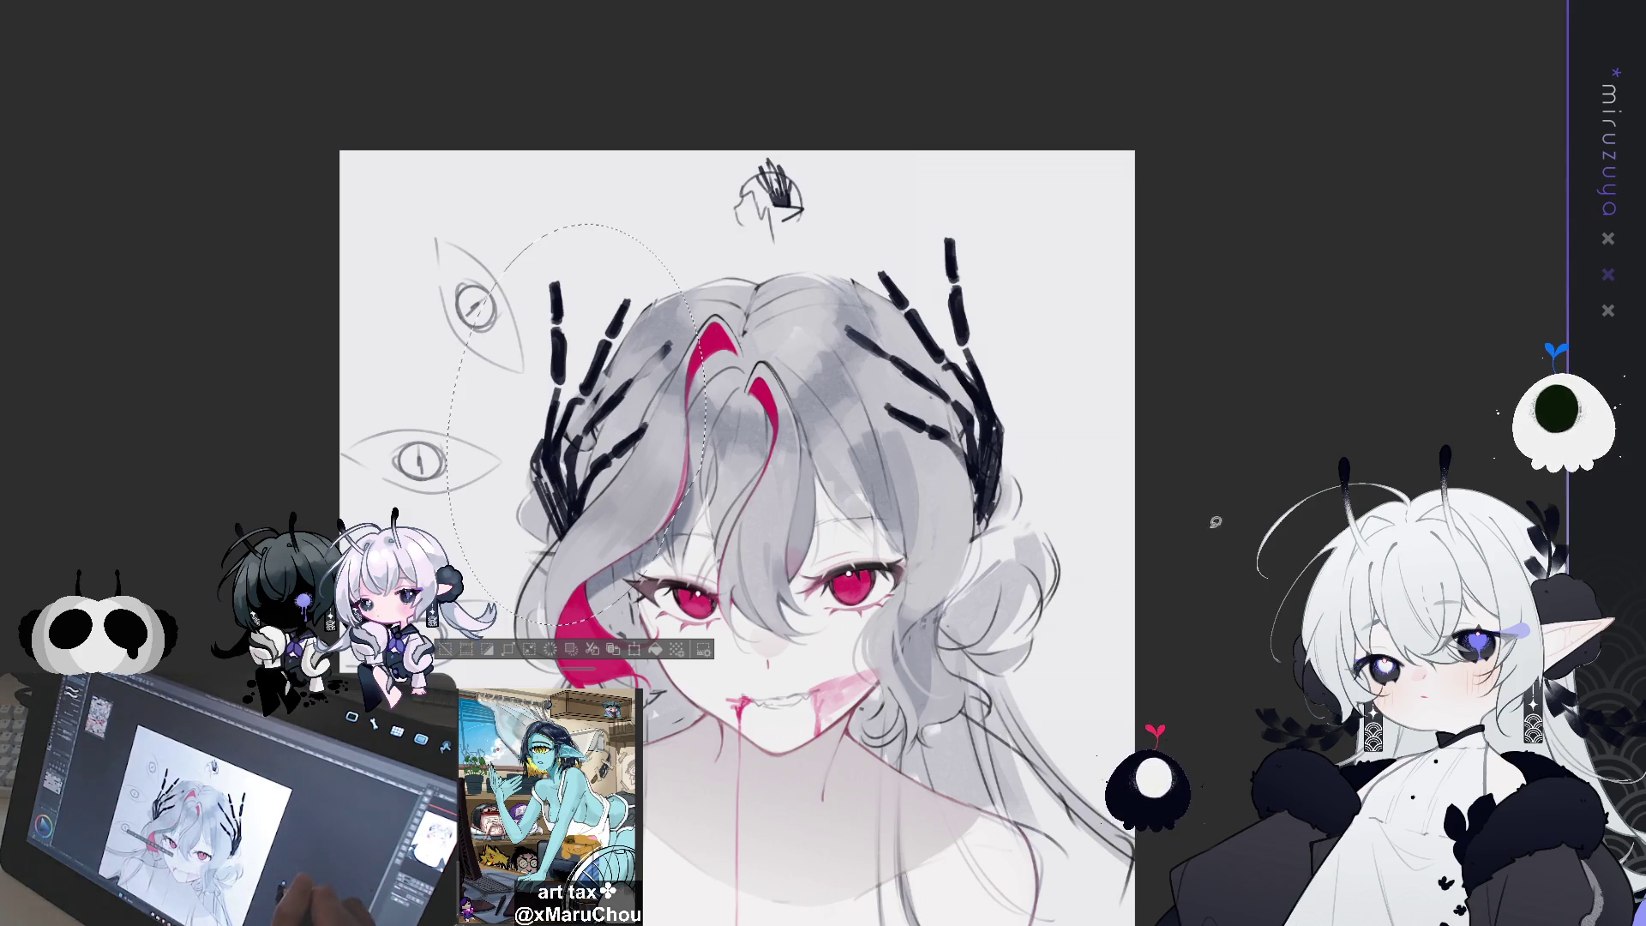
{"action": "key", "text": "ctrl+d"}
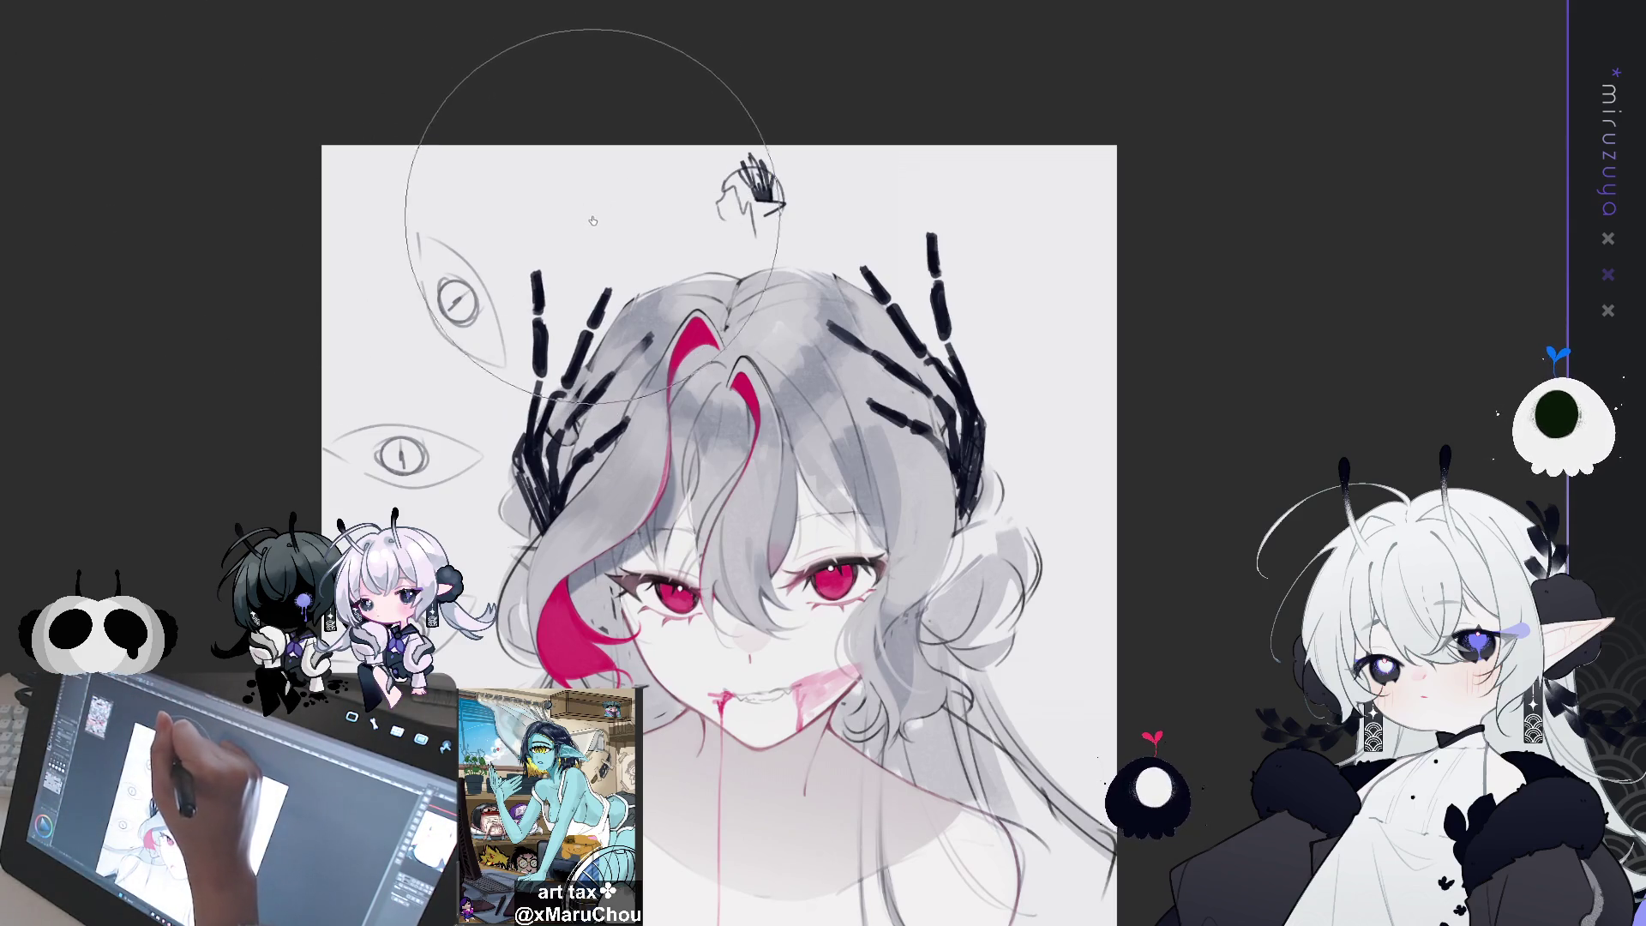
Flip the canvas view horizontally and back to check balance, then re-centre the head
{"action": "scroll", "coordinate": [1147, 445], "scroll_direction": "down", "scroll_amount": 1}
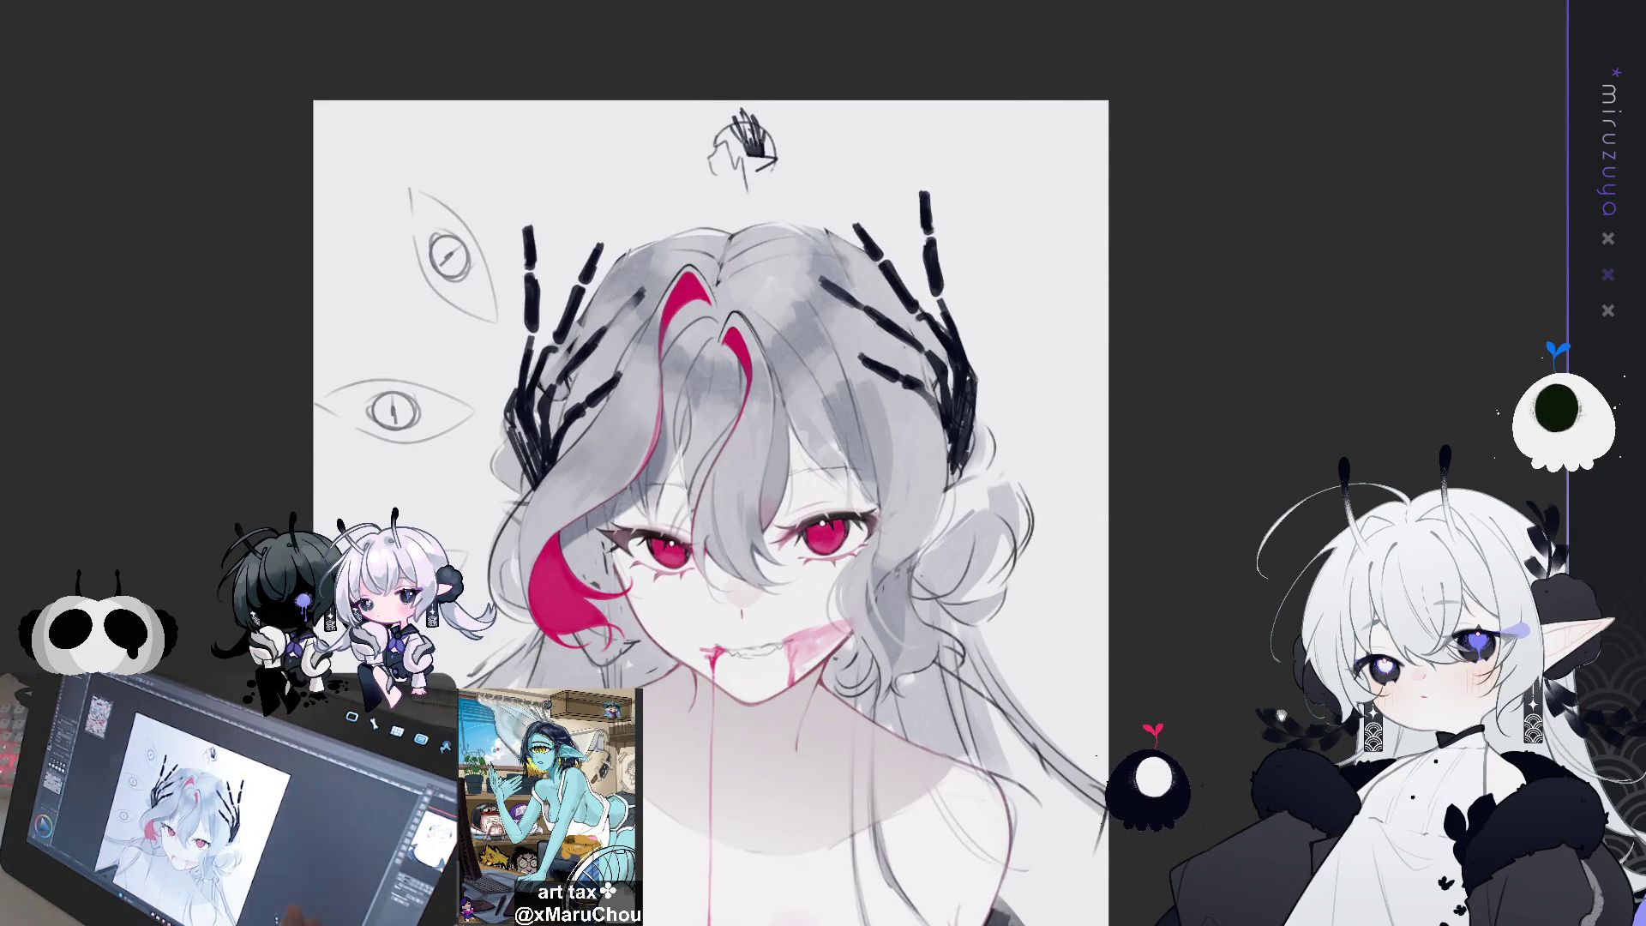
{"action": "left_click_drag", "start_coordinate": [888, 137], "coordinate": [916, 89]}
{"action": "key", "text": "h"}
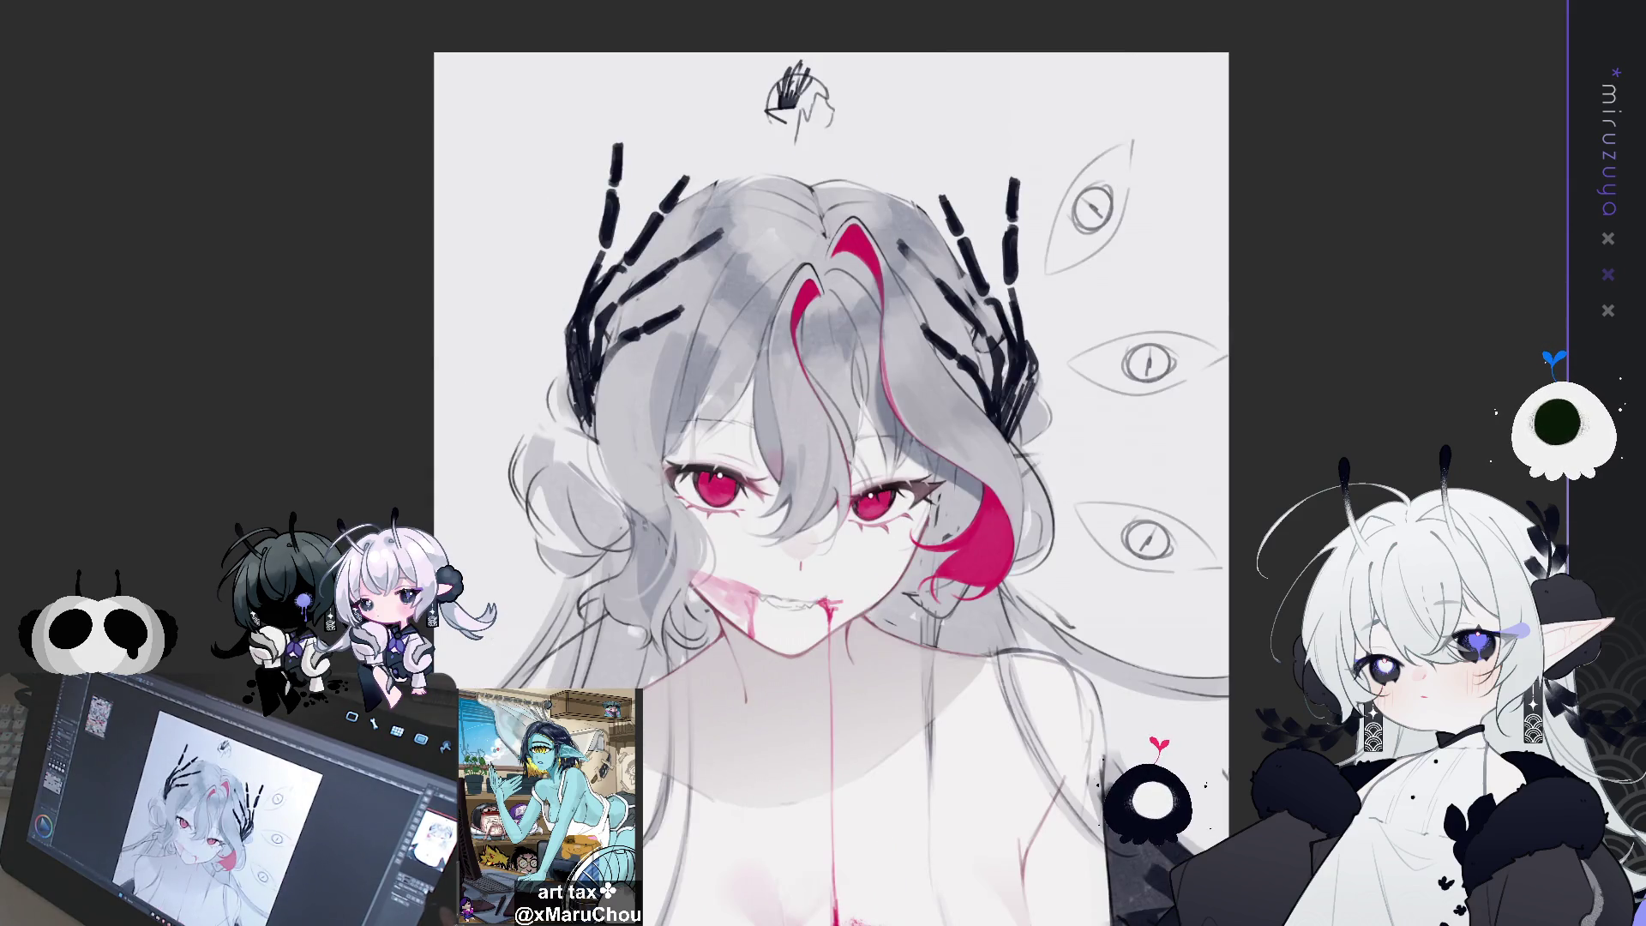
{"action": "key", "text": "h"}
{"action": "scroll", "coordinate": [763, 463], "scroll_direction": "down", "scroll_amount": 2}
{"action": "mouse_move", "coordinate": [763, 463]}
{"action": "left_mouse_down"}
{"action": "mouse_move", "coordinate": [713, 539]}
{"action": "mouse_move", "coordinate": [717, 567]}
{"action": "left_mouse_up"}
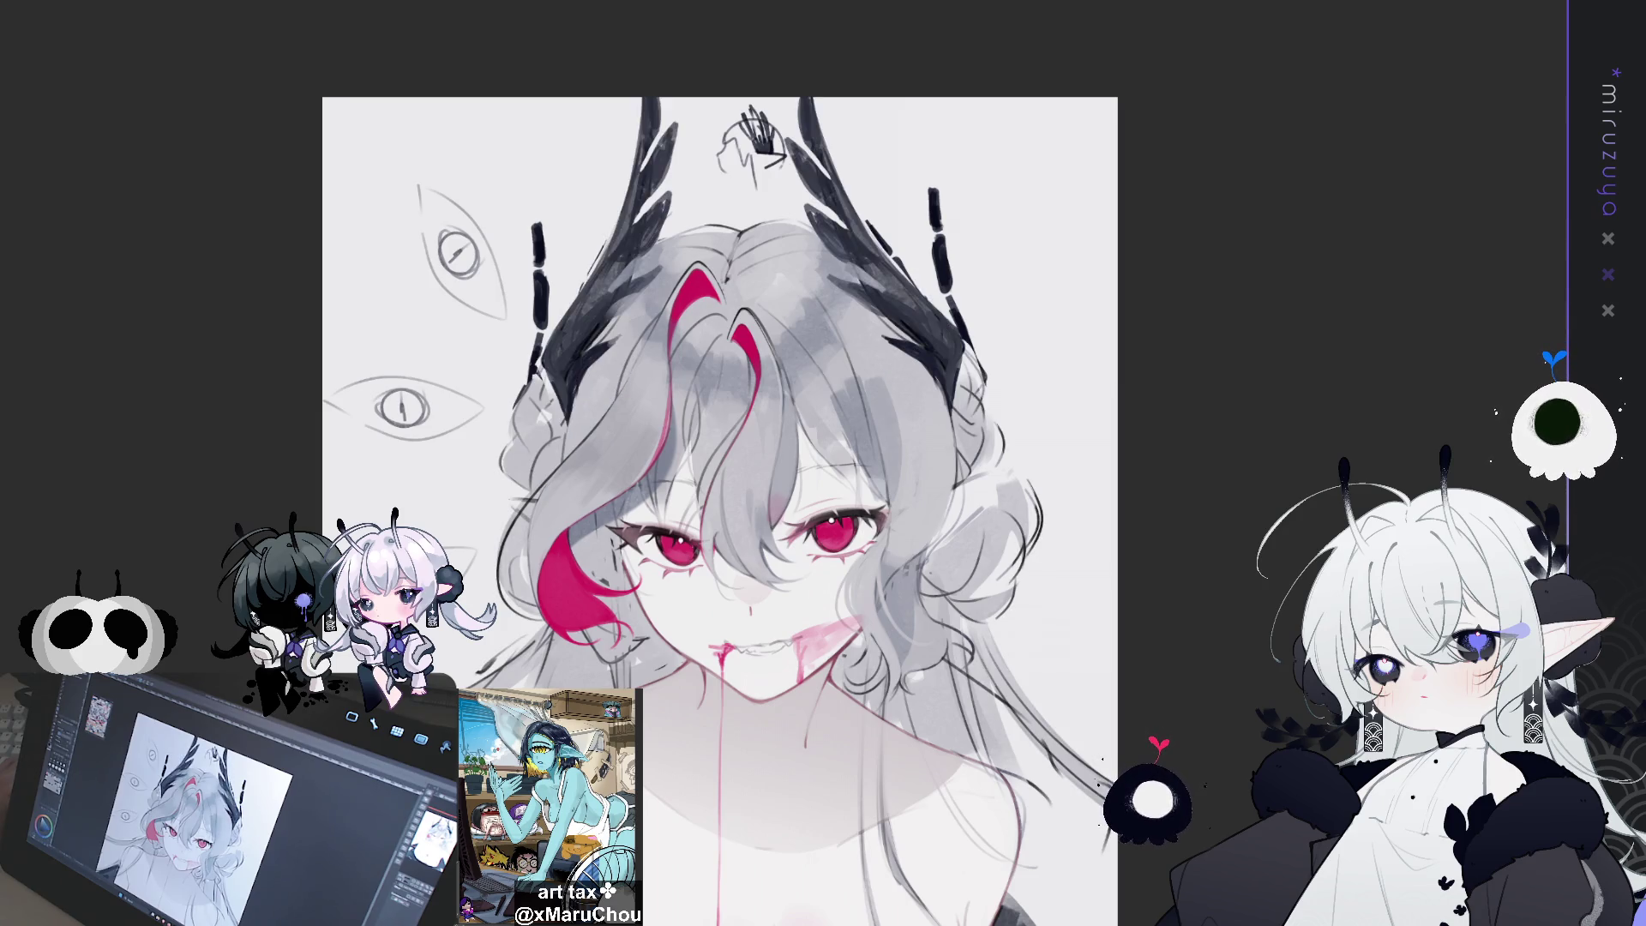
Compare the horn and claw ornament versions with undo/redo, settling on the claw ornaments
{"action": "key", "text": "ctrl+z"}
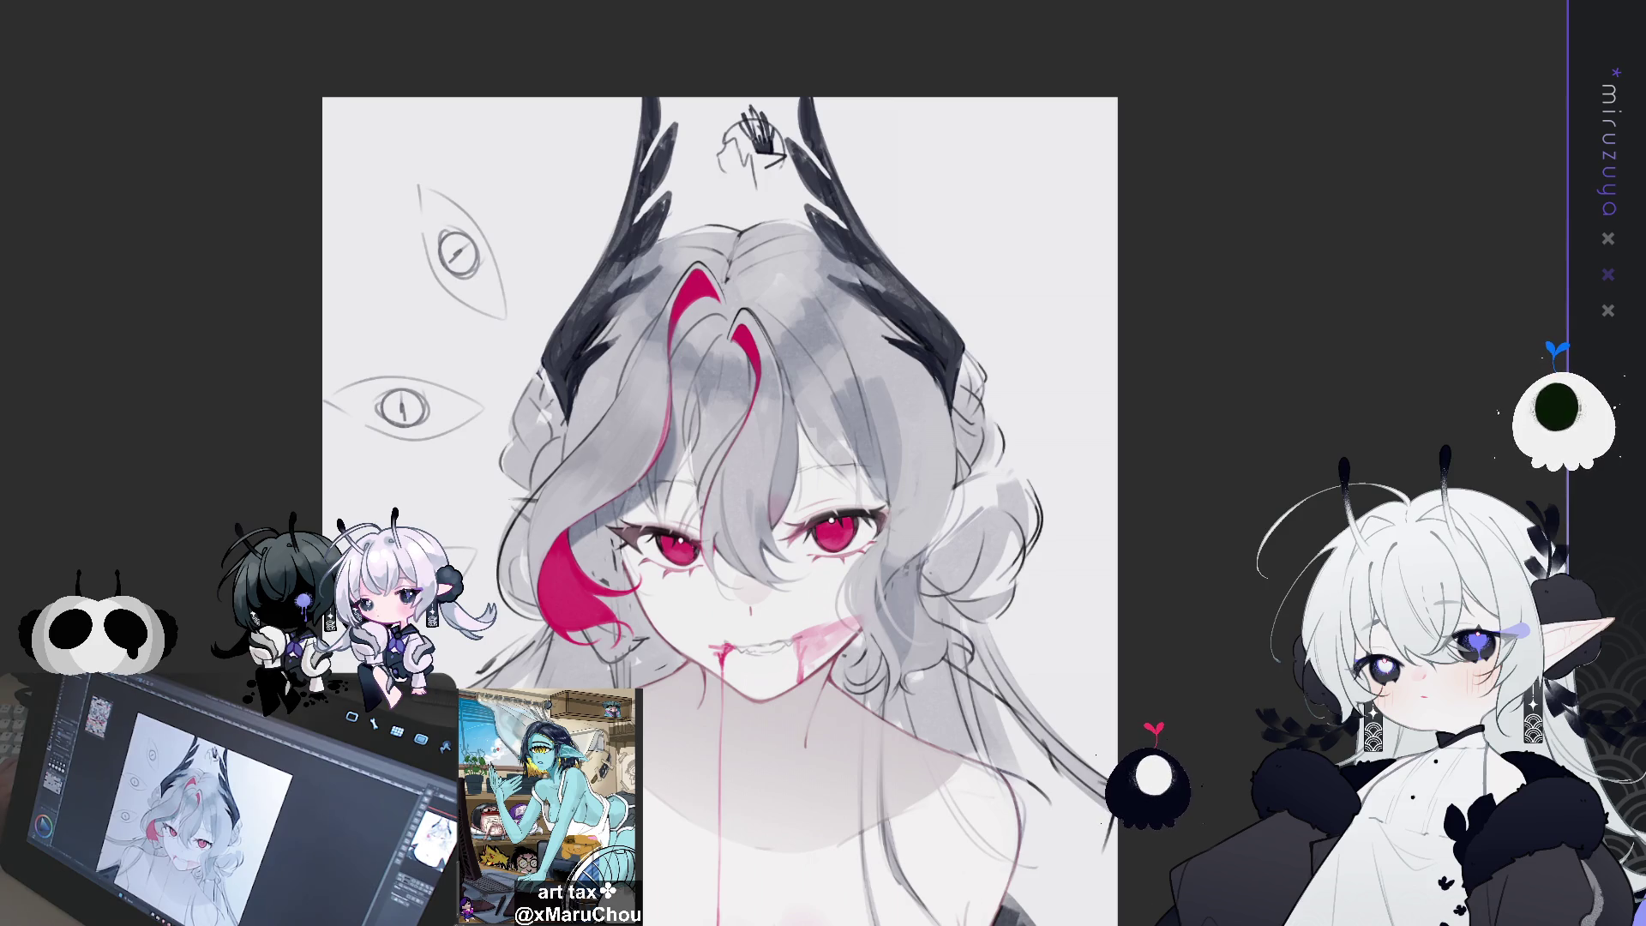
{"action": "key", "text": "ctrl+y"}
{"action": "key", "text": "ctrl+z"}
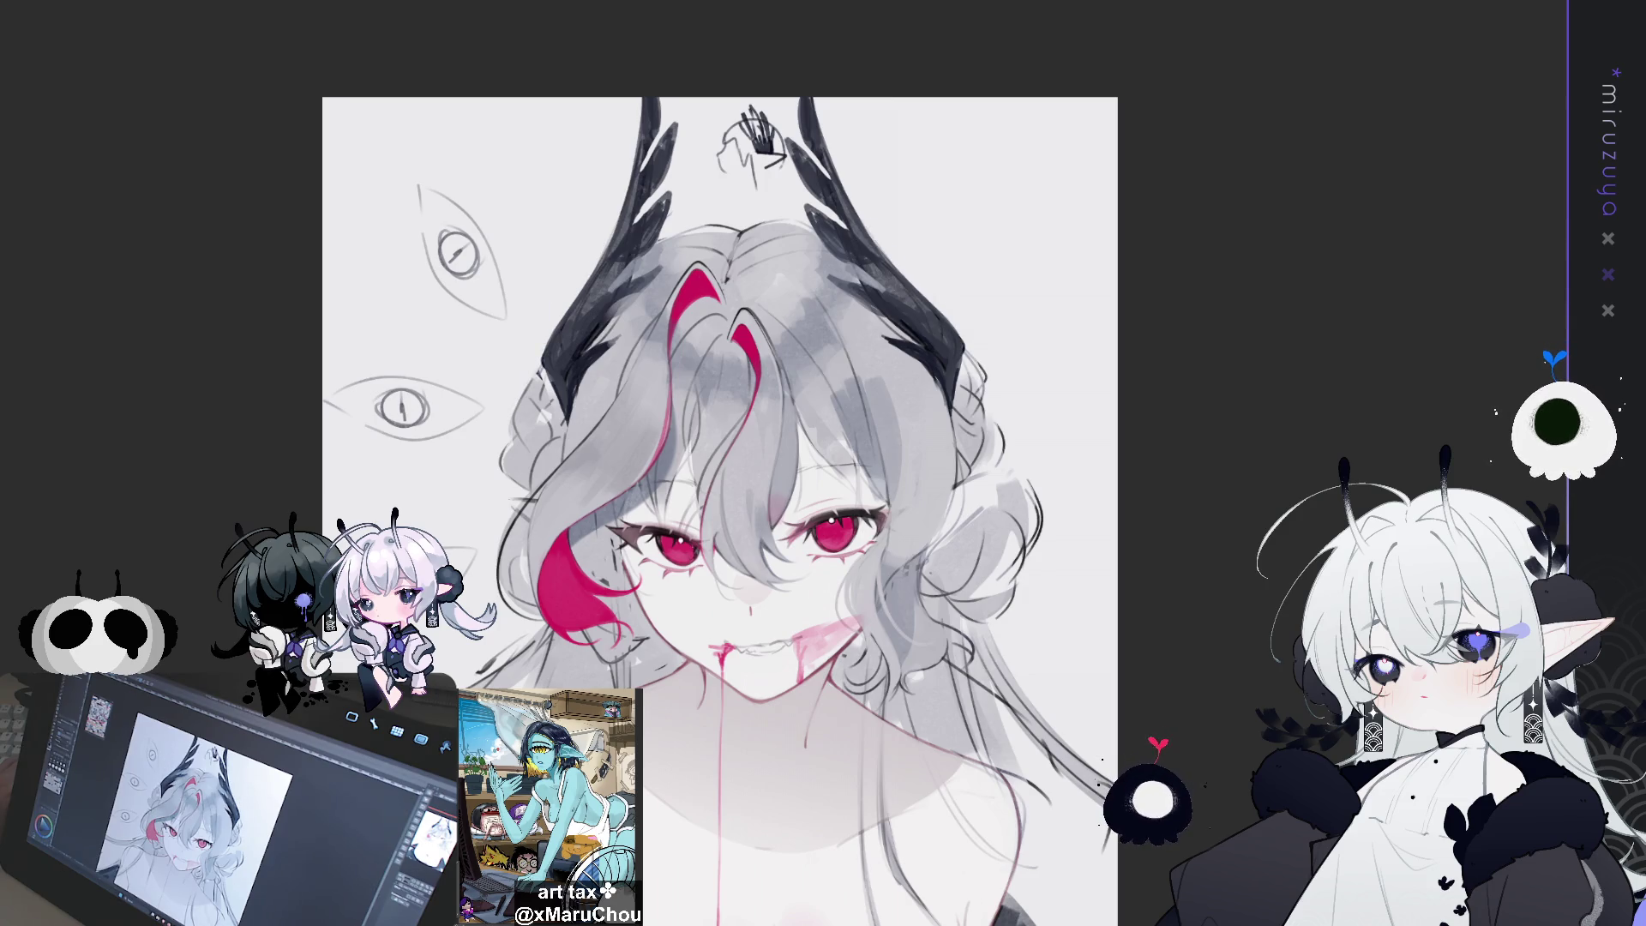
{"action": "key", "text": "ctrl+y"}
{"action": "key", "text": "ctrl+y"}
{"action": "key", "text": "ctrl+z"}
{"action": "key", "text": "ctrl+y"}
{"action": "key", "text": "ctrl+z"}
{"action": "key", "text": "ctrl+y"}
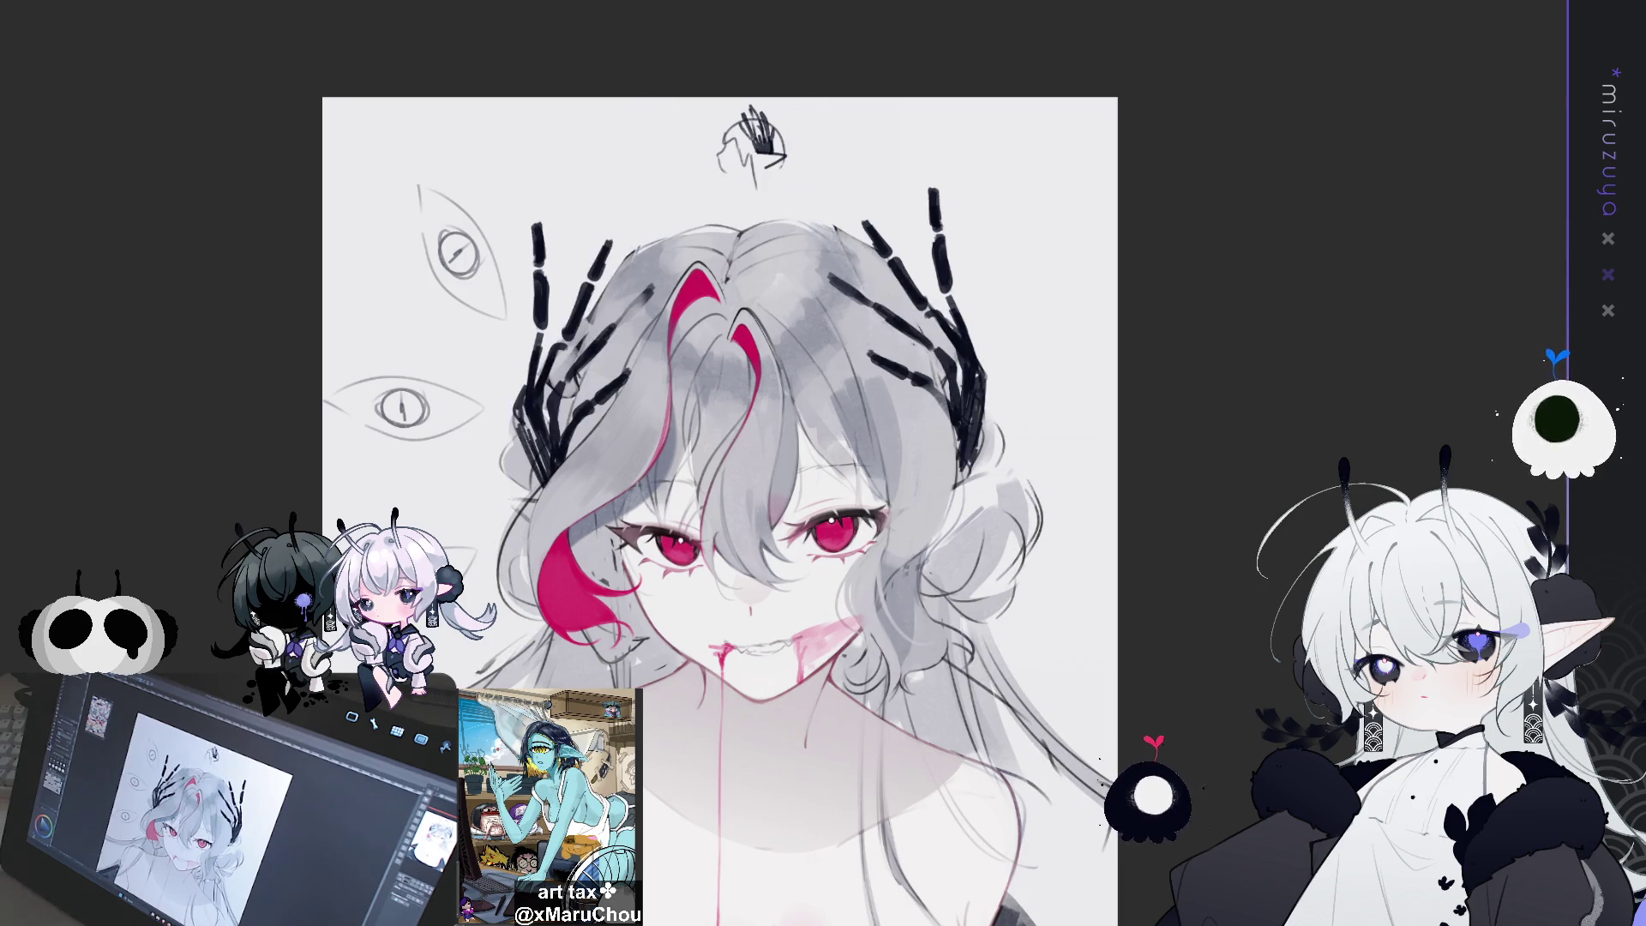
Compare the drawing with and without the small sketch, leaving the sketch hidden
{"action": "key", "text": "ctrl+z"}
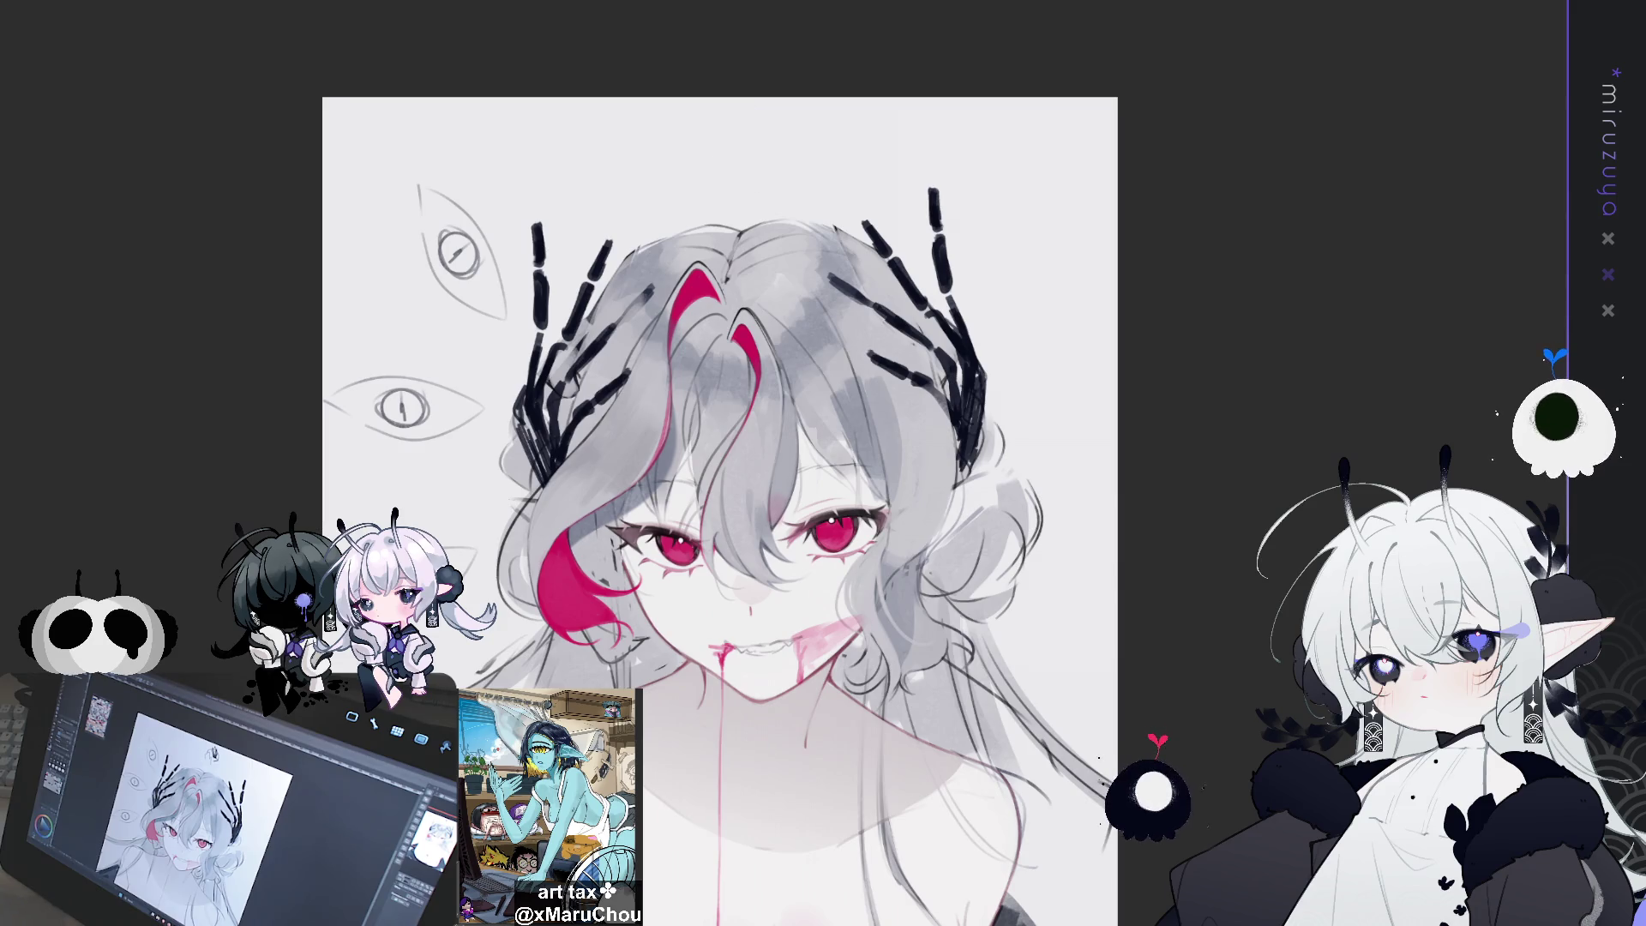
{"action": "key", "text": "ctrl+y"}
{"action": "key", "text": "ctrl+z"}
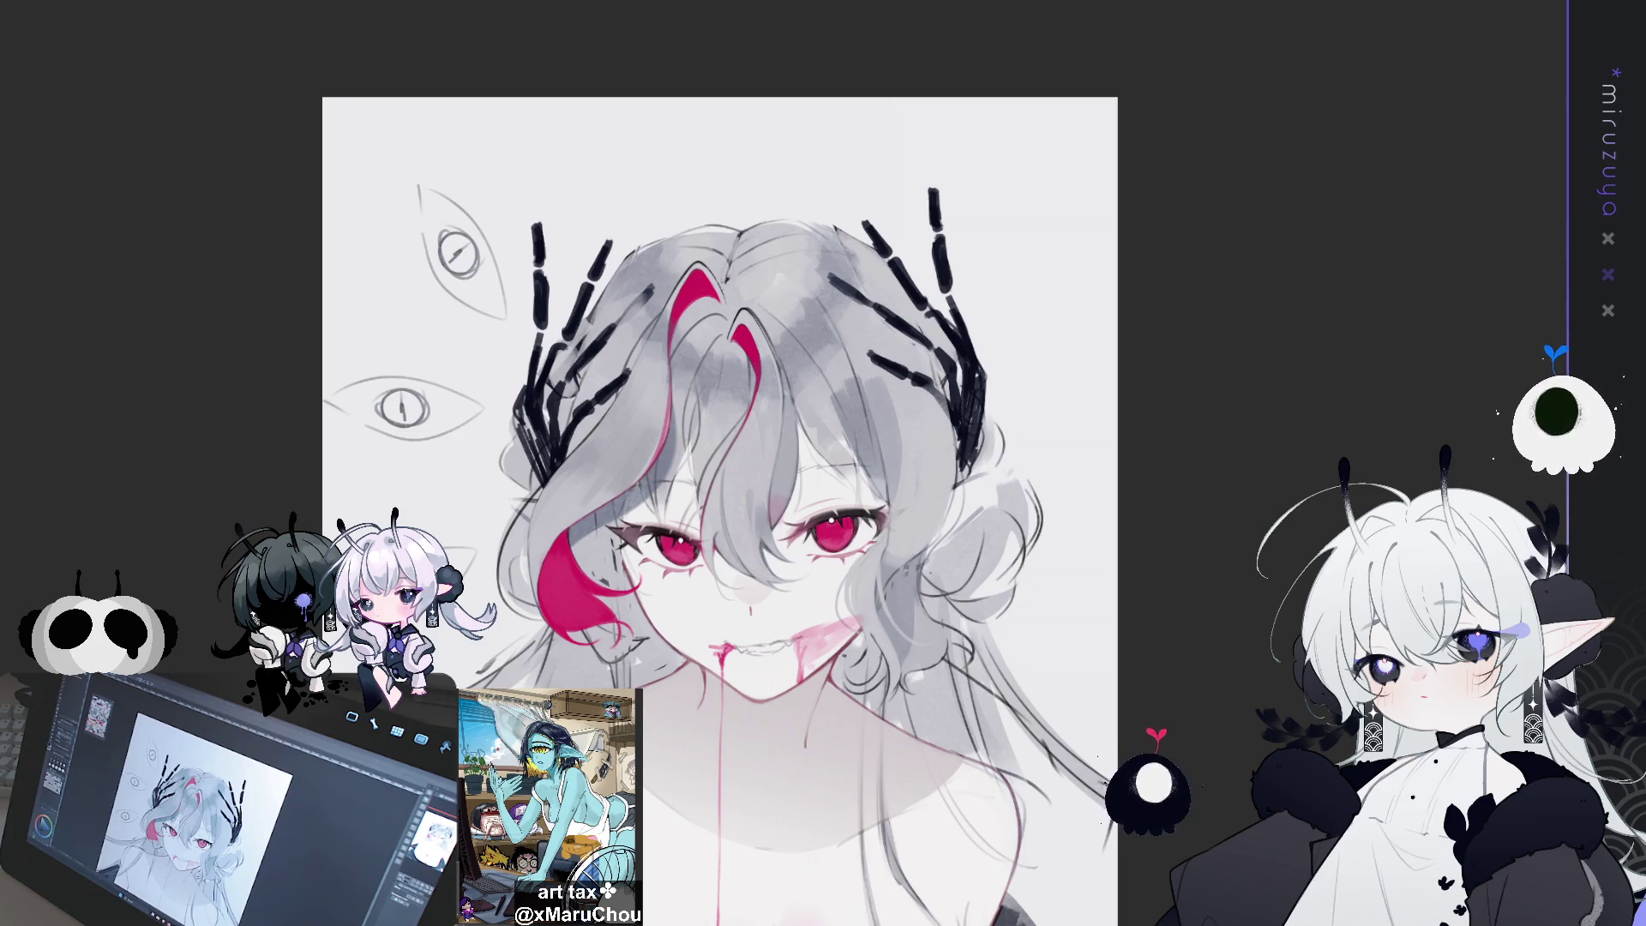
{"action": "scroll", "coordinate": [720, 515], "scroll_direction": "down", "scroll_amount": 2}
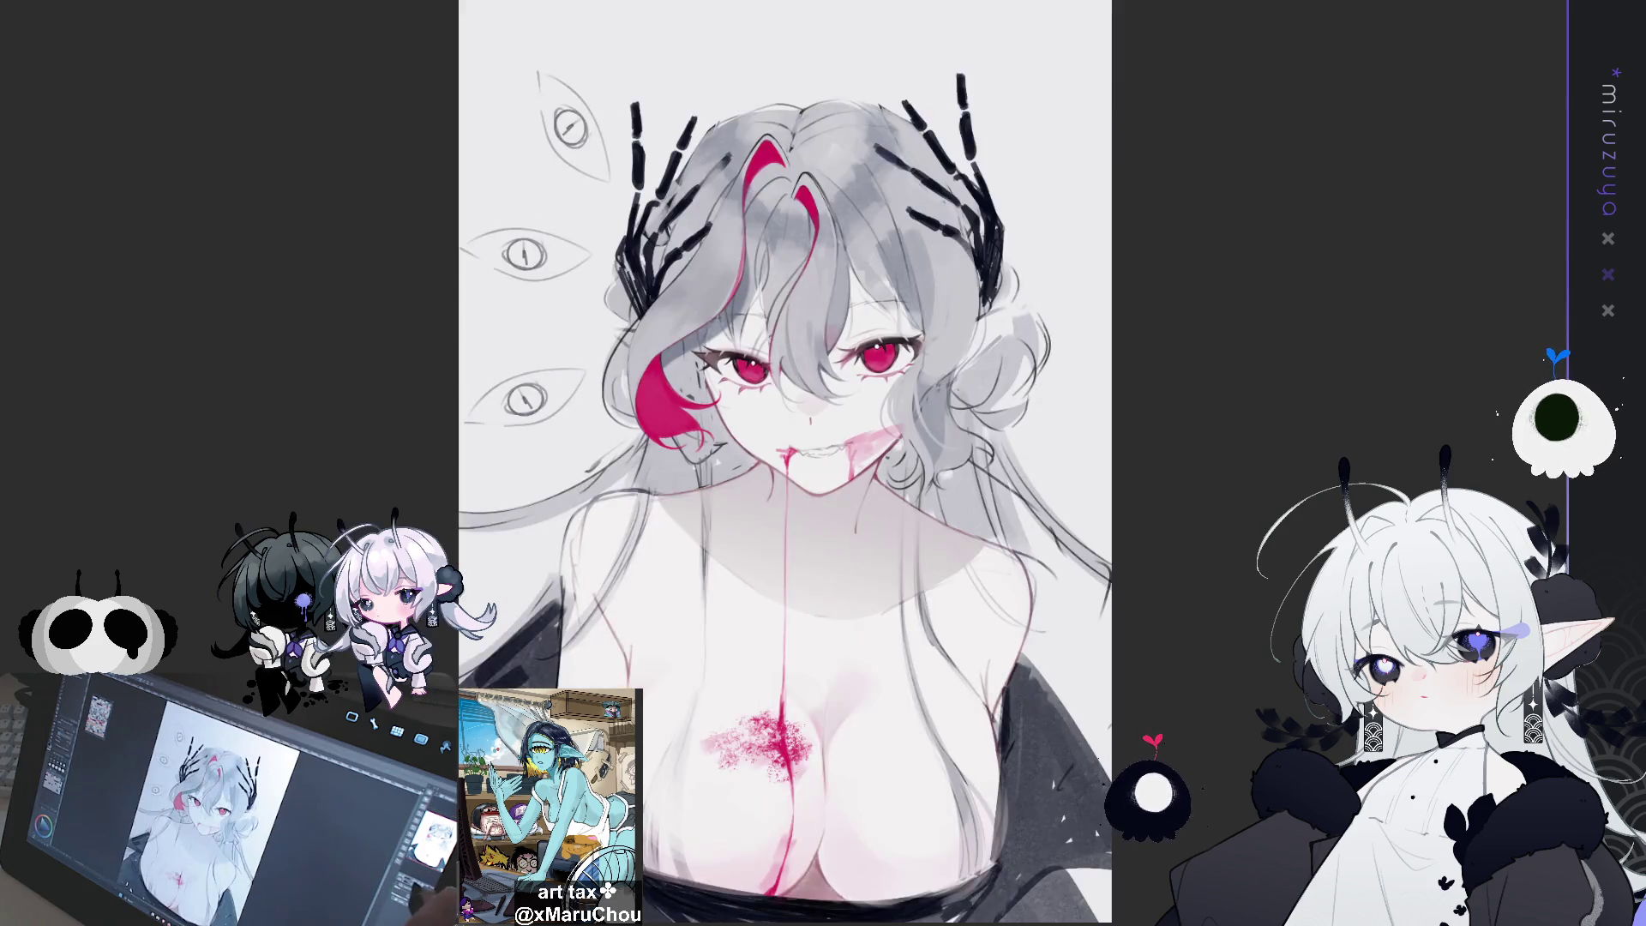
{"action": "key", "text": "ctrl+z"}
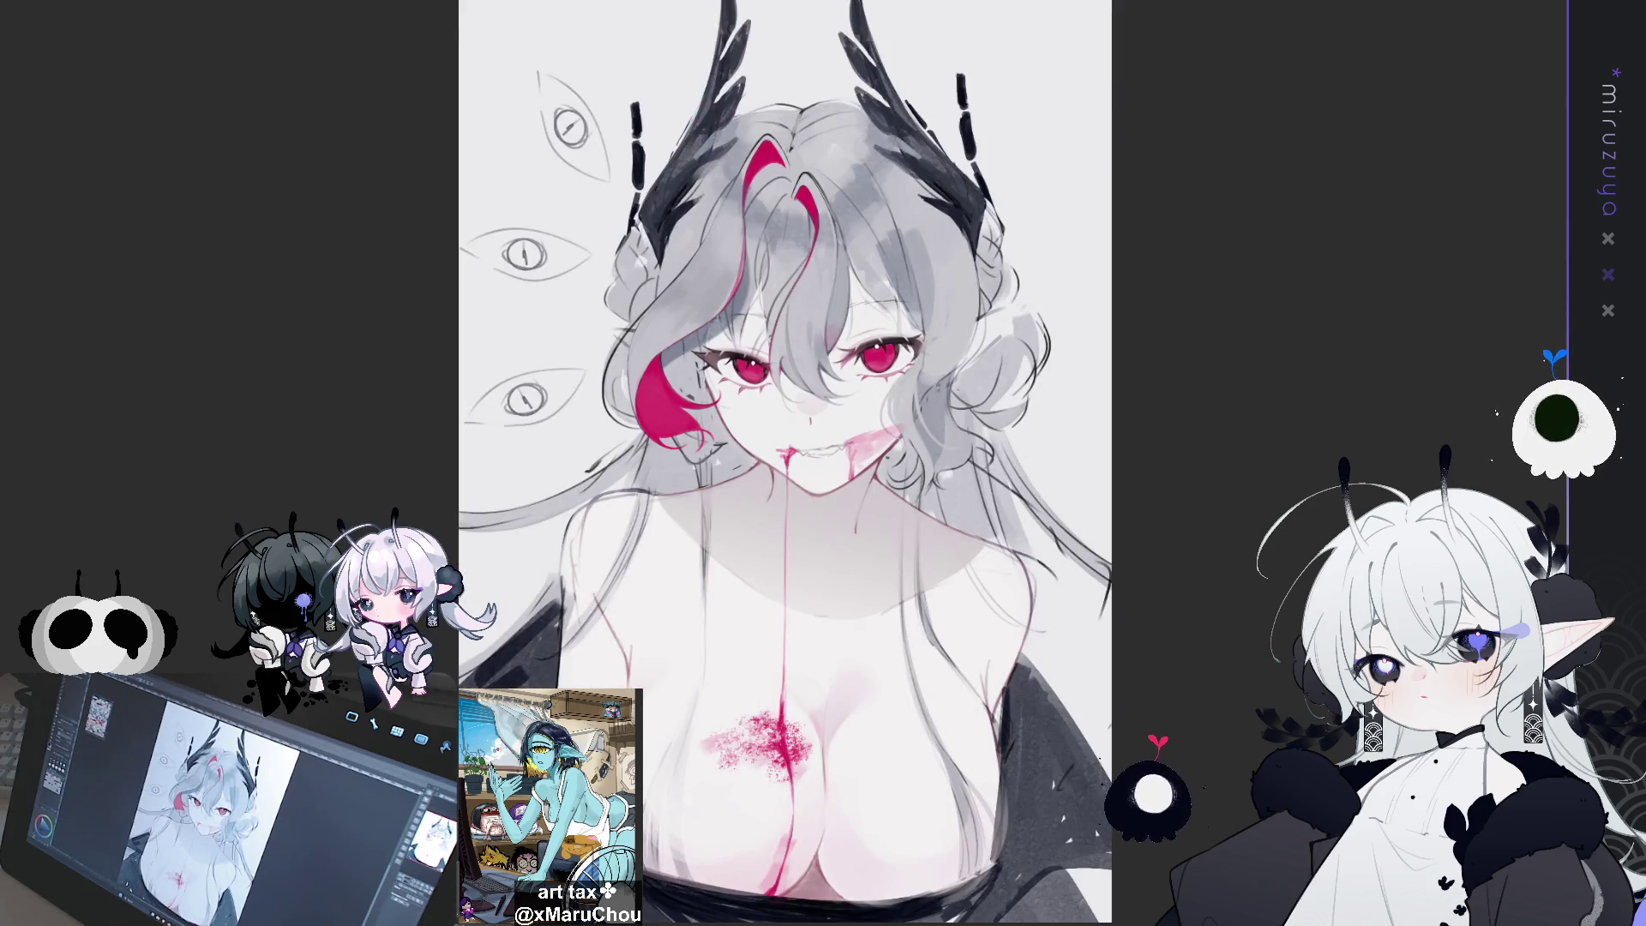
{"action": "scroll", "coordinate": [779, 480], "scroll_direction": "up", "scroll_amount": 1}
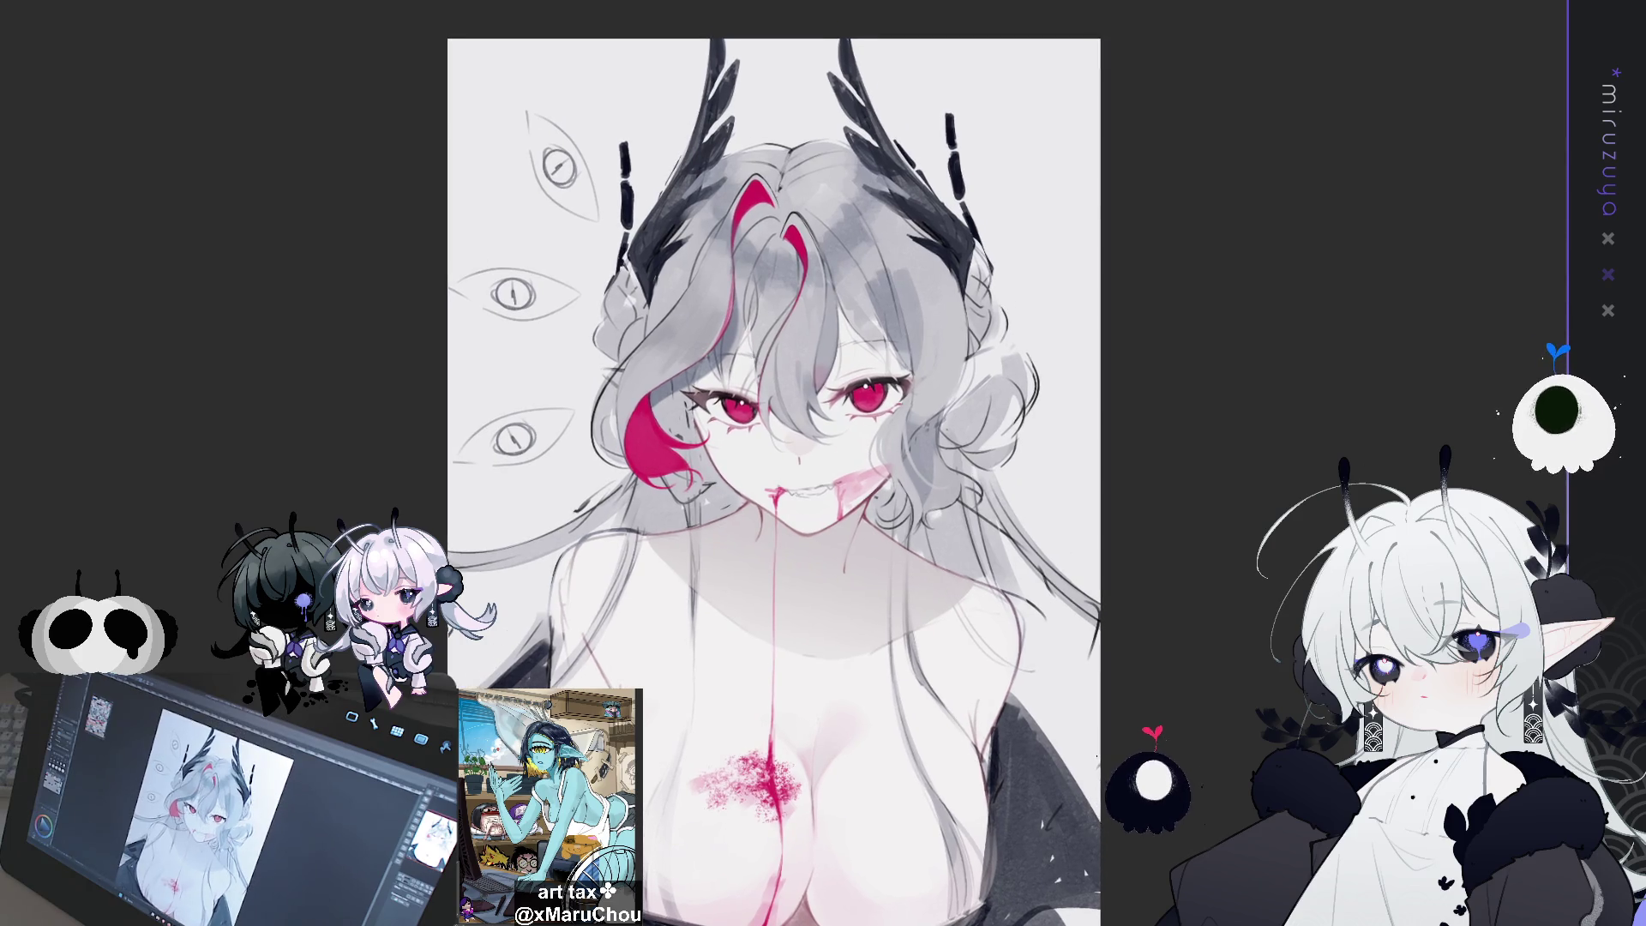
{"action": "key", "text": "ctrl+z"}
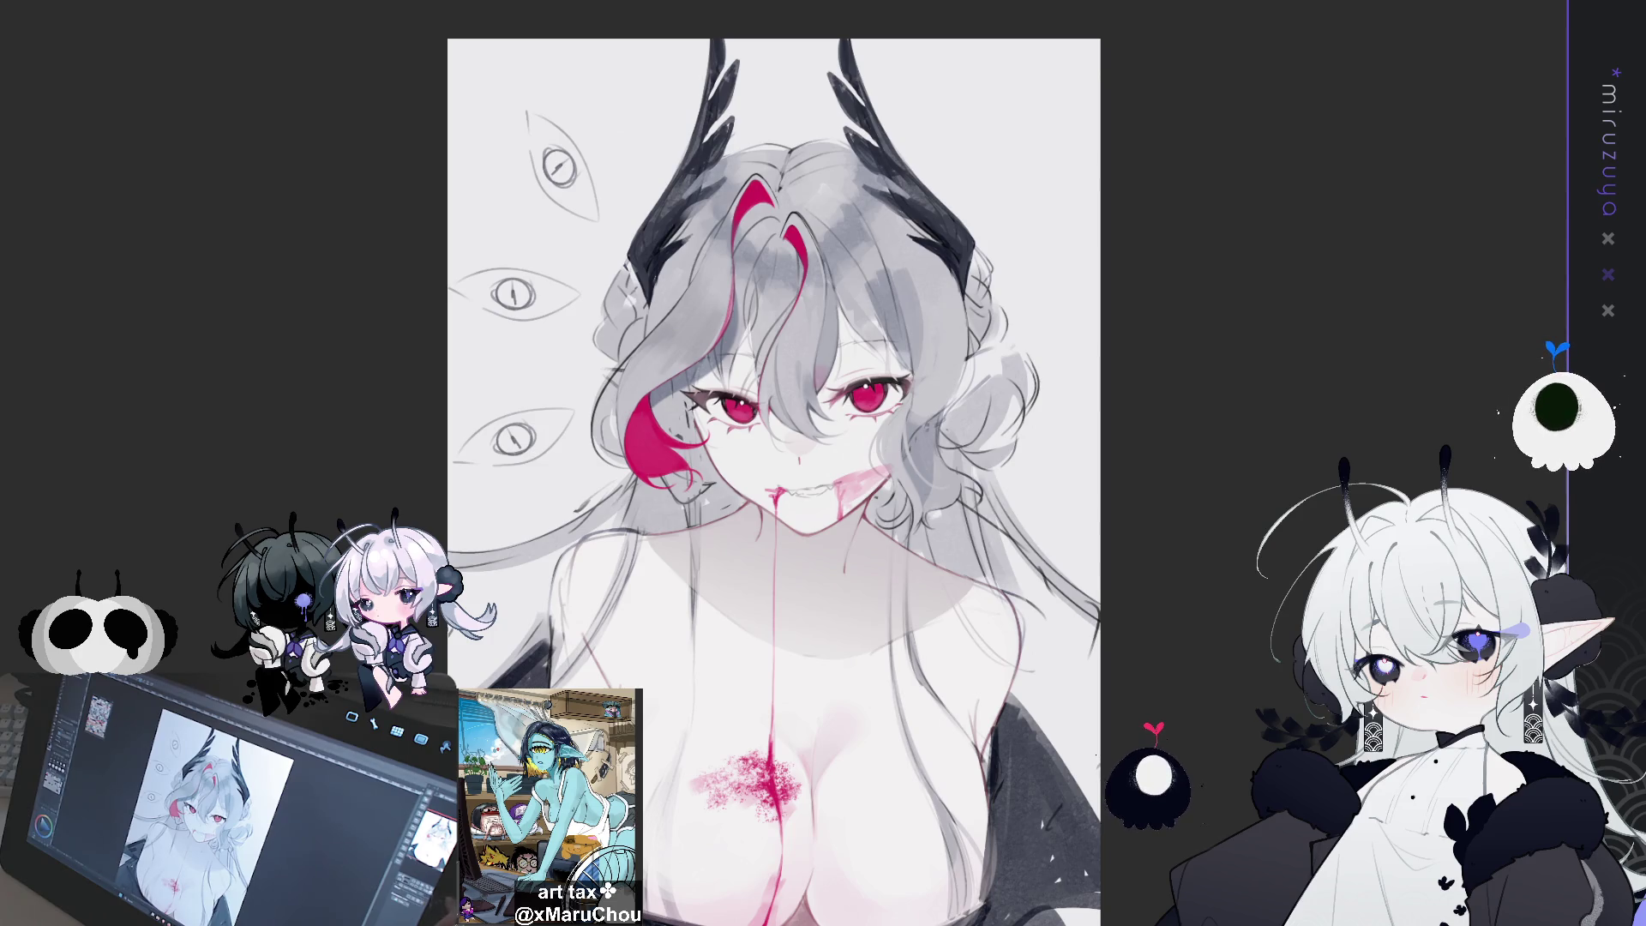
{"action": "scroll", "coordinate": [780, 480], "scroll_direction": "down", "scroll_amount": 1}
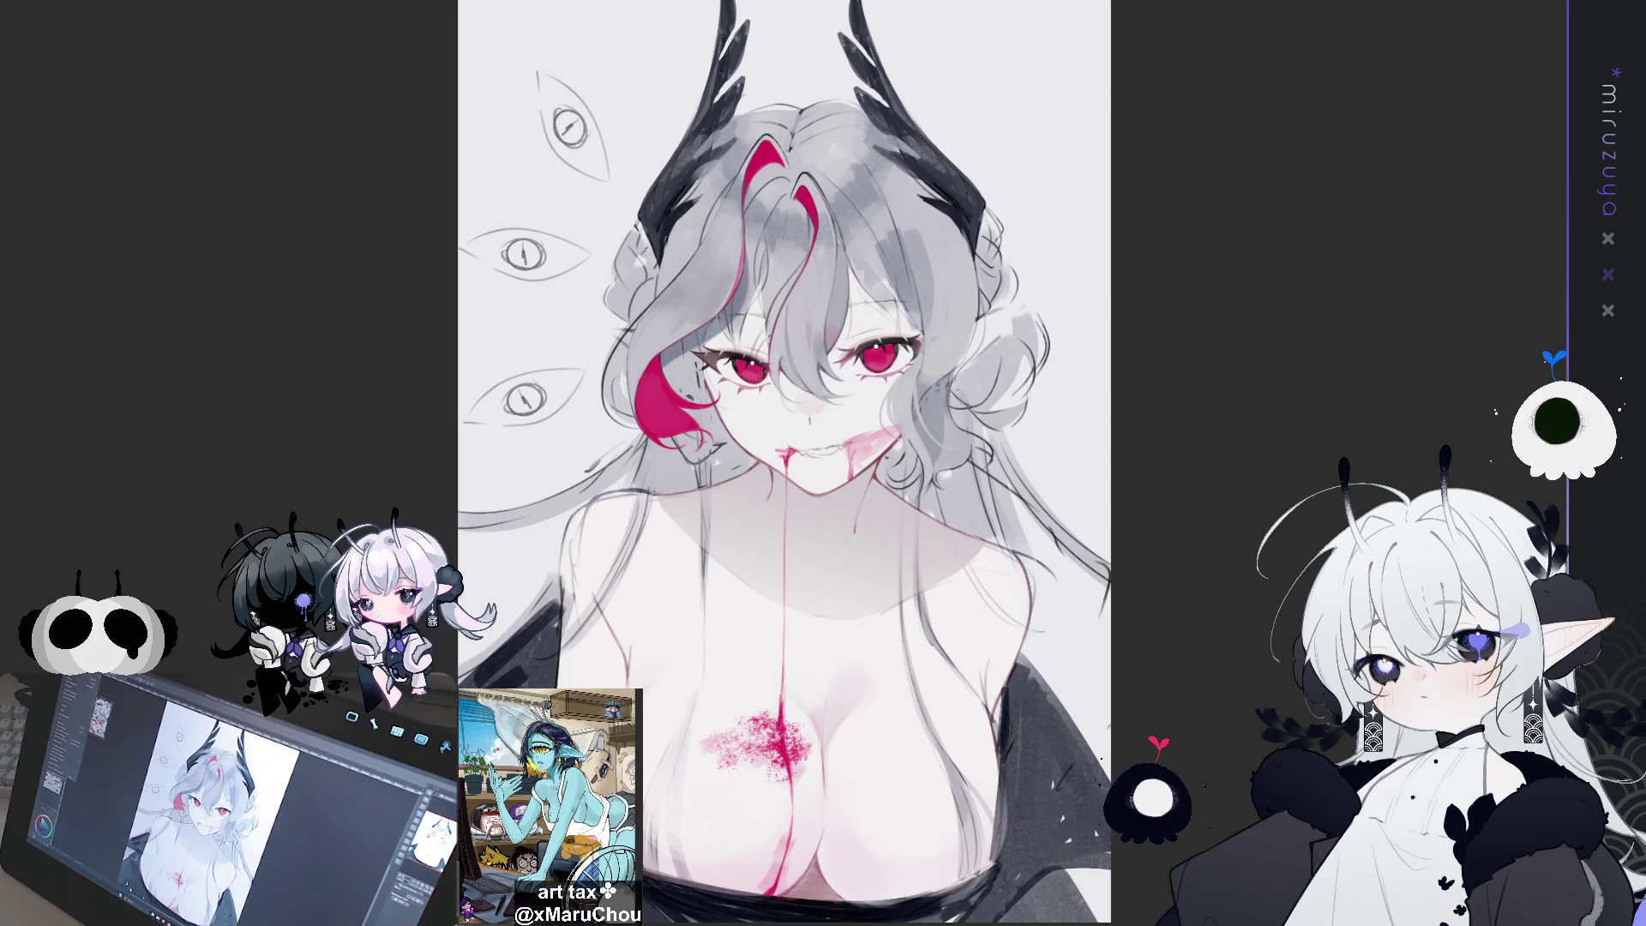
{"action": "scroll", "coordinate": [493, 124], "scroll_direction": "down", "scroll_amount": 1}
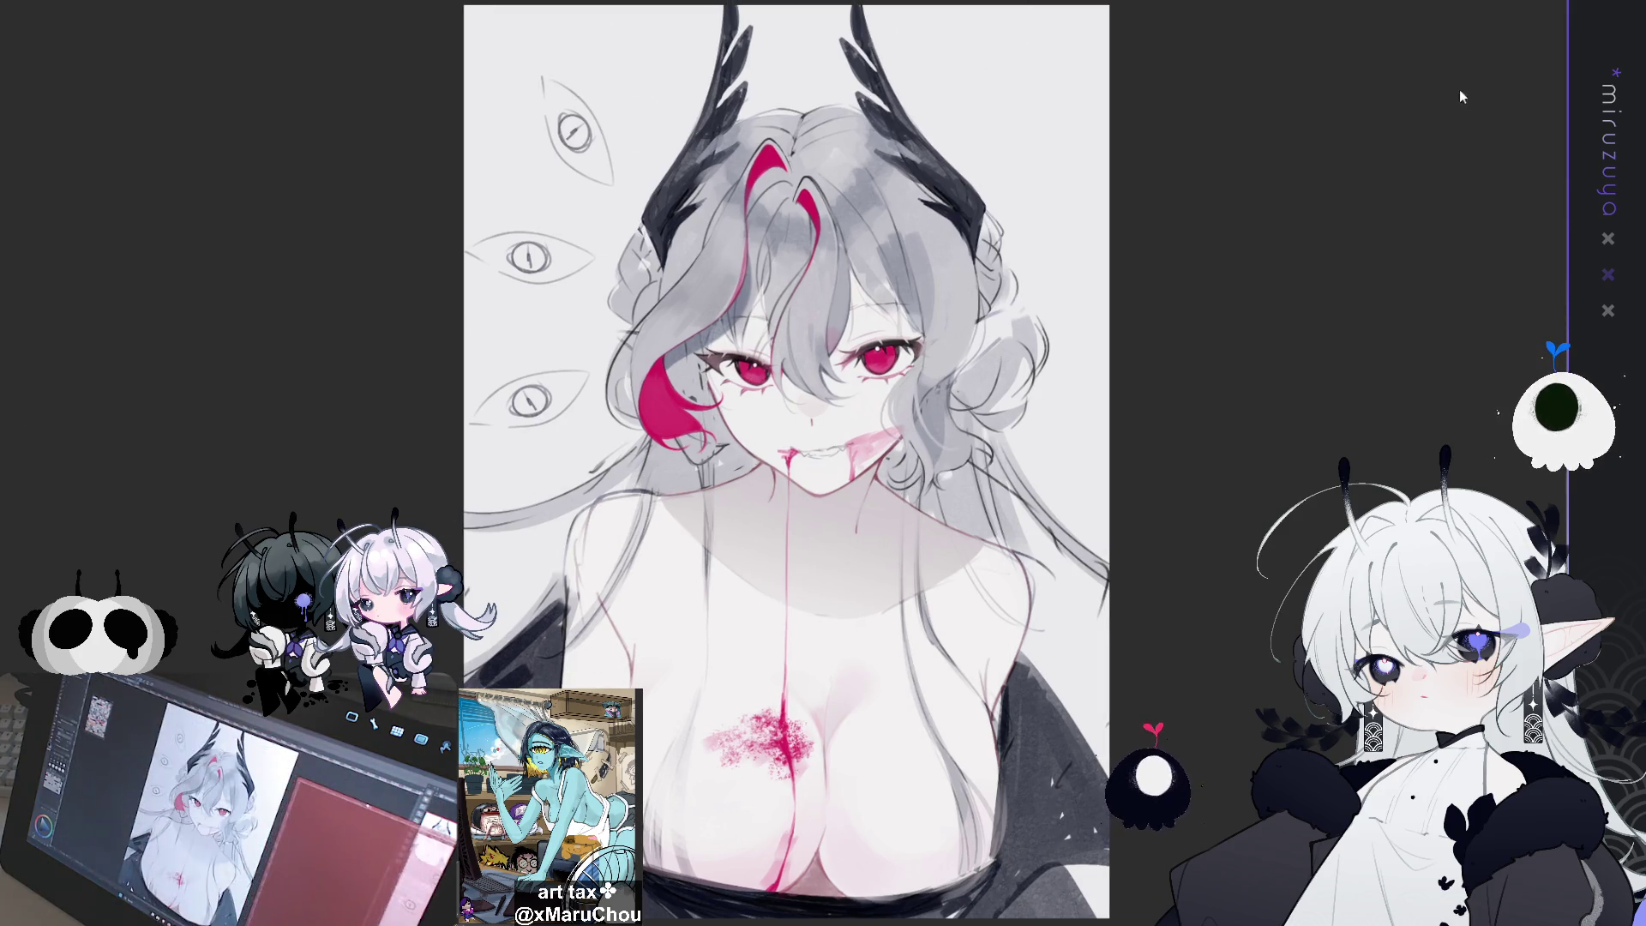
{"action": "key", "text": "ctrl+Tab"}
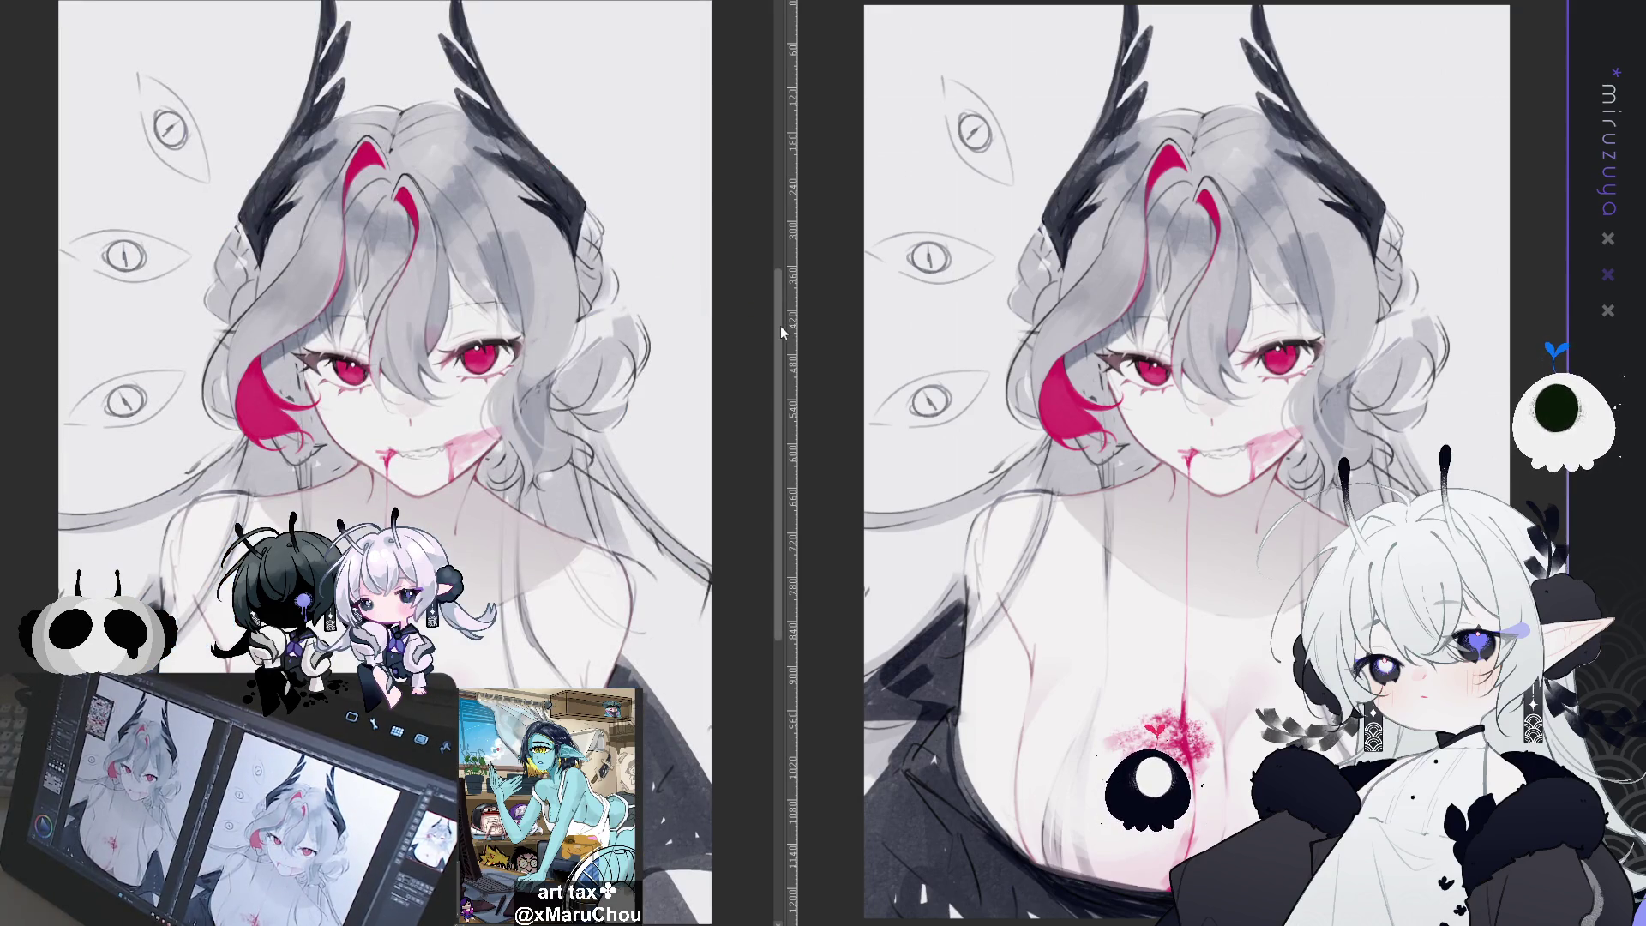
Resize the split-view panes and pan each canvas so the claw and horn versions line up
{"action": "left_click_drag", "start_coordinate": [785, 326], "coordinate": [943, 325]}
{"action": "mouse_move", "coordinate": [652, 369]}
{"action": "left_mouse_down"}
{"action": "mouse_move", "coordinate": [806, 368]}
{"action": "mouse_move", "coordinate": [791, 366]}
{"action": "left_mouse_up"}
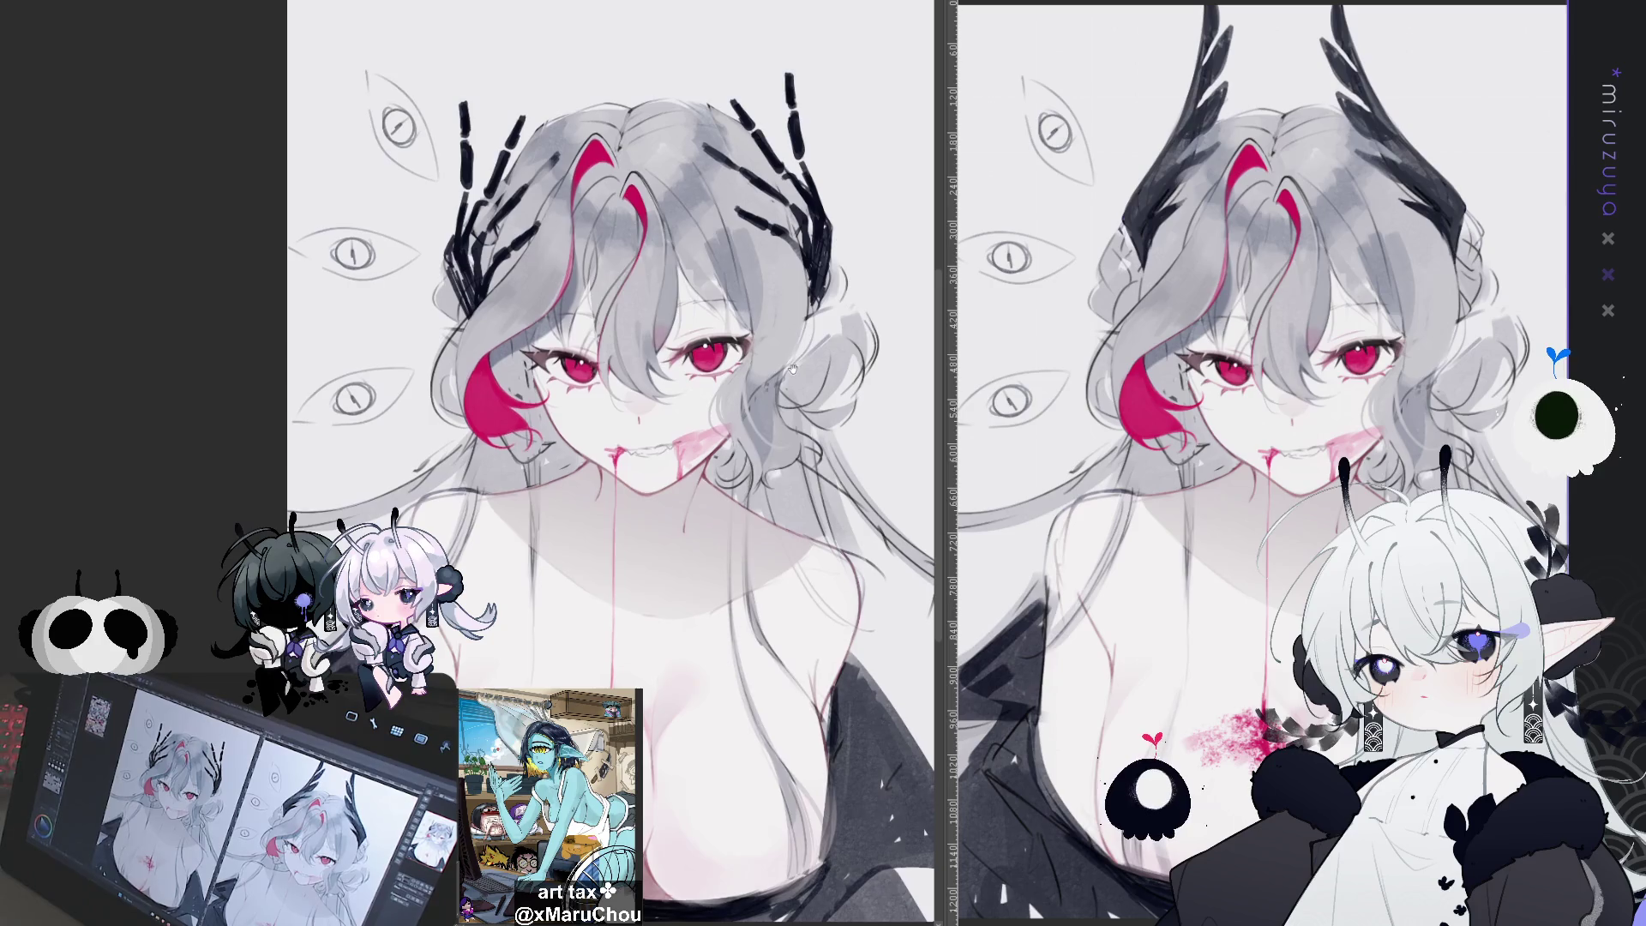
{"action": "left_click_drag", "start_coordinate": [793, 367], "coordinate": [787, 371]}
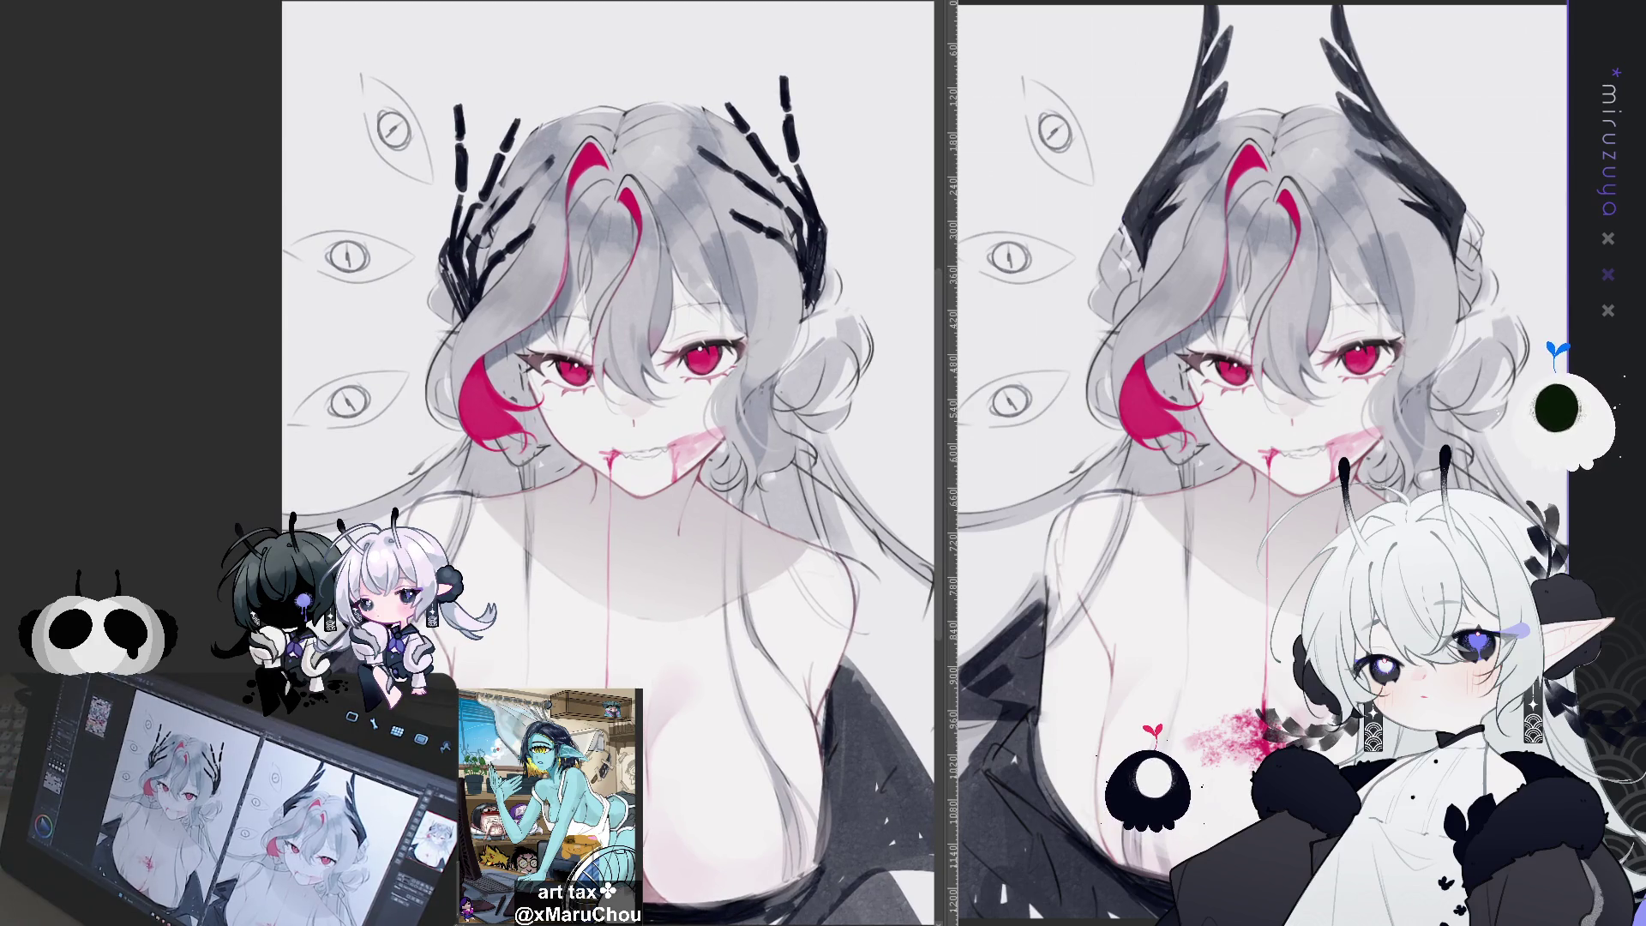
{"action": "left_click_drag", "start_coordinate": [943, 294], "coordinate": [907, 292]}
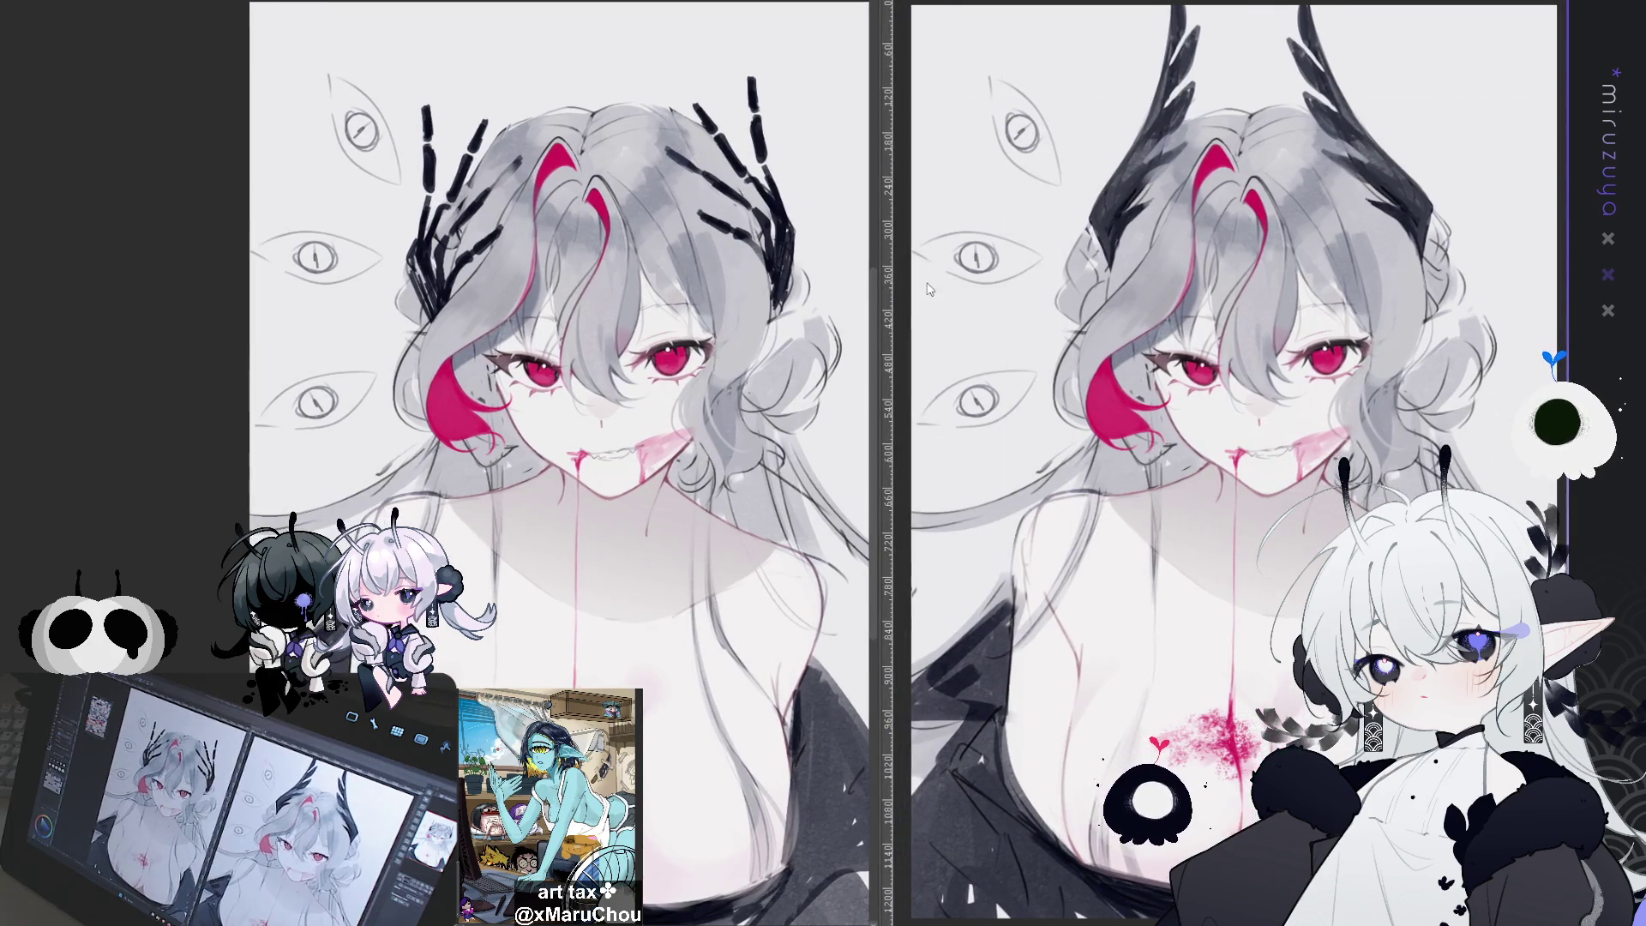
{"action": "left_click_drag", "start_coordinate": [1235, 321], "coordinate": [1146, 317]}
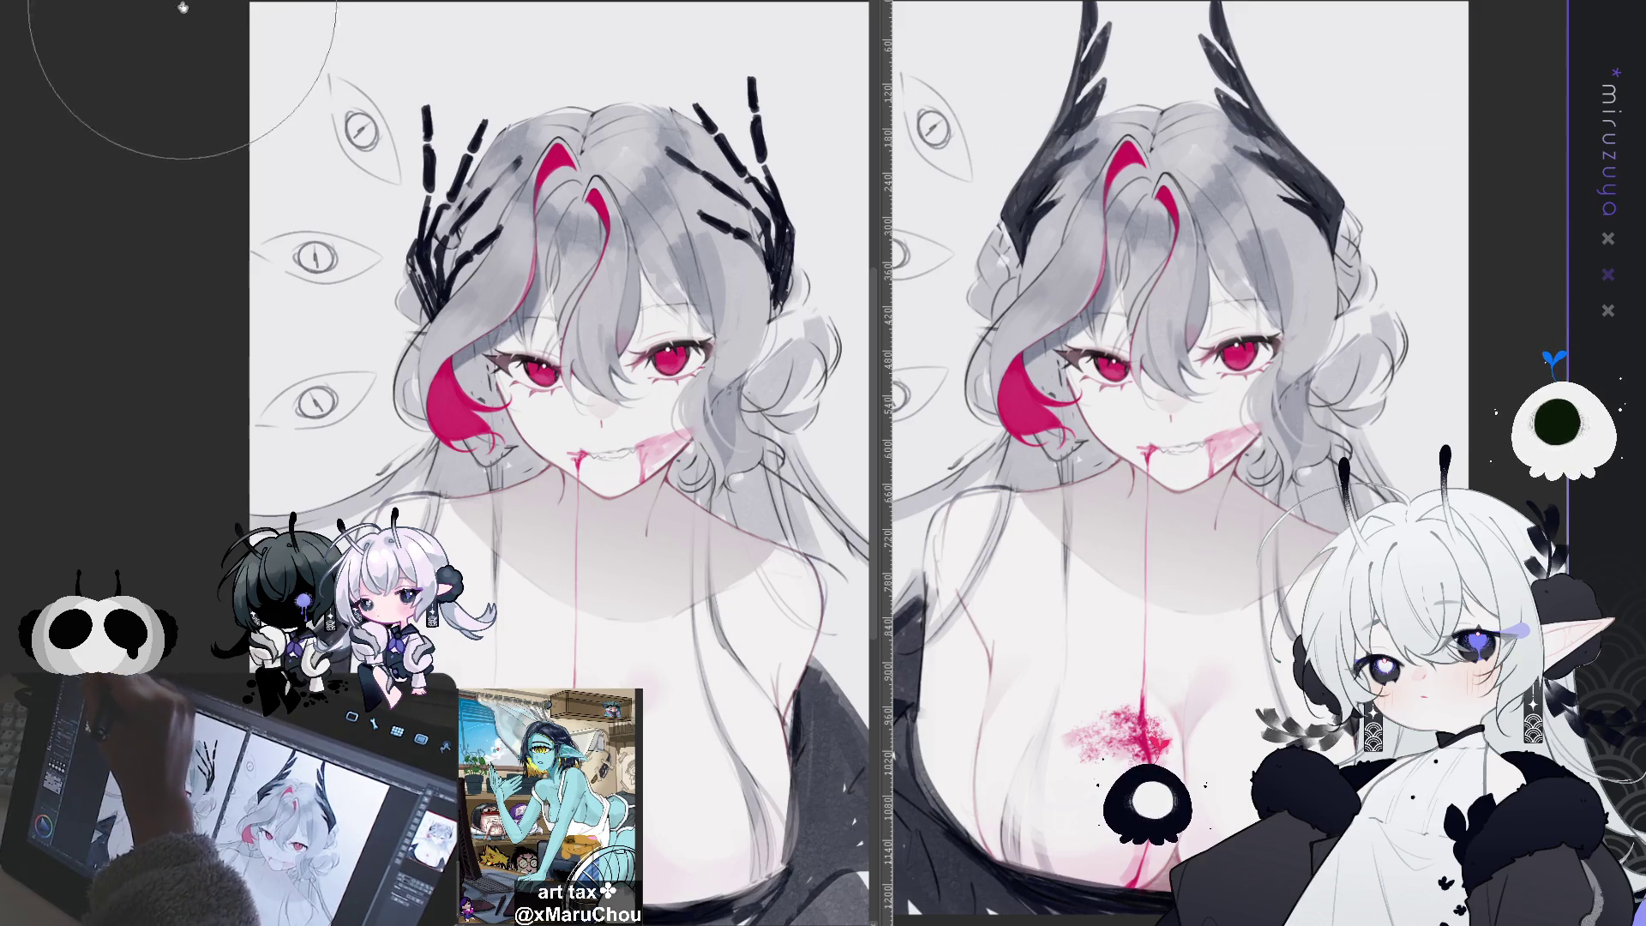
Fill the left figure's silhouette dark grey, extending the fill over the neck and chest
{"action": "left_click", "coordinate": [416, 283]}
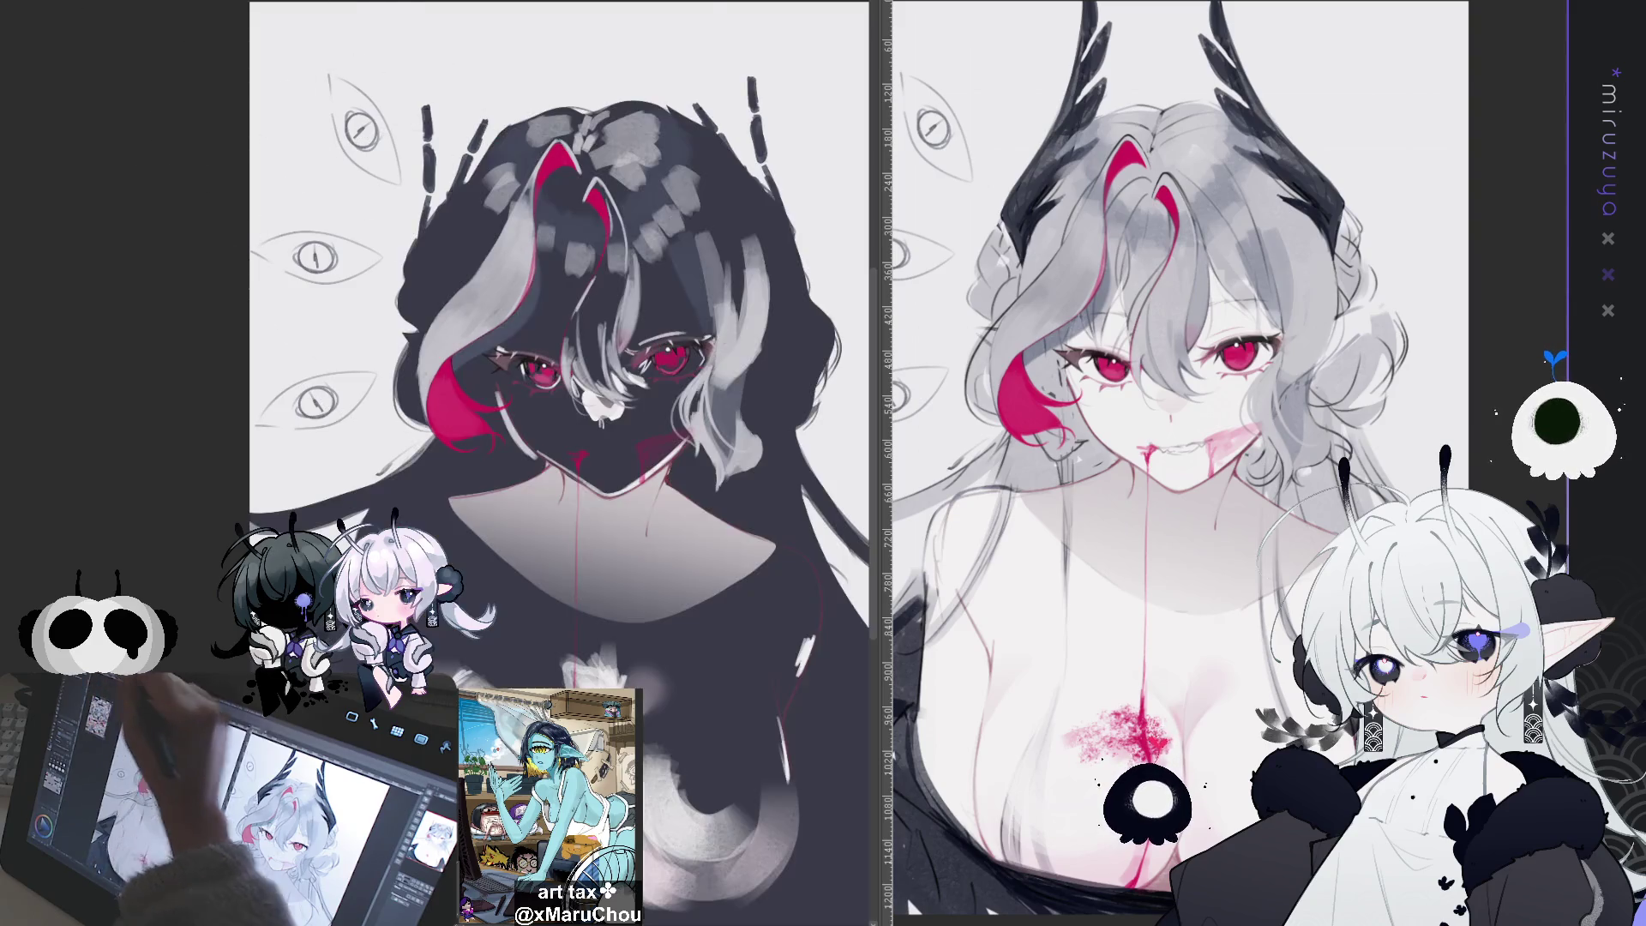
{"action": "left_click", "coordinate": [600, 214]}
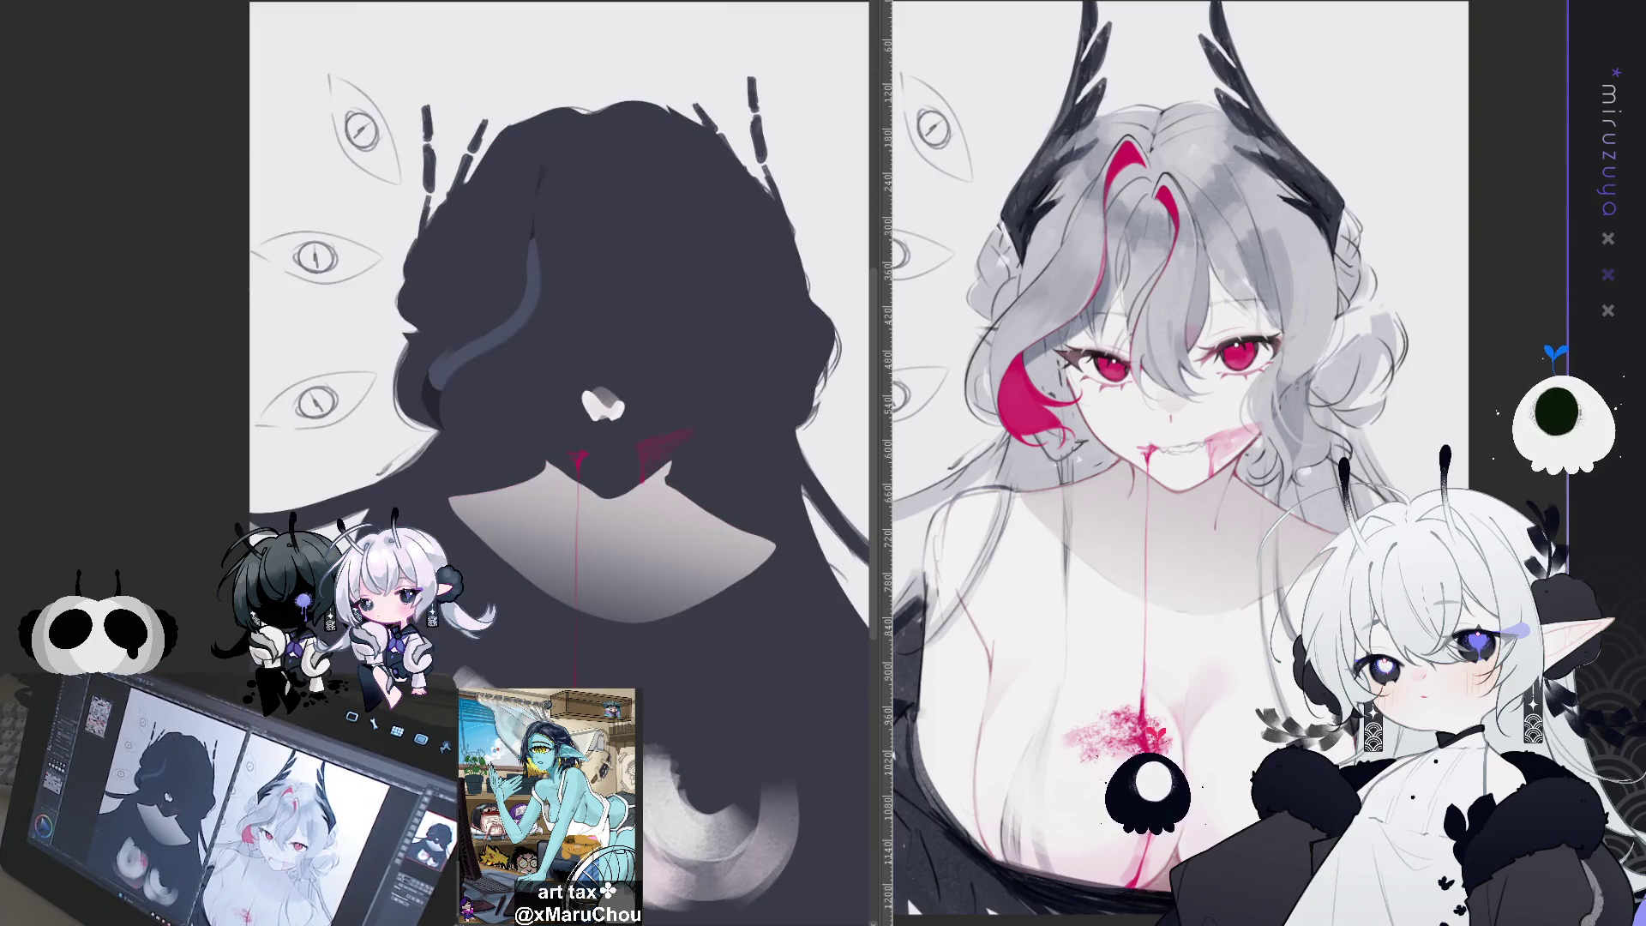
{"action": "left_click", "coordinate": [601, 548]}
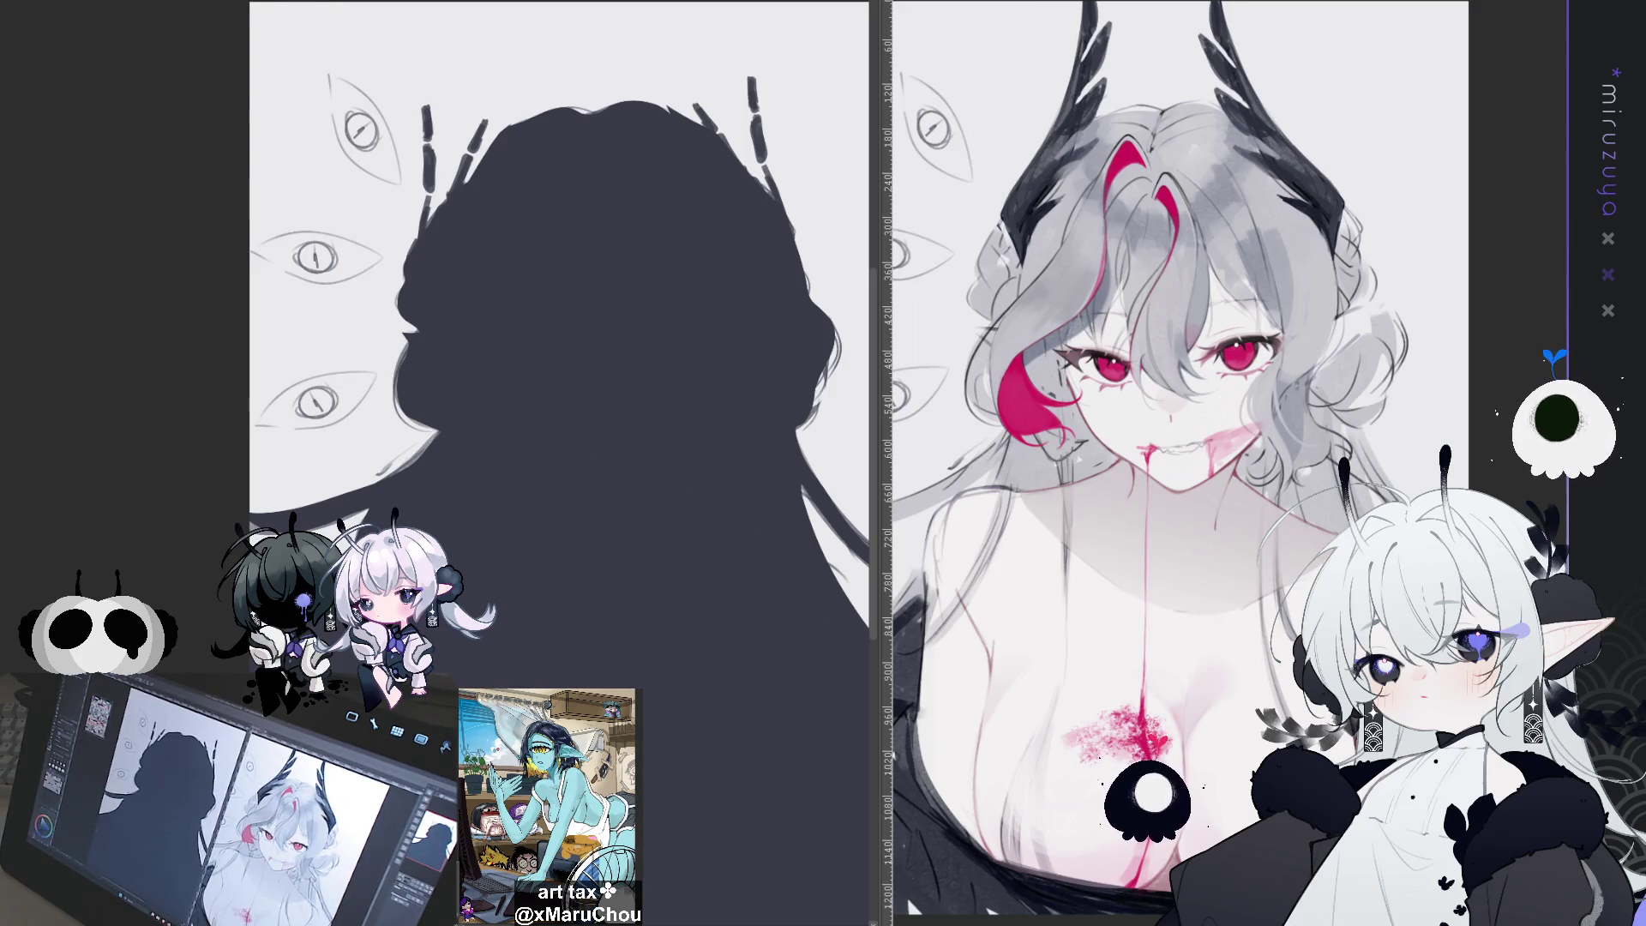
Toggle the dark silhouette fill and side strokes with undo/redo to compare against the sketch
{"action": "key", "text": "ctrl+z"}
{"action": "key", "text": "ctrl+z"}
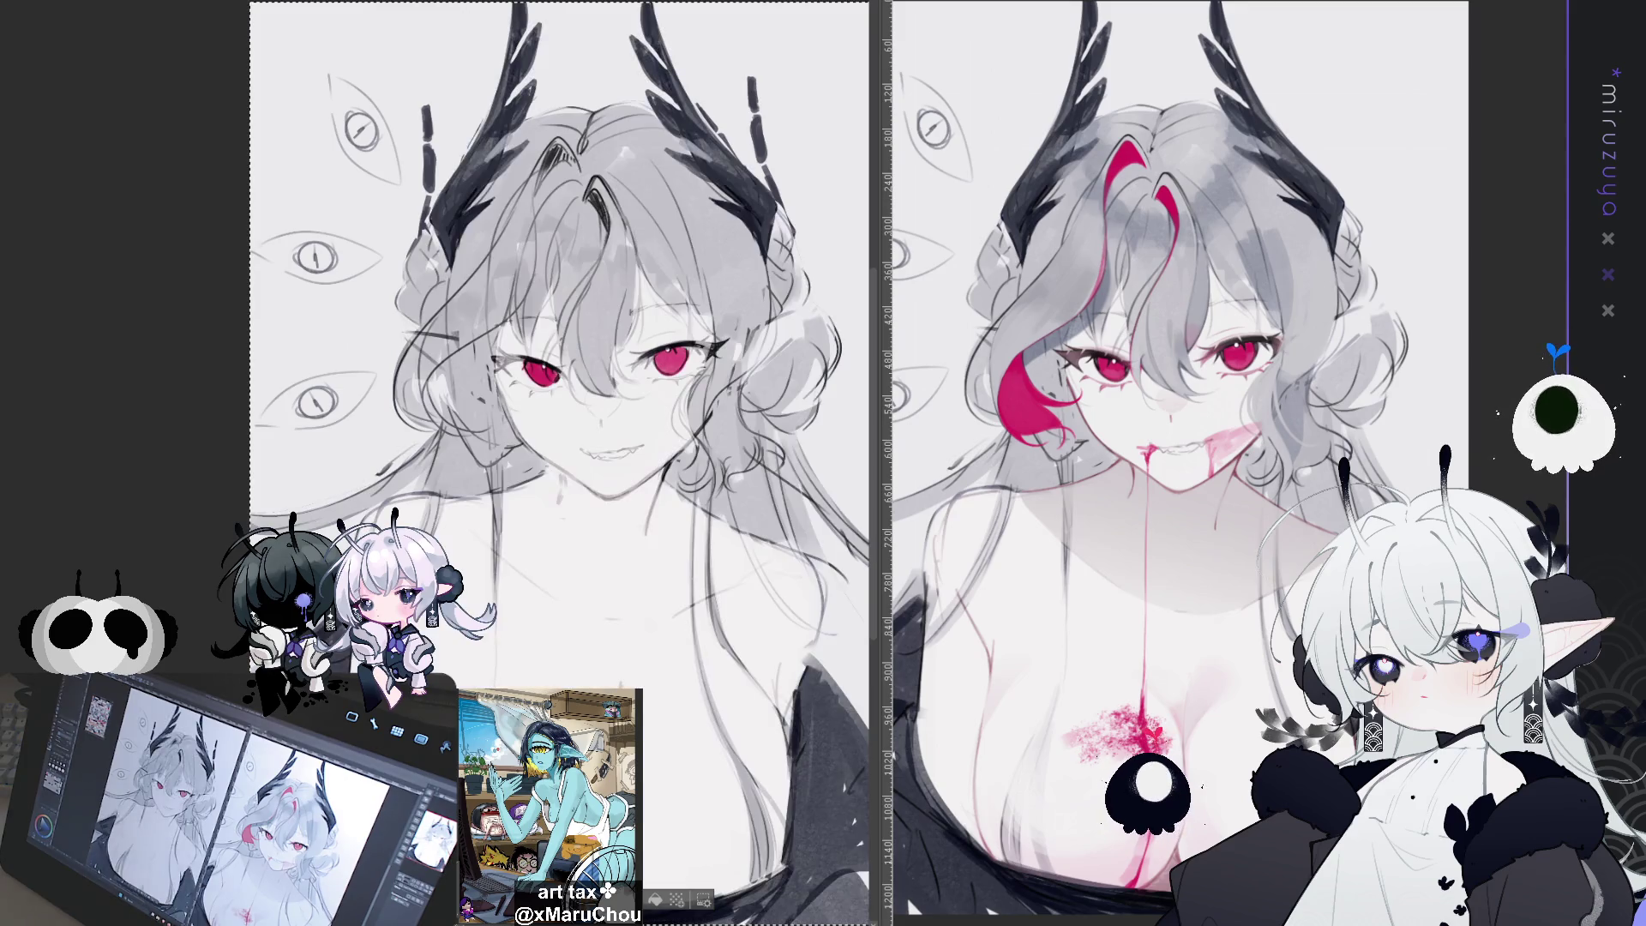
{"action": "key", "text": "ctrl+y"}
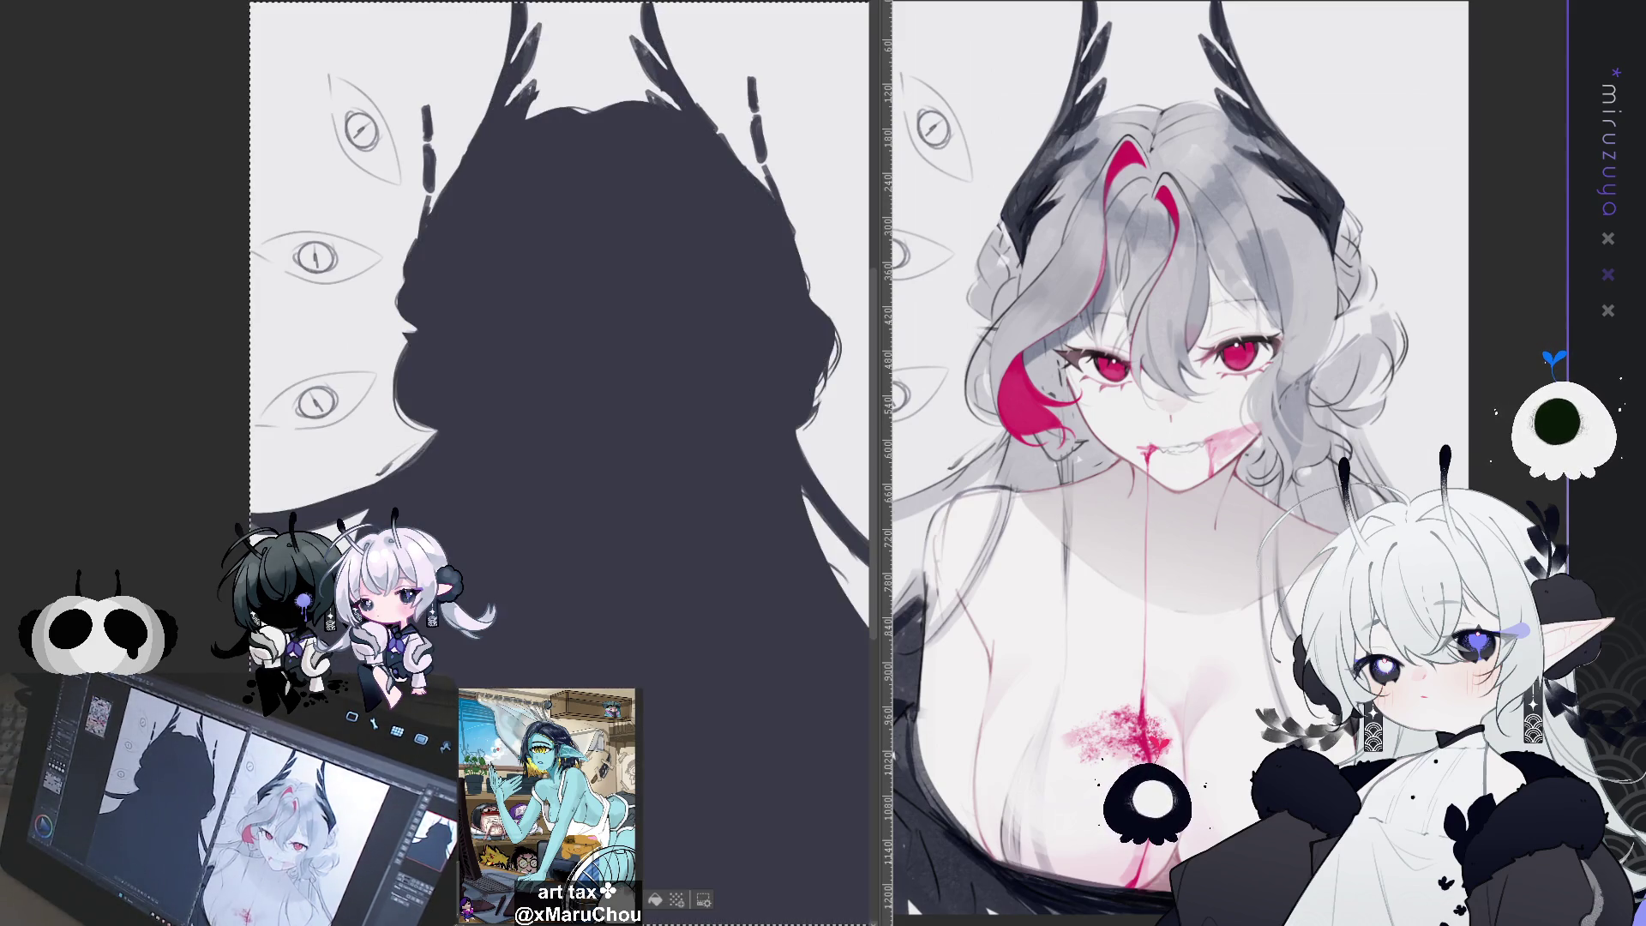
{"action": "key", "text": "ctrl+z"}
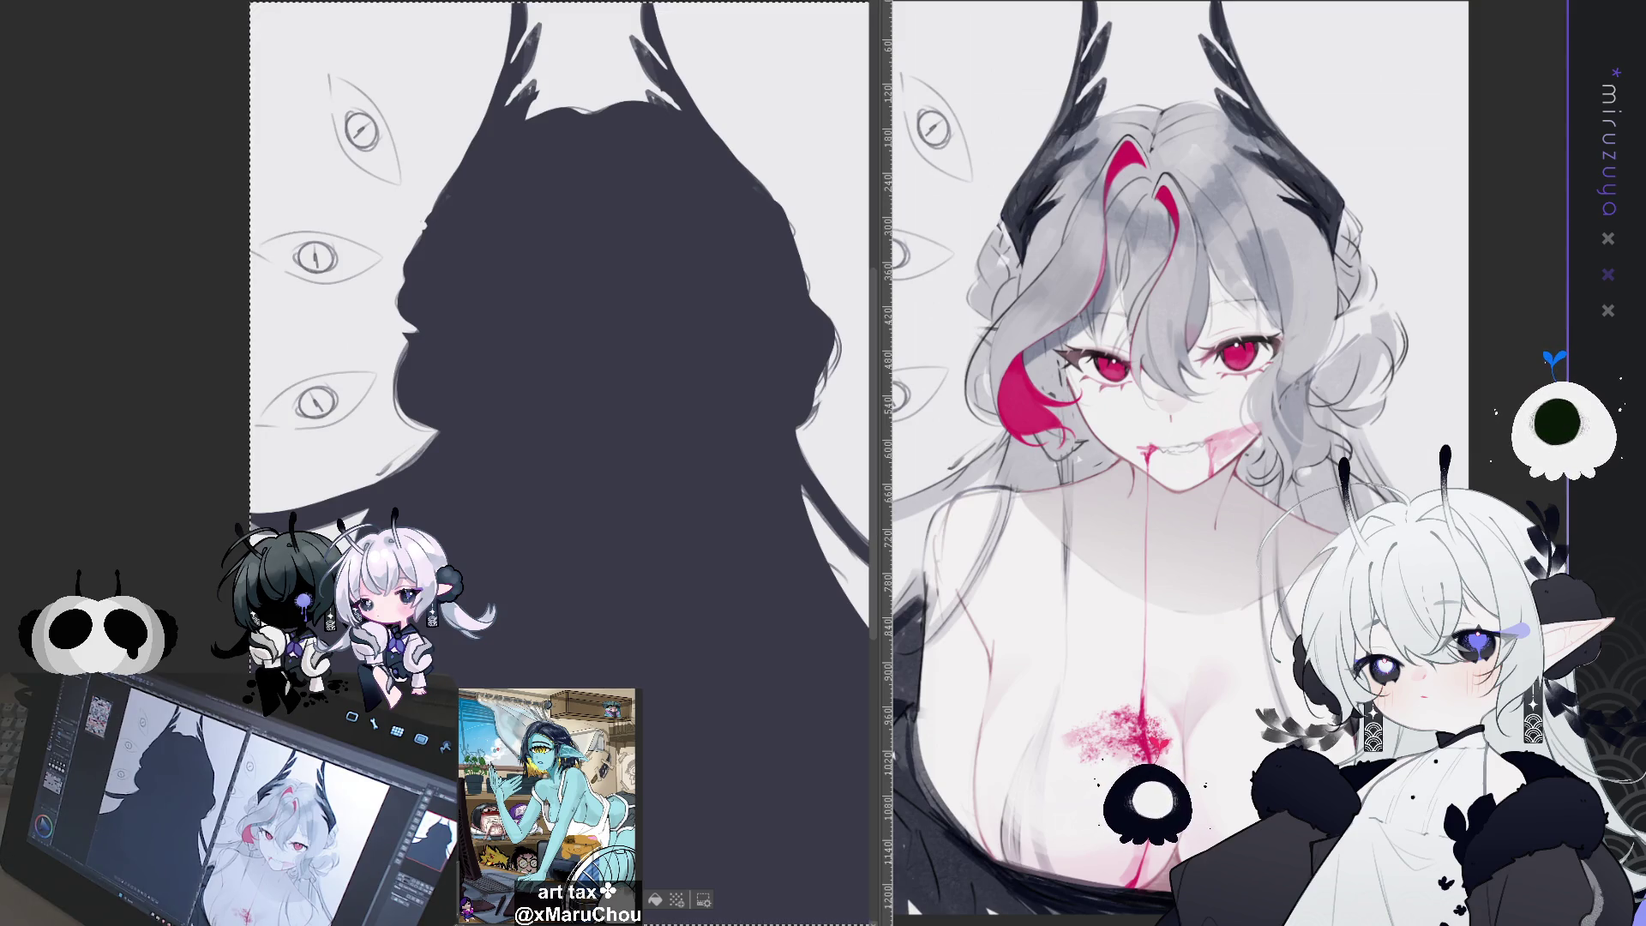
{"action": "key", "text": "ctrl+y"}
{"action": "key", "text": "ctrl+y"}
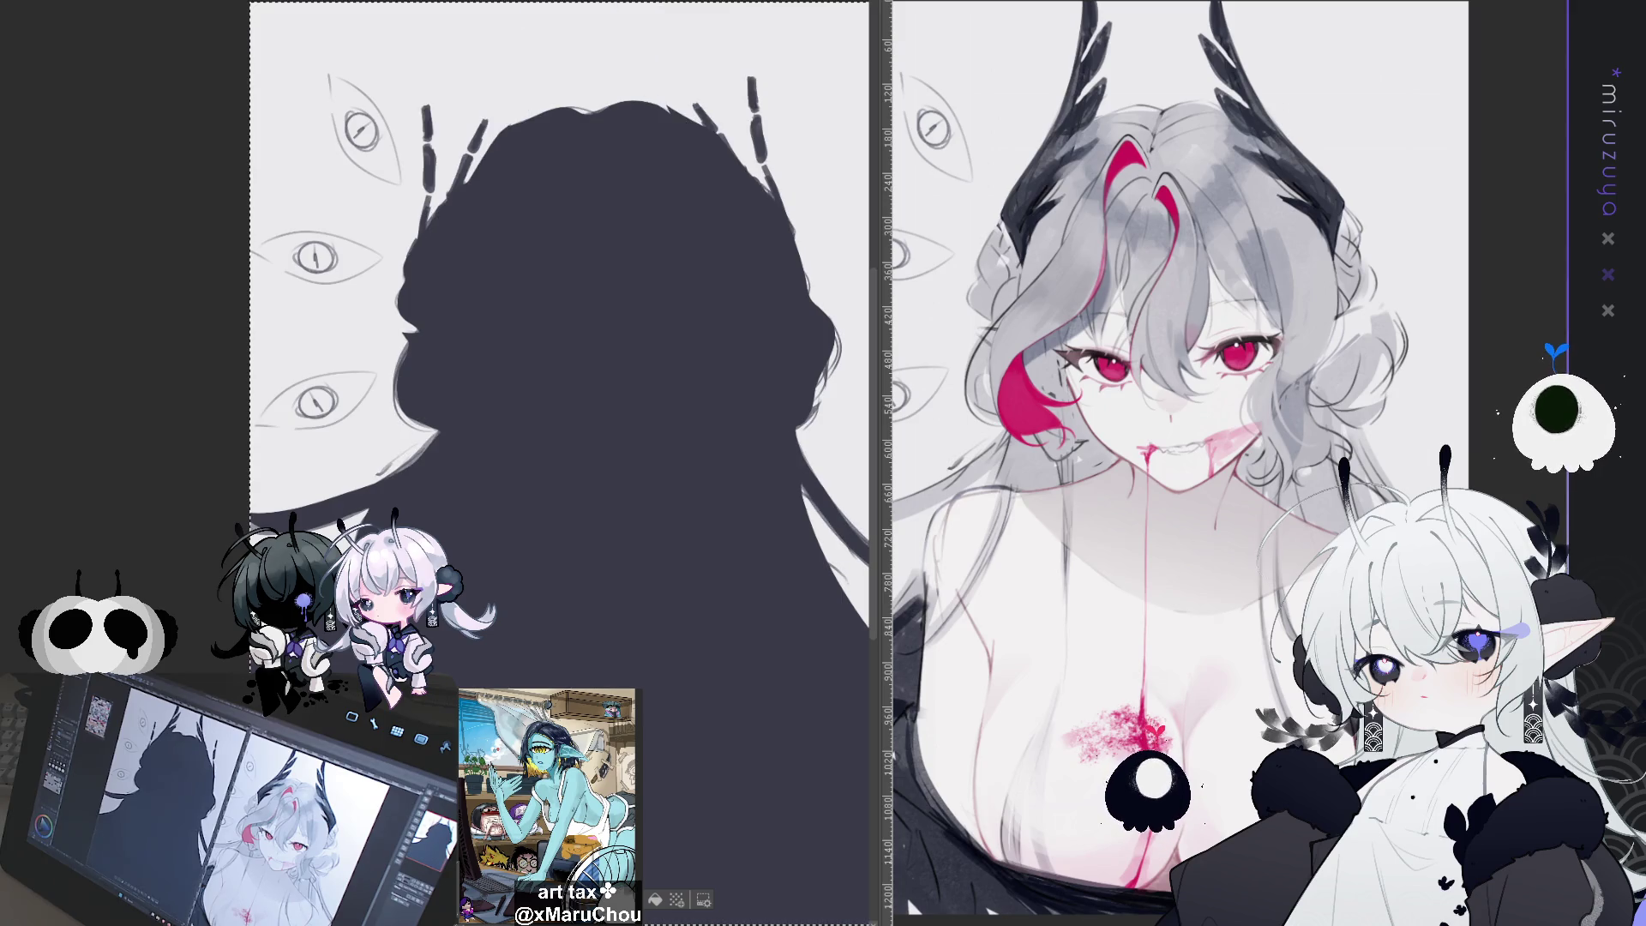
{"action": "key", "text": "ctrl+z"}
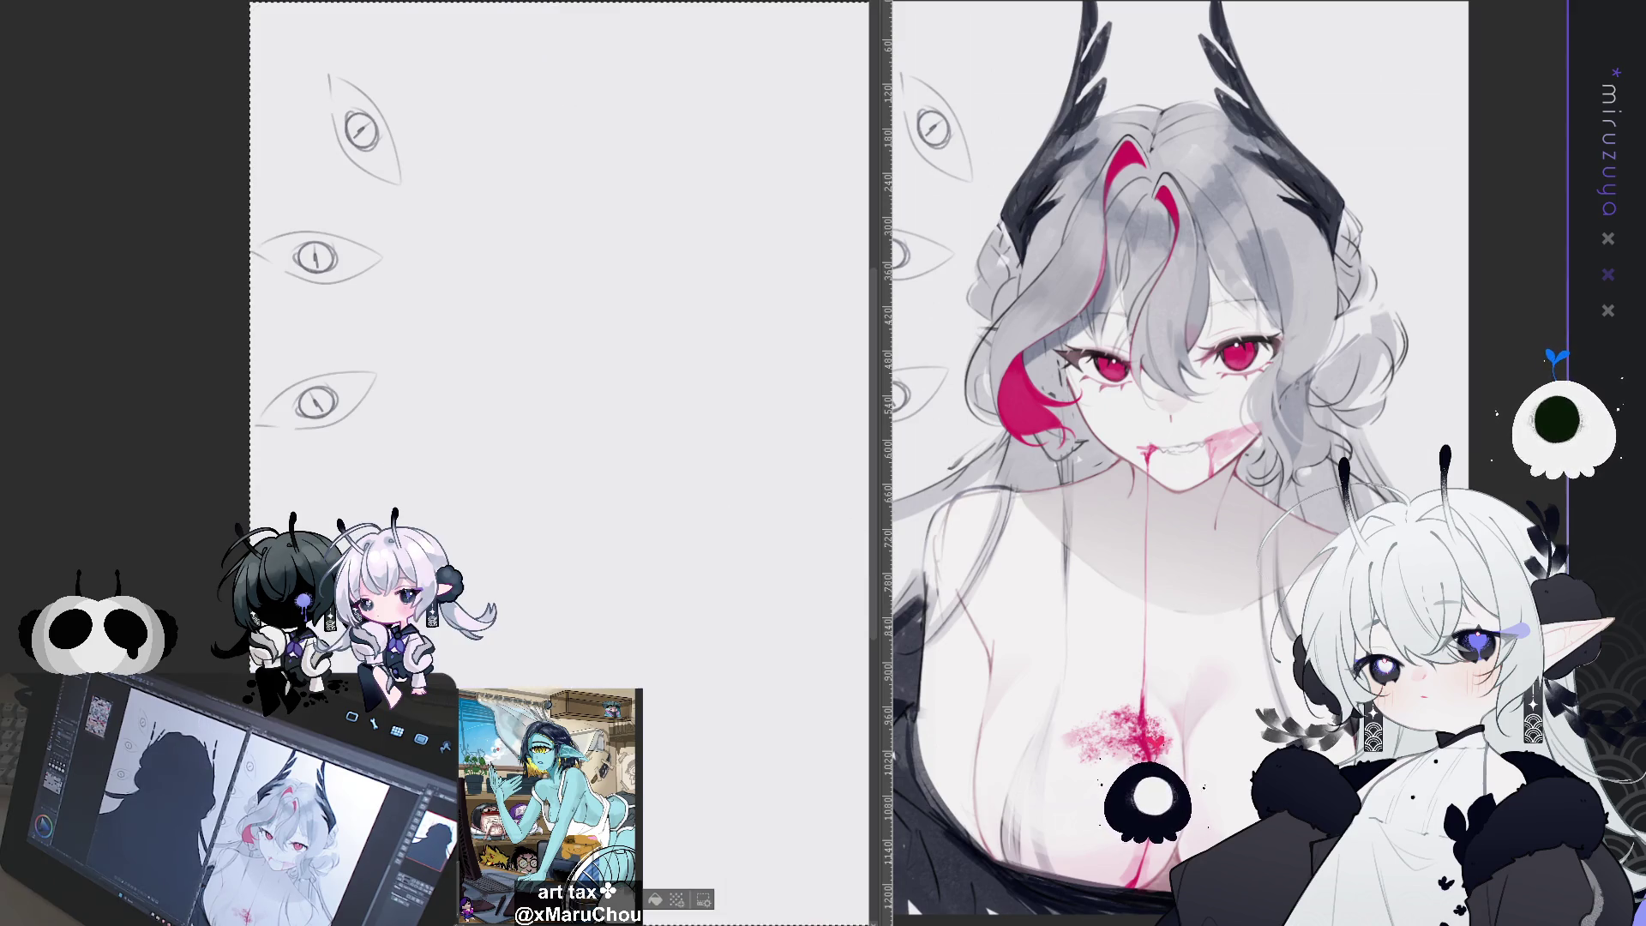
{"action": "key", "text": "ctrl+y"}
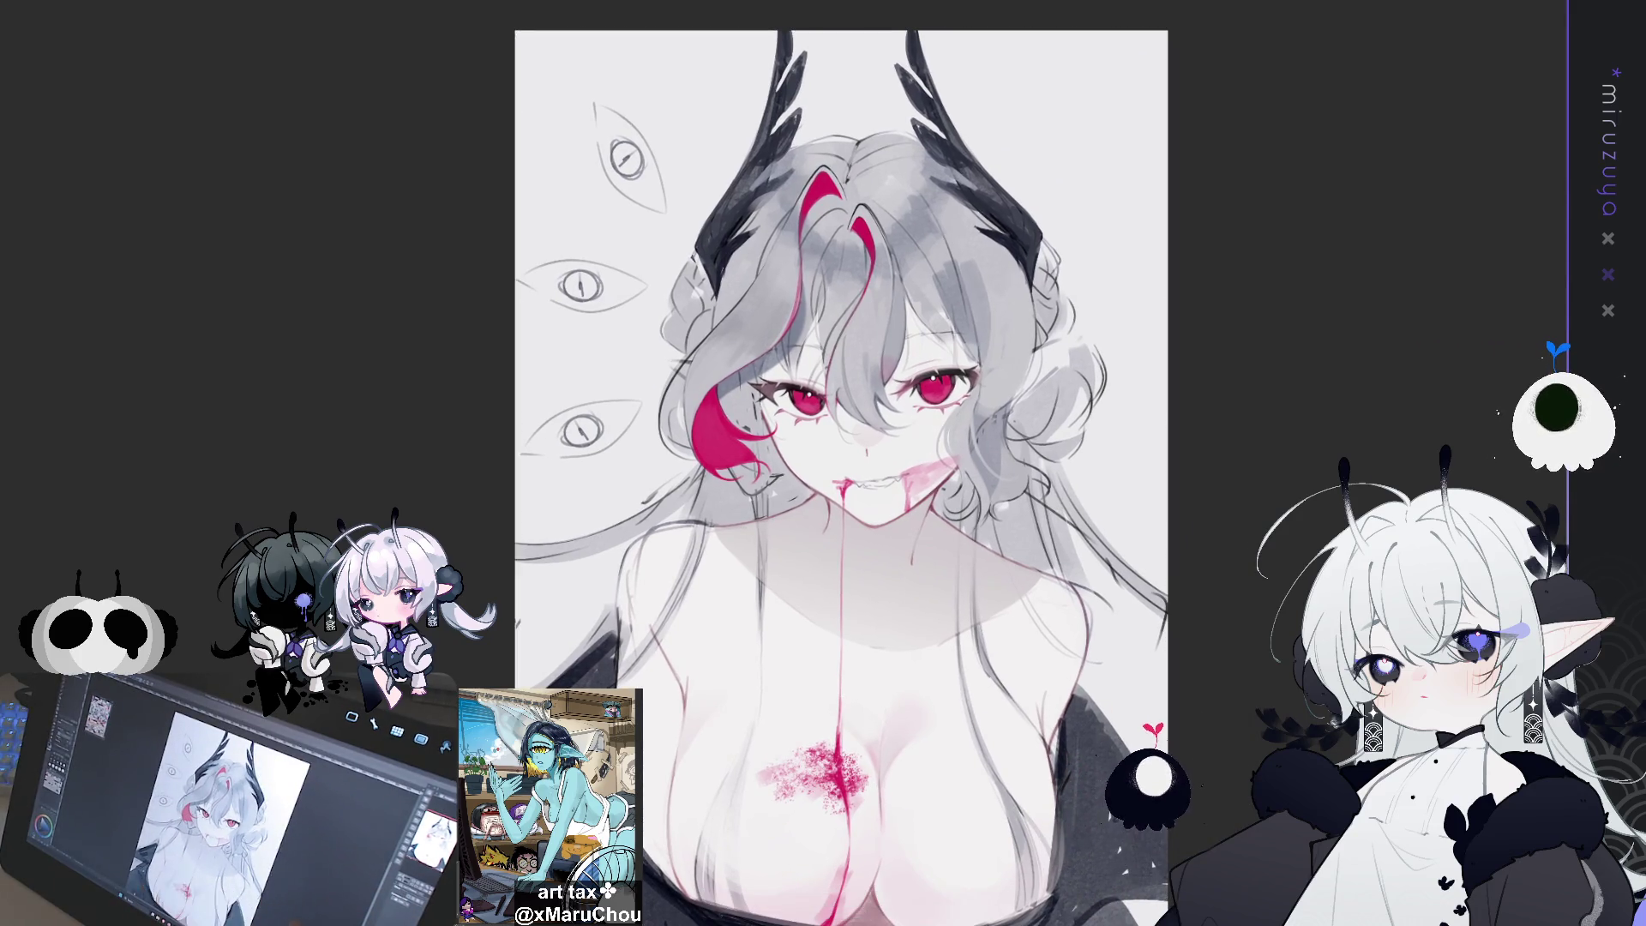
{"action": "scroll", "coordinate": [827, 463], "scroll_direction": "down", "scroll_amount": 3}
{"action": "scroll", "coordinate": [828, 463], "scroll_direction": "up", "scroll_amount": 3}
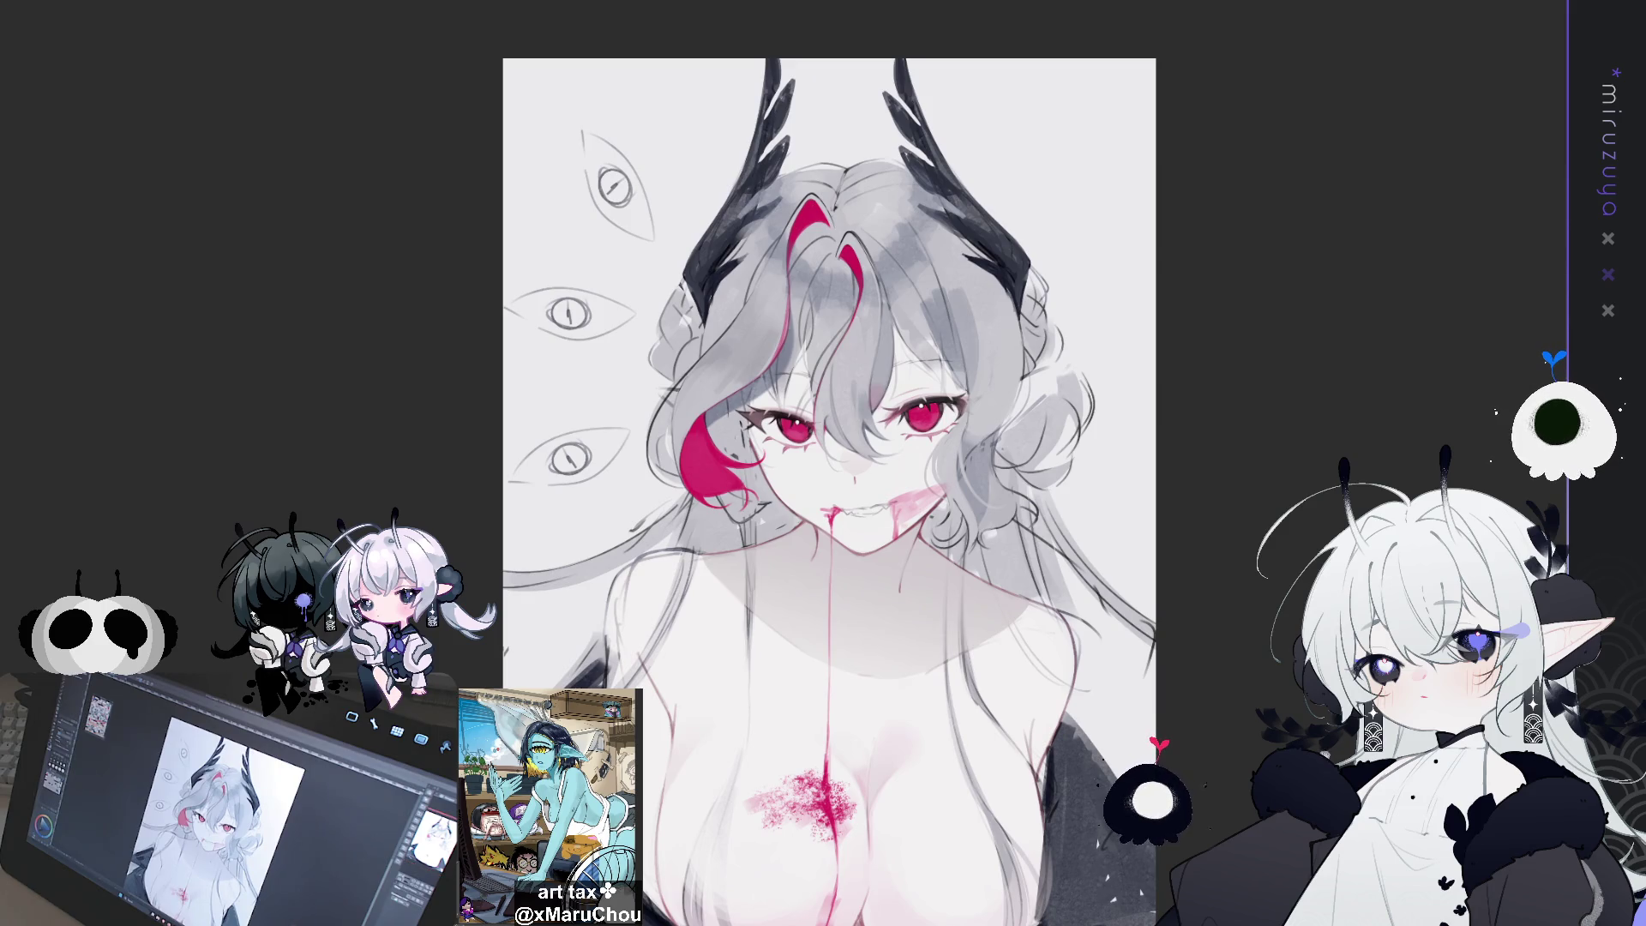
{"action": "scroll", "coordinate": [827, 489], "scroll_direction": "right", "scroll_amount": 2}
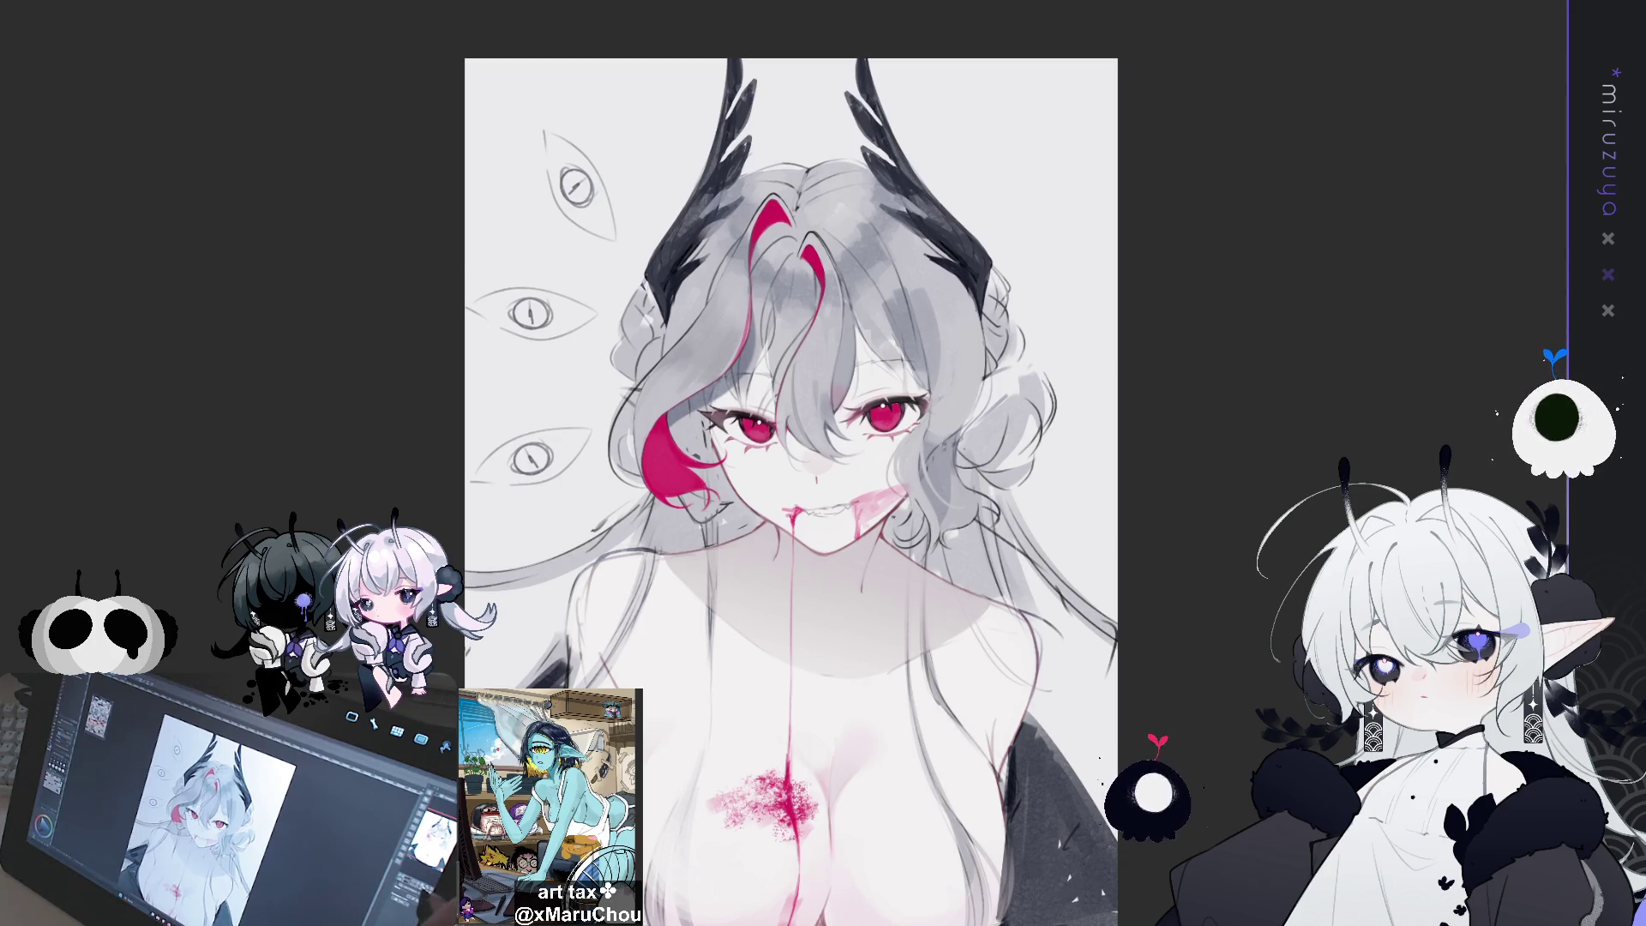
{"action": "key", "text": "ctrl+plus"}
{"action": "scroll", "coordinate": [750, 463], "scroll_direction": "up", "scroll_amount": 5}
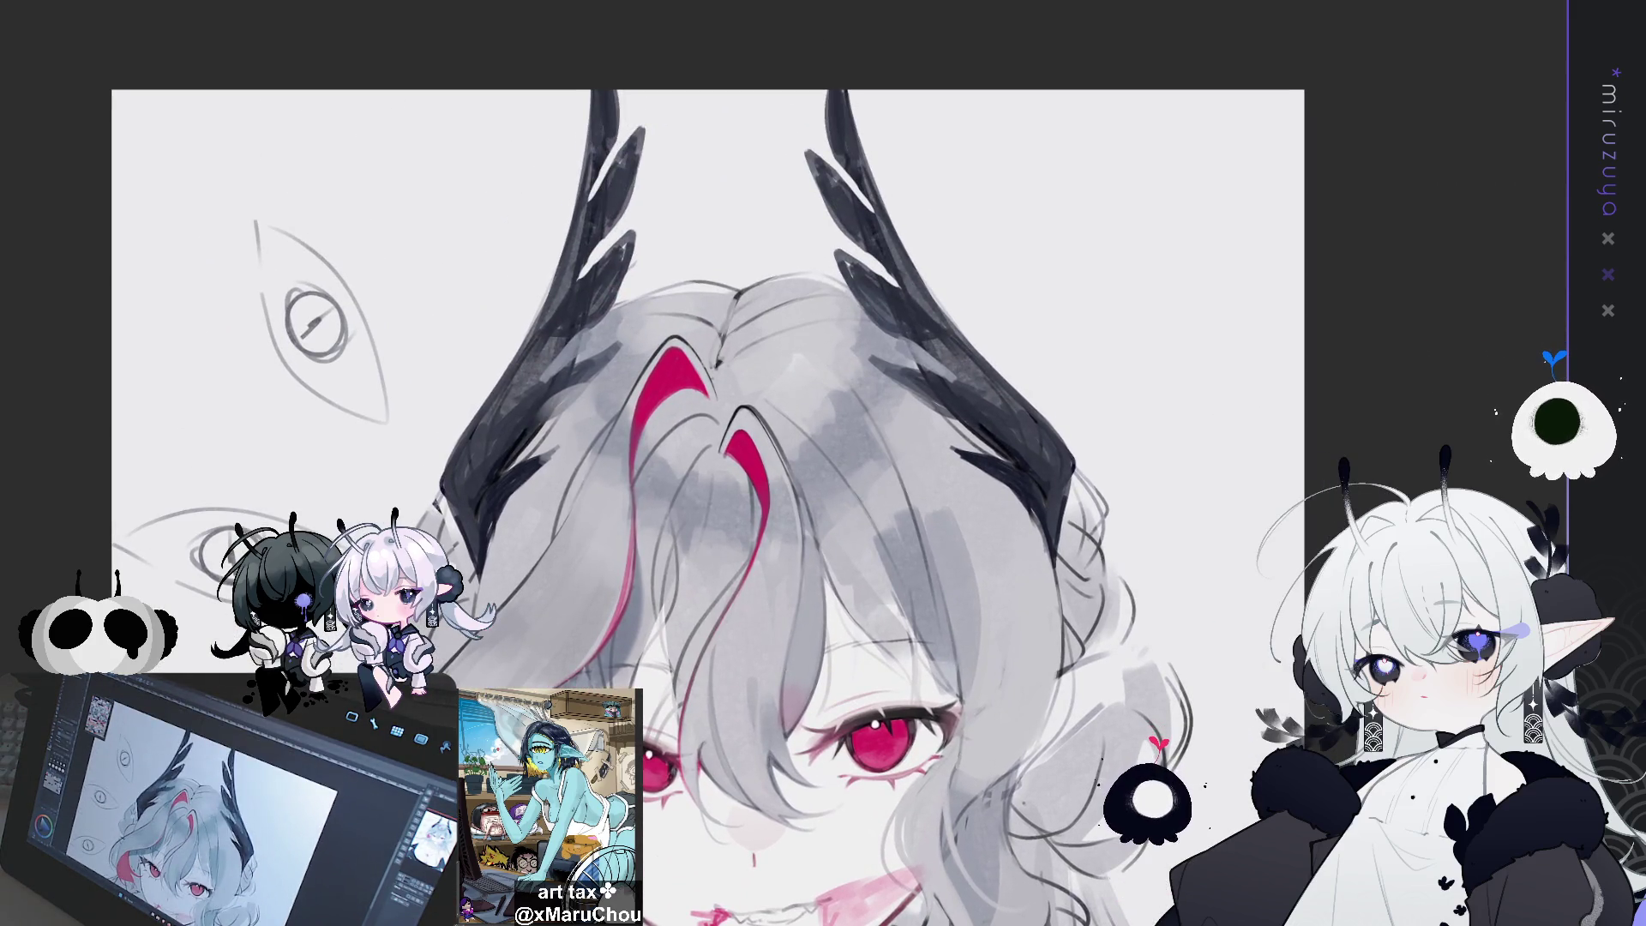
{"action": "scroll", "coordinate": [750, 463], "scroll_direction": "down", "scroll_amount": 5}
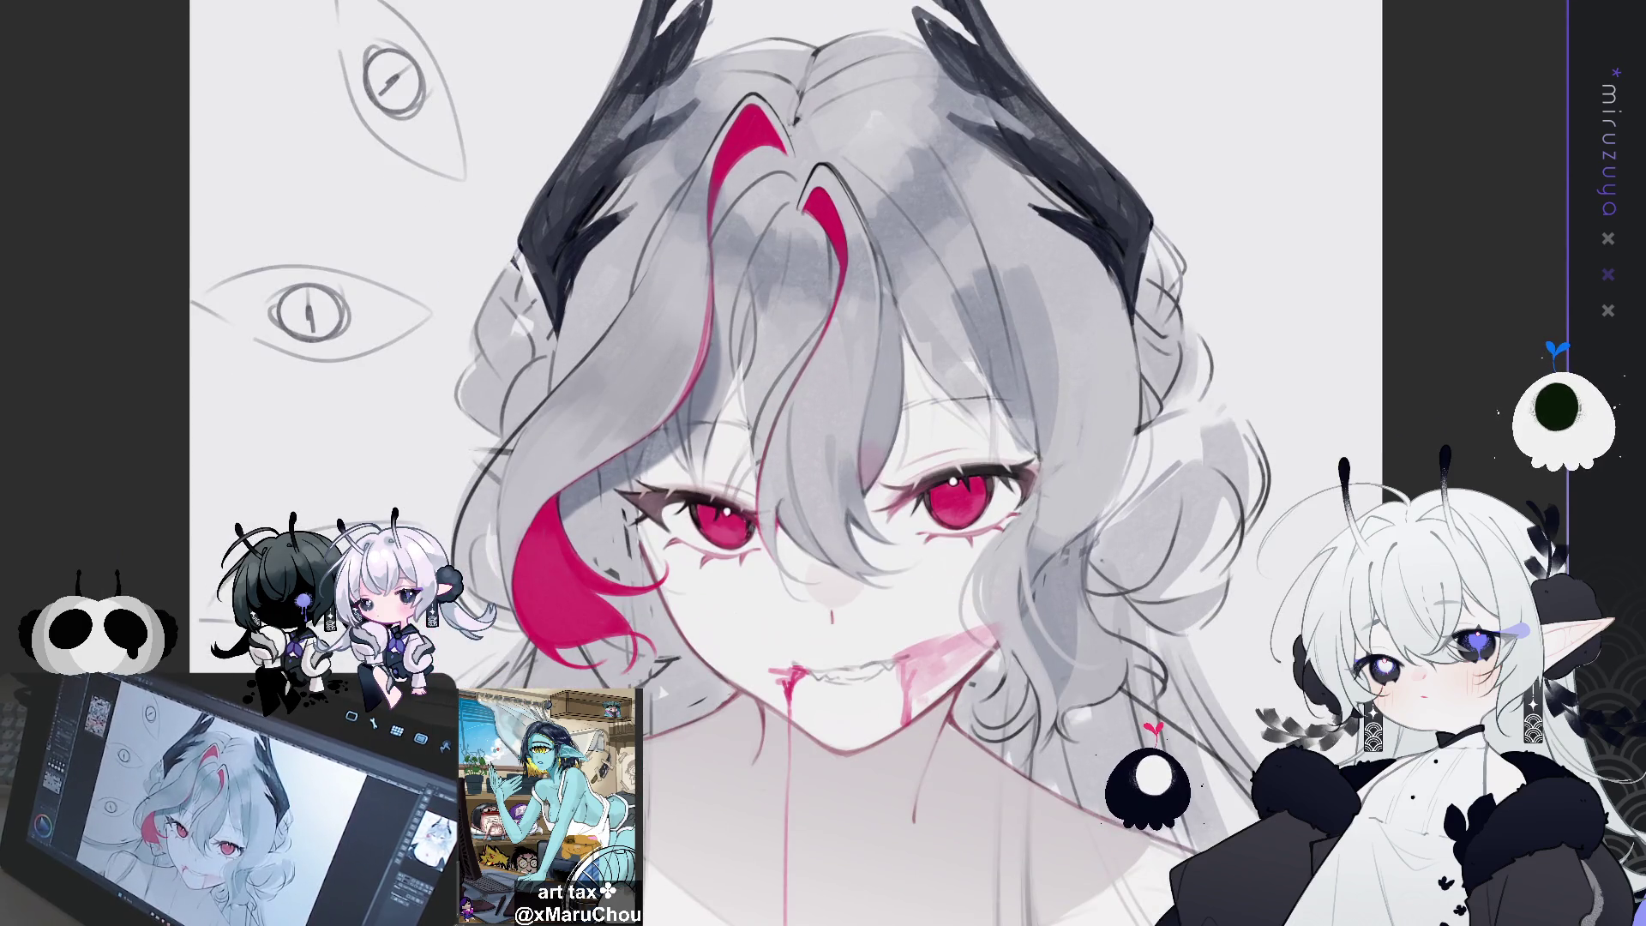
{"action": "scroll", "coordinate": [786, 463], "scroll_direction": "down", "scroll_amount": 1}
{"action": "scroll", "coordinate": [787, 463], "scroll_direction": "up", "scroll_amount": 1}
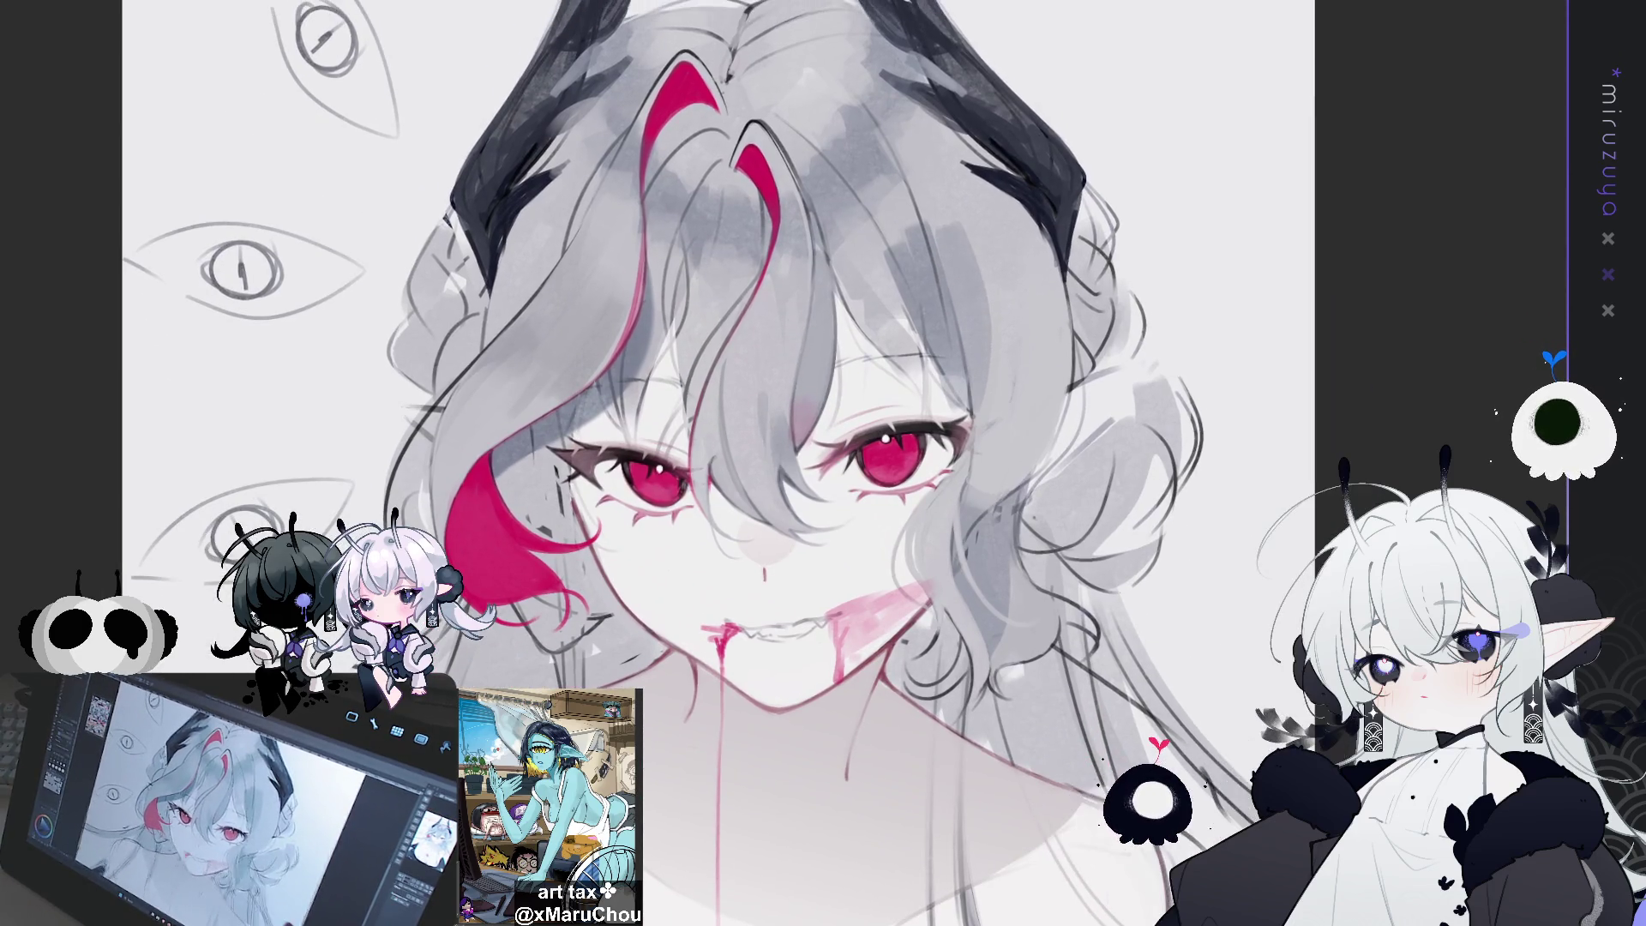
{"action": "scroll", "coordinate": [786, 463], "scroll_direction": "up", "scroll_amount": 1}
{"action": "scroll", "coordinate": [746, 463], "scroll_direction": "down", "scroll_amount": 2}
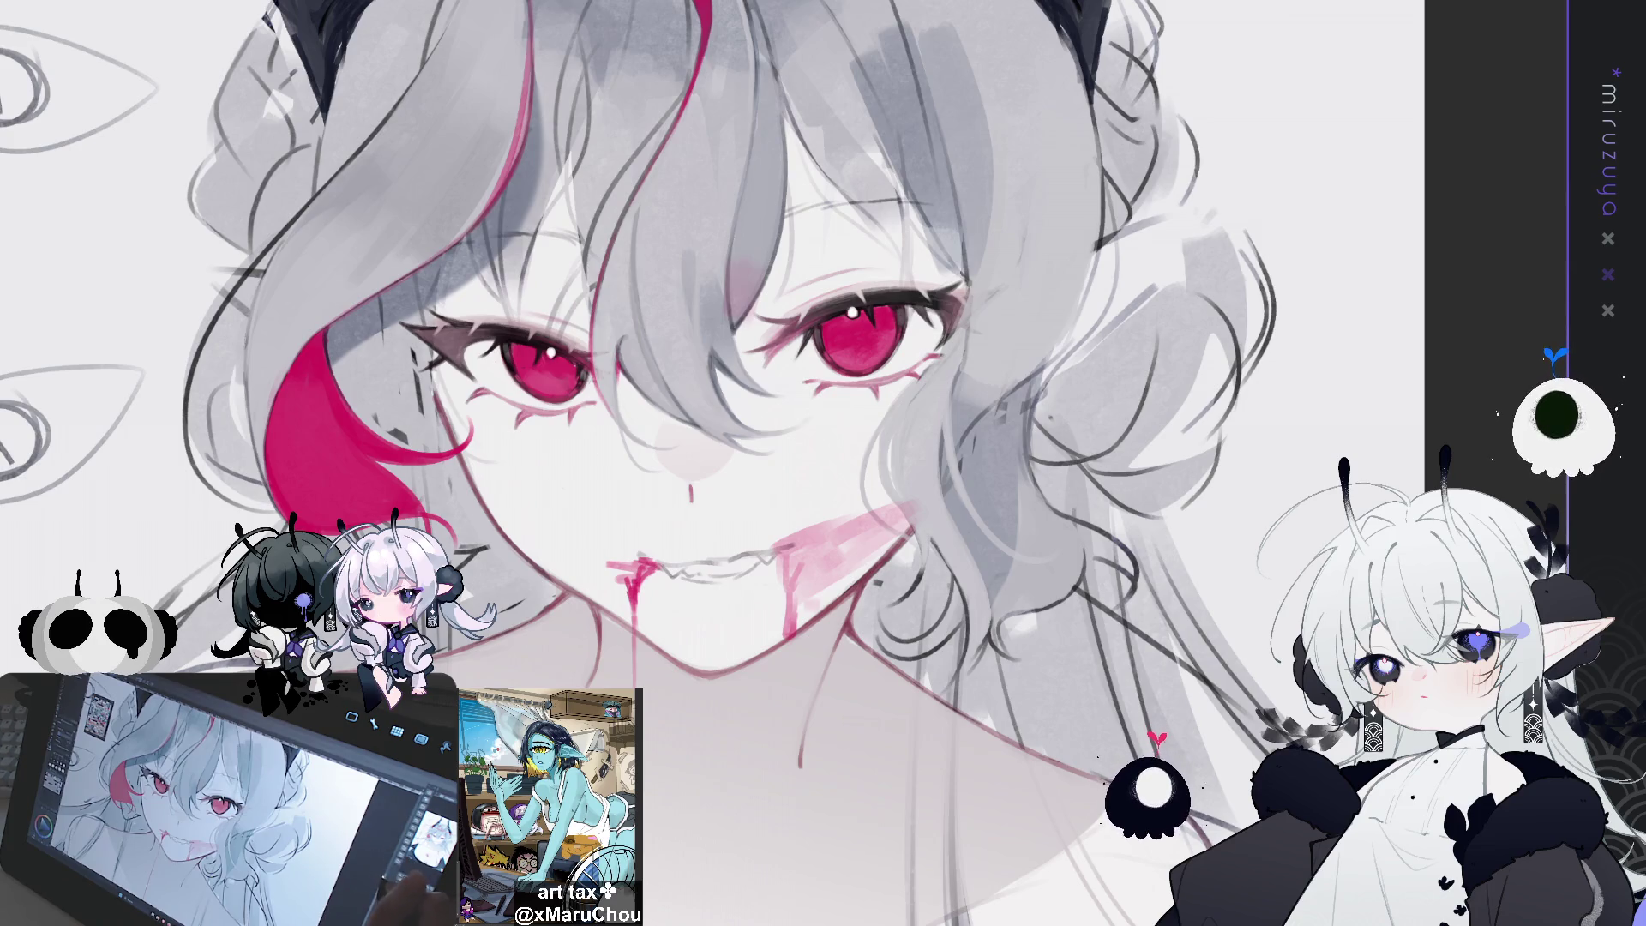
{"action": "key", "text": "ctrl+0"}
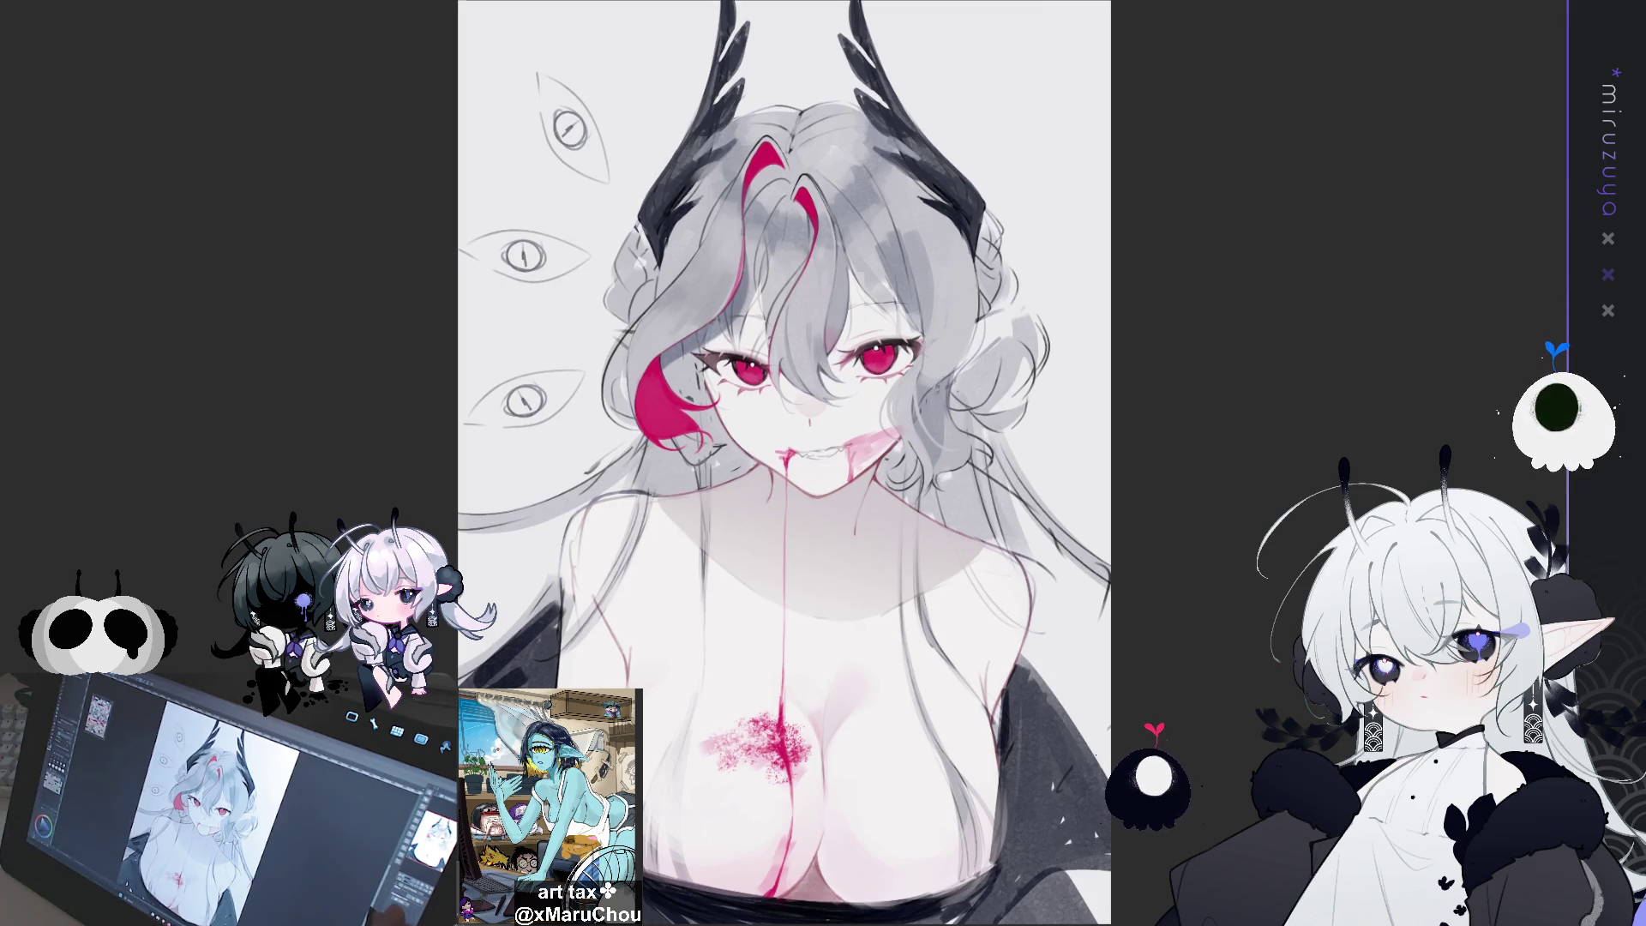
{"action": "scroll", "coordinate": [780, 463], "scroll_direction": "down", "scroll_amount": 2}
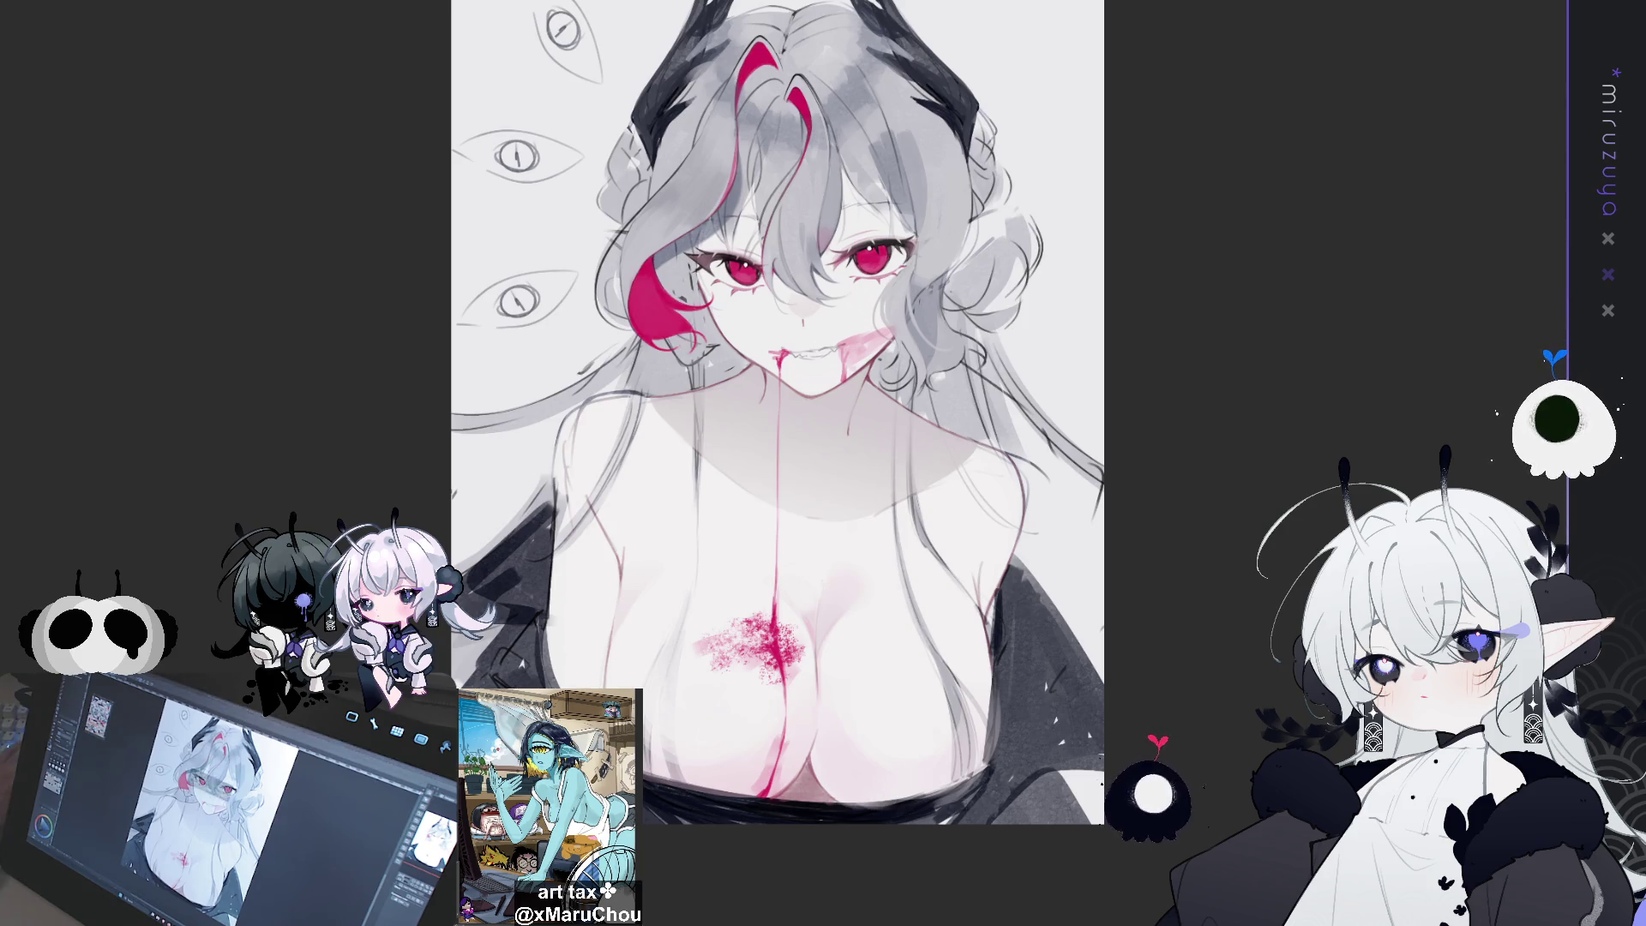
{"action": "scroll", "coordinate": [780, 463], "scroll_direction": "up", "scroll_amount": 2}
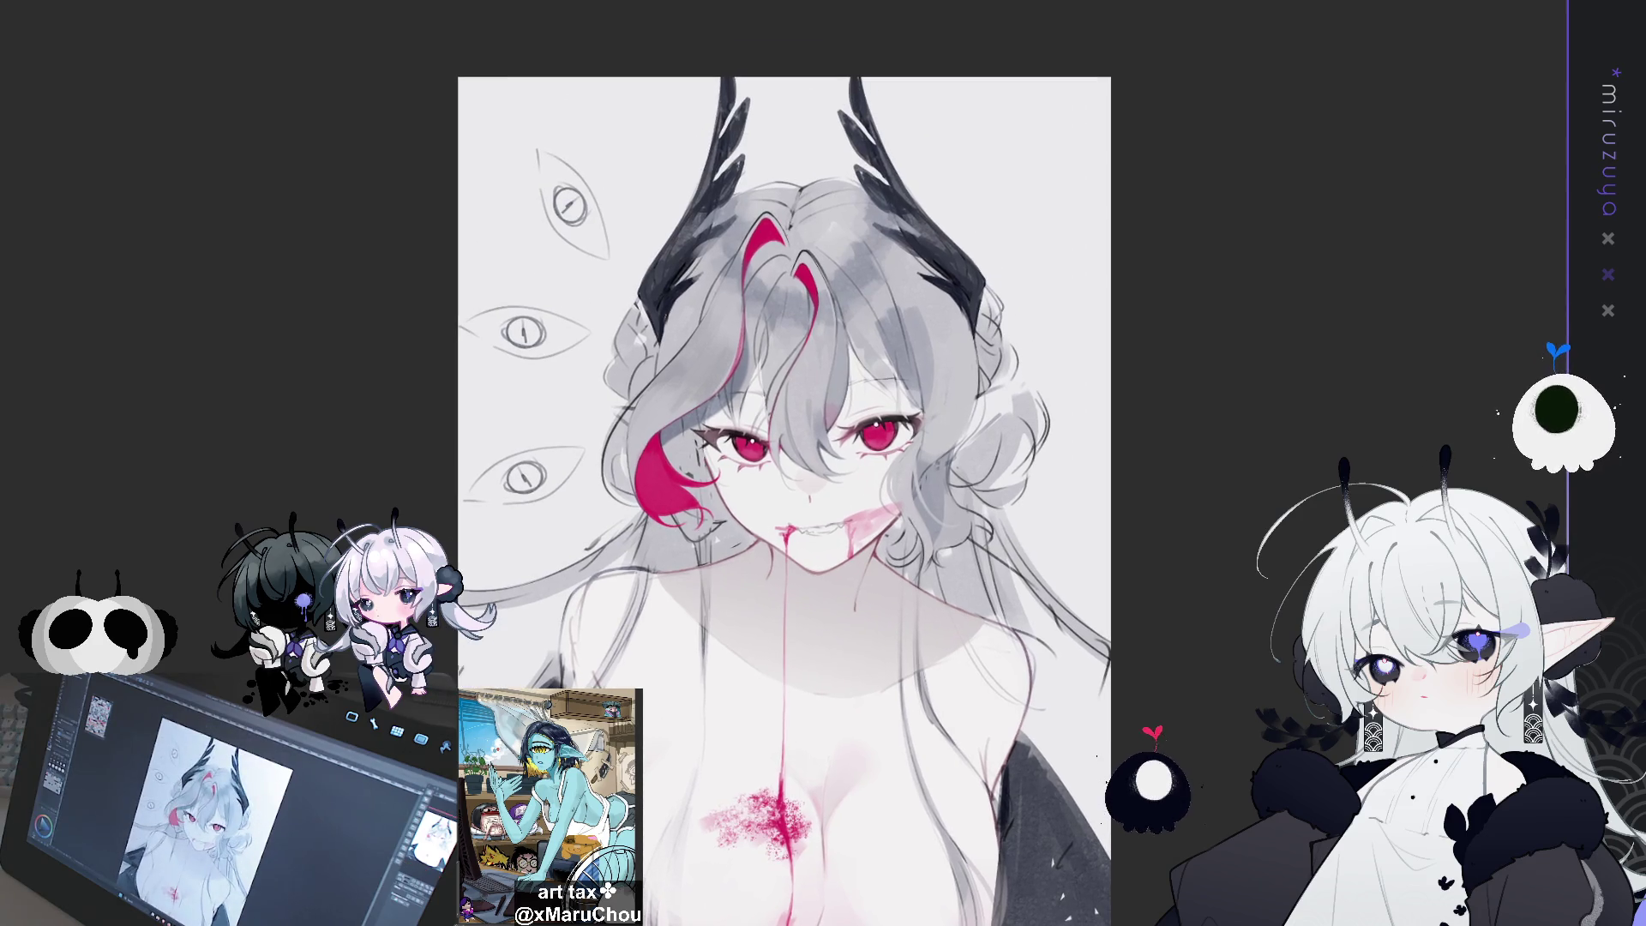
{"action": "scroll", "coordinate": [786, 501], "scroll_direction": "up", "scroll_amount": 1}
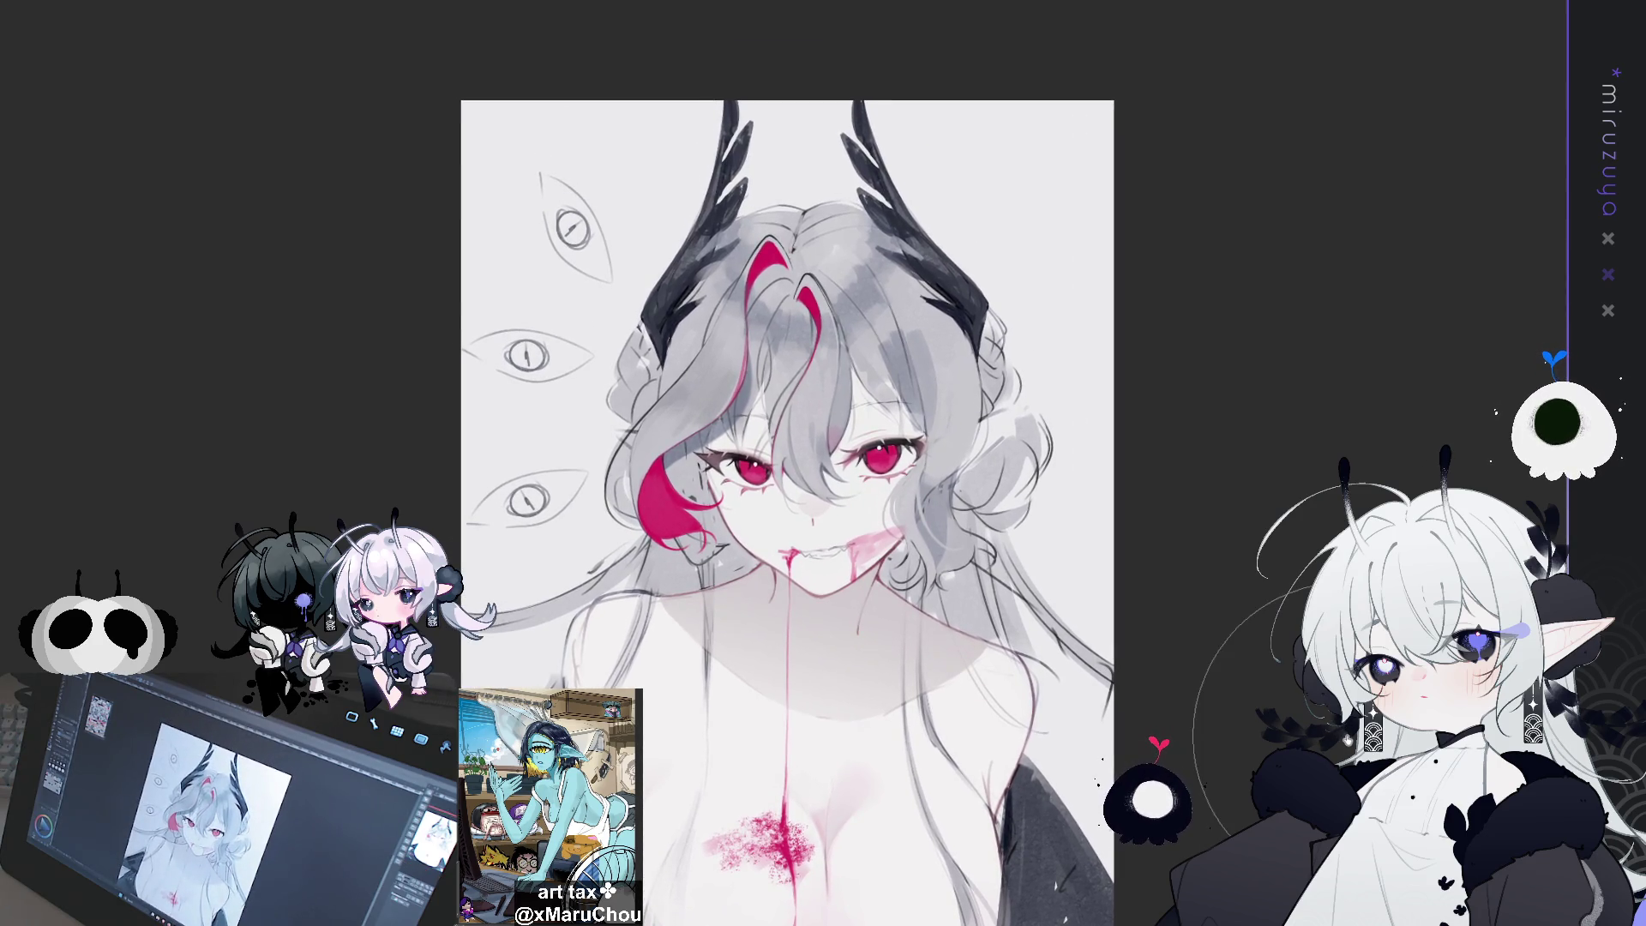
{"action": "scroll", "coordinate": [795, 460], "scroll_direction": "up", "scroll_amount": 3}
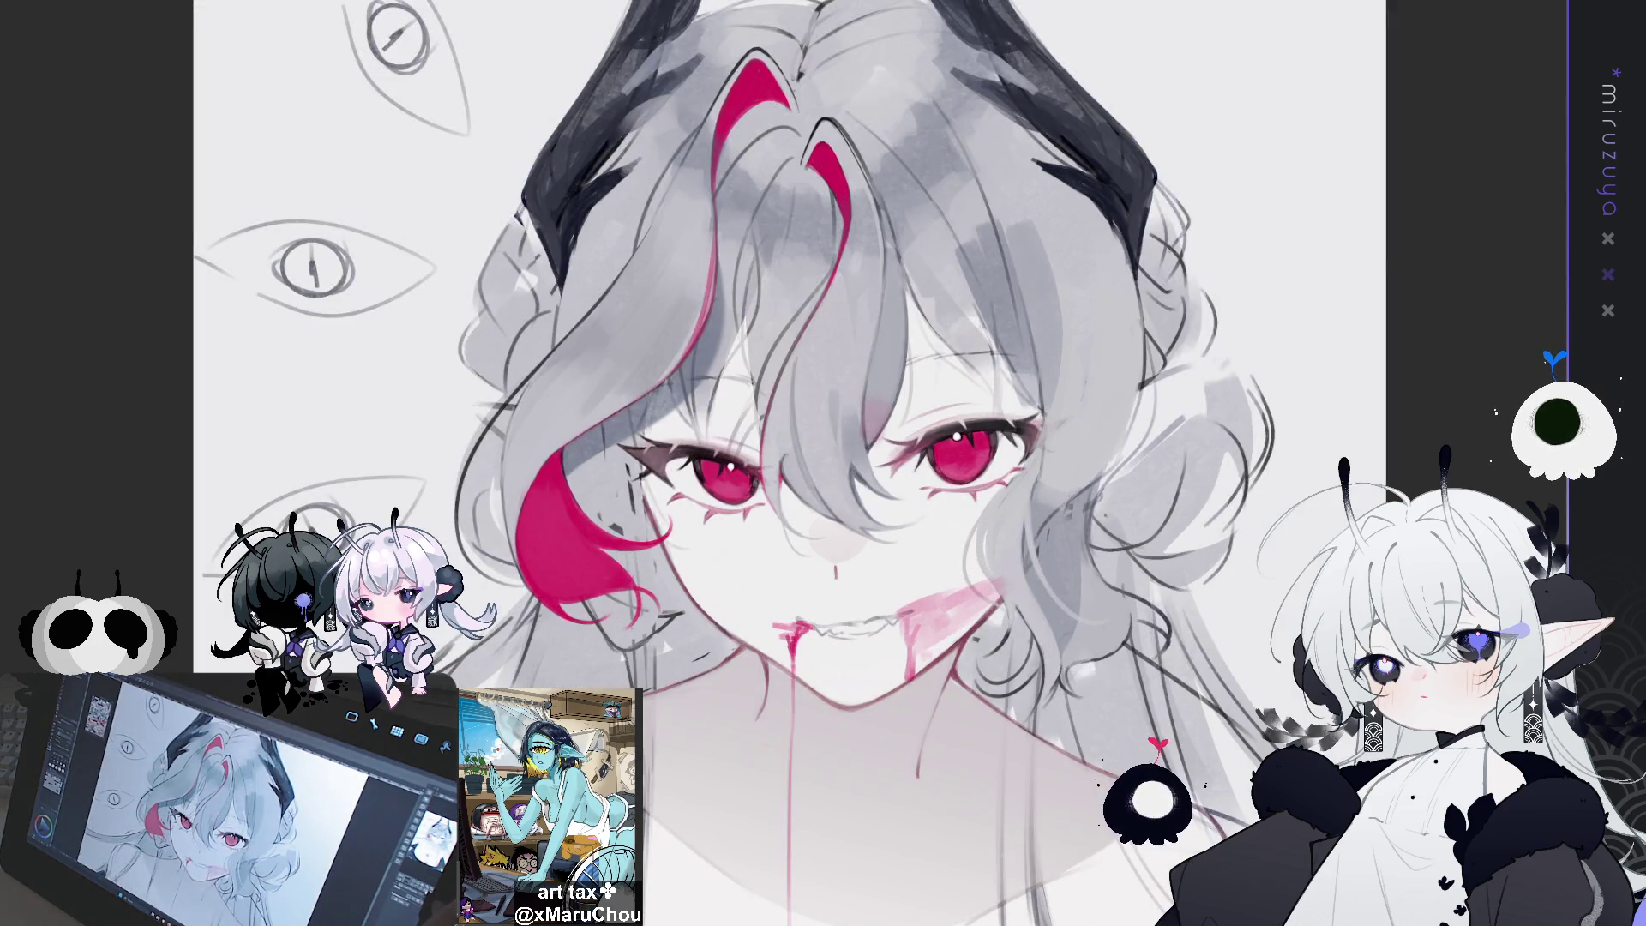
Mirror the canvas view horizontally with H and nudge the view to recentre the face
{"action": "key", "text": "h"}
{"action": "key", "text": "h"}
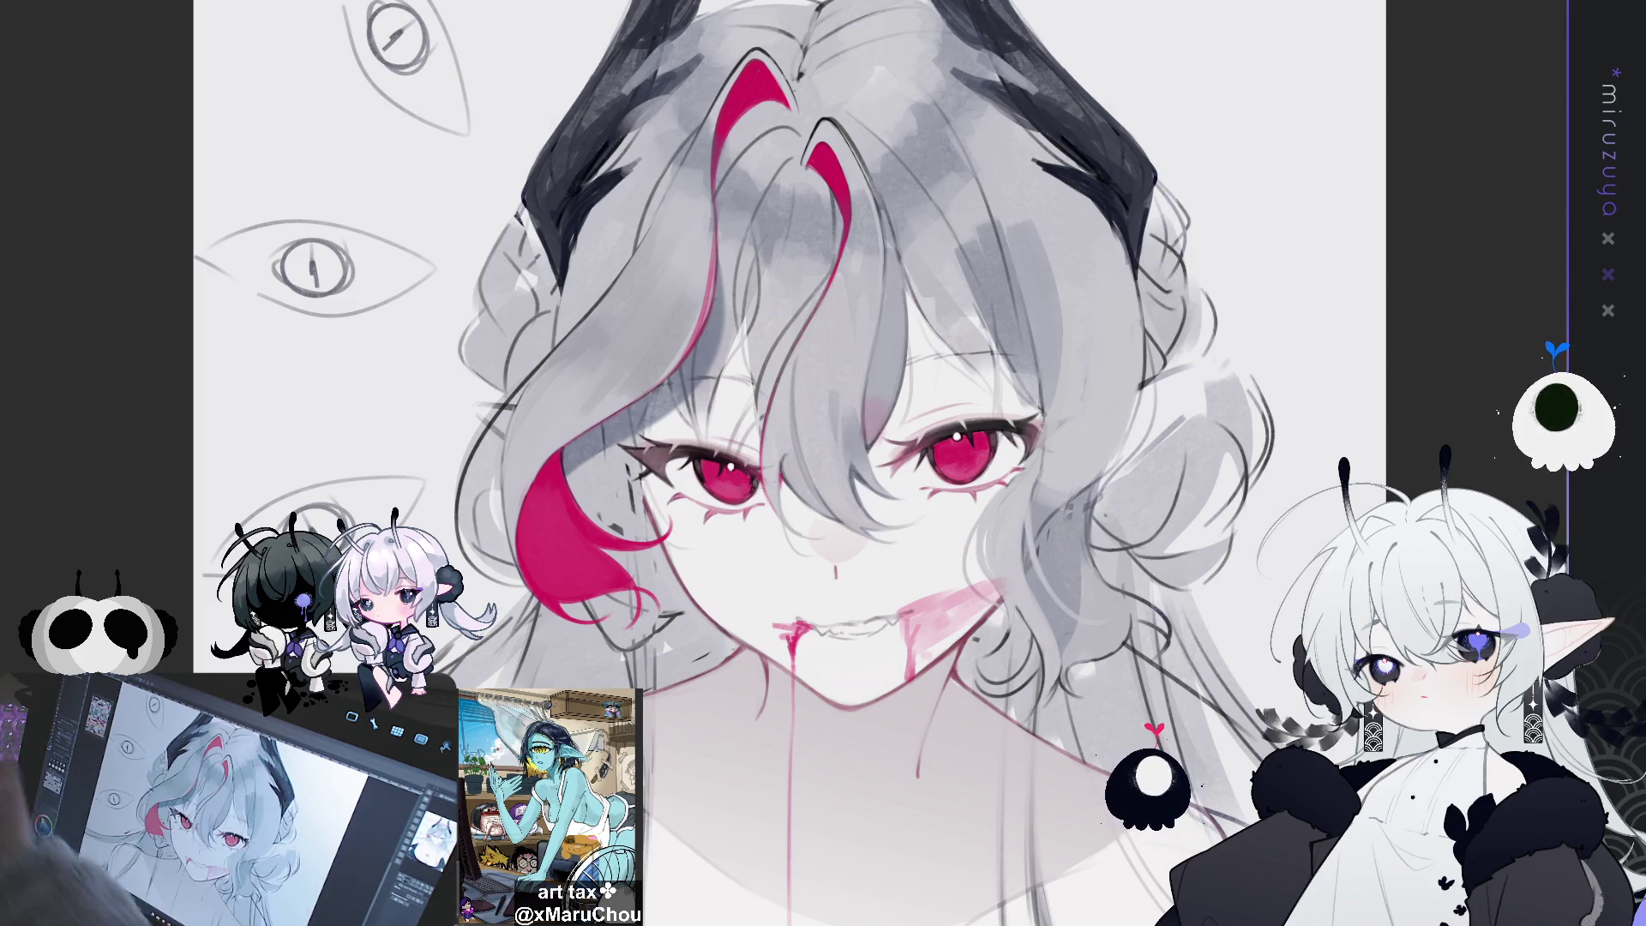
{"action": "mouse_move", "coordinate": [1181, 649]}
{"action": "left_mouse_down"}
{"action": "mouse_move", "coordinate": [1142, 649]}
{"action": "mouse_move", "coordinate": [1235, 662]}
{"action": "mouse_move", "coordinate": [1131, 618]}
{"action": "left_mouse_up"}
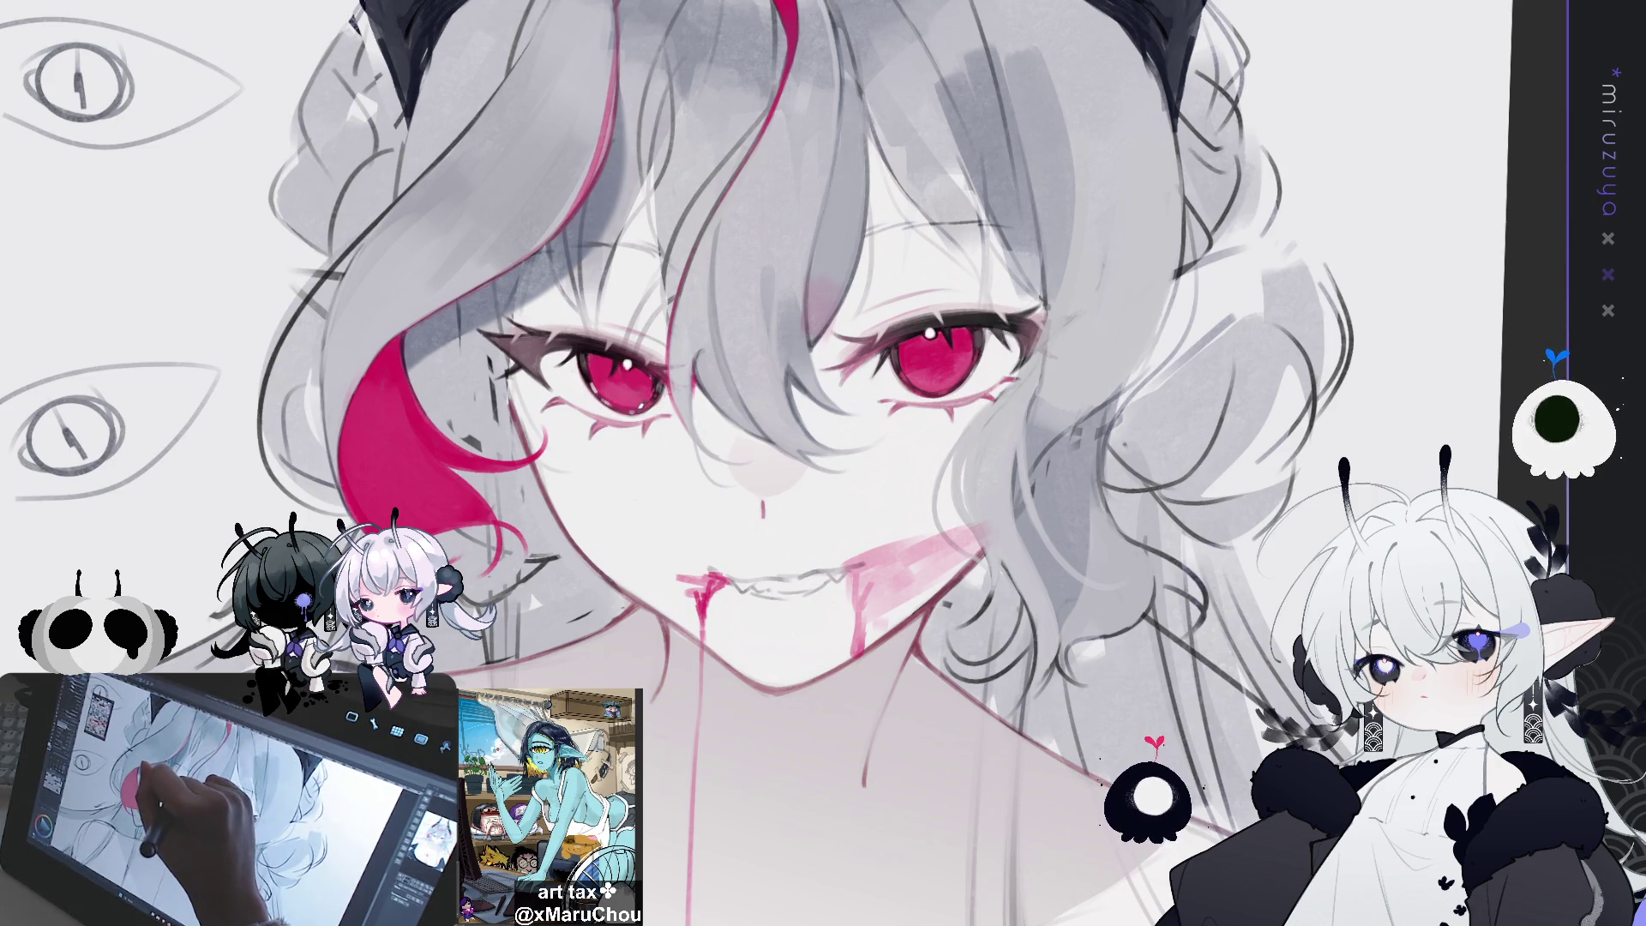
Place a white highlight dot in the red eye's iris, then zoom out slightly
{"action": "left_click", "coordinate": [920, 375]}
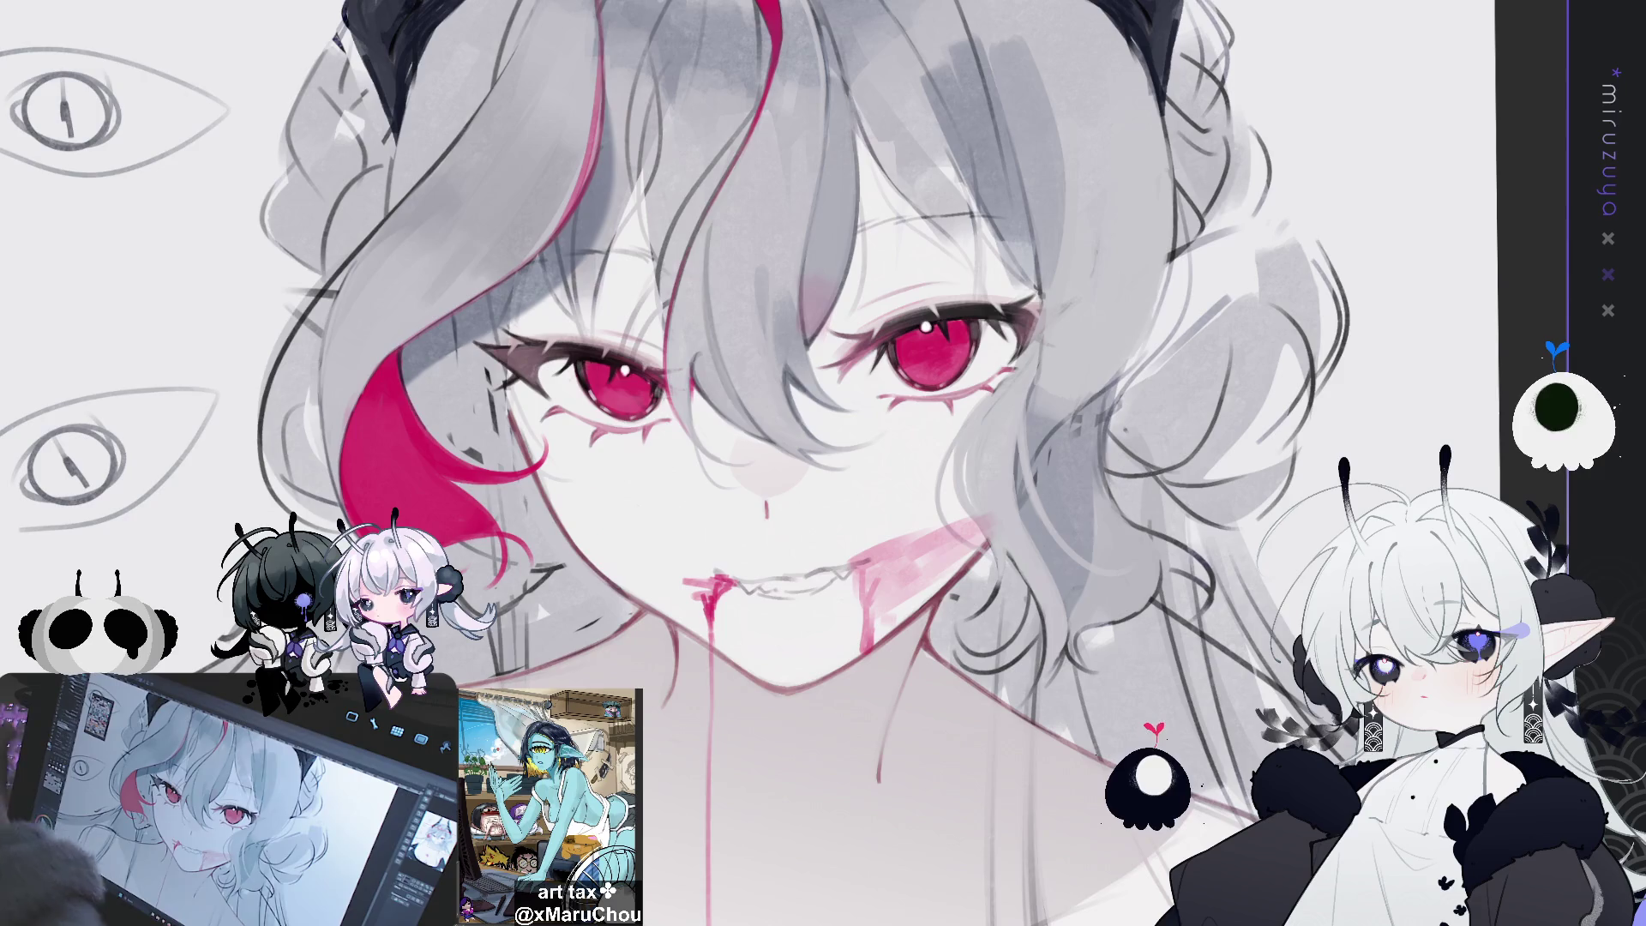
{"action": "key", "text": "ctrl+minus"}
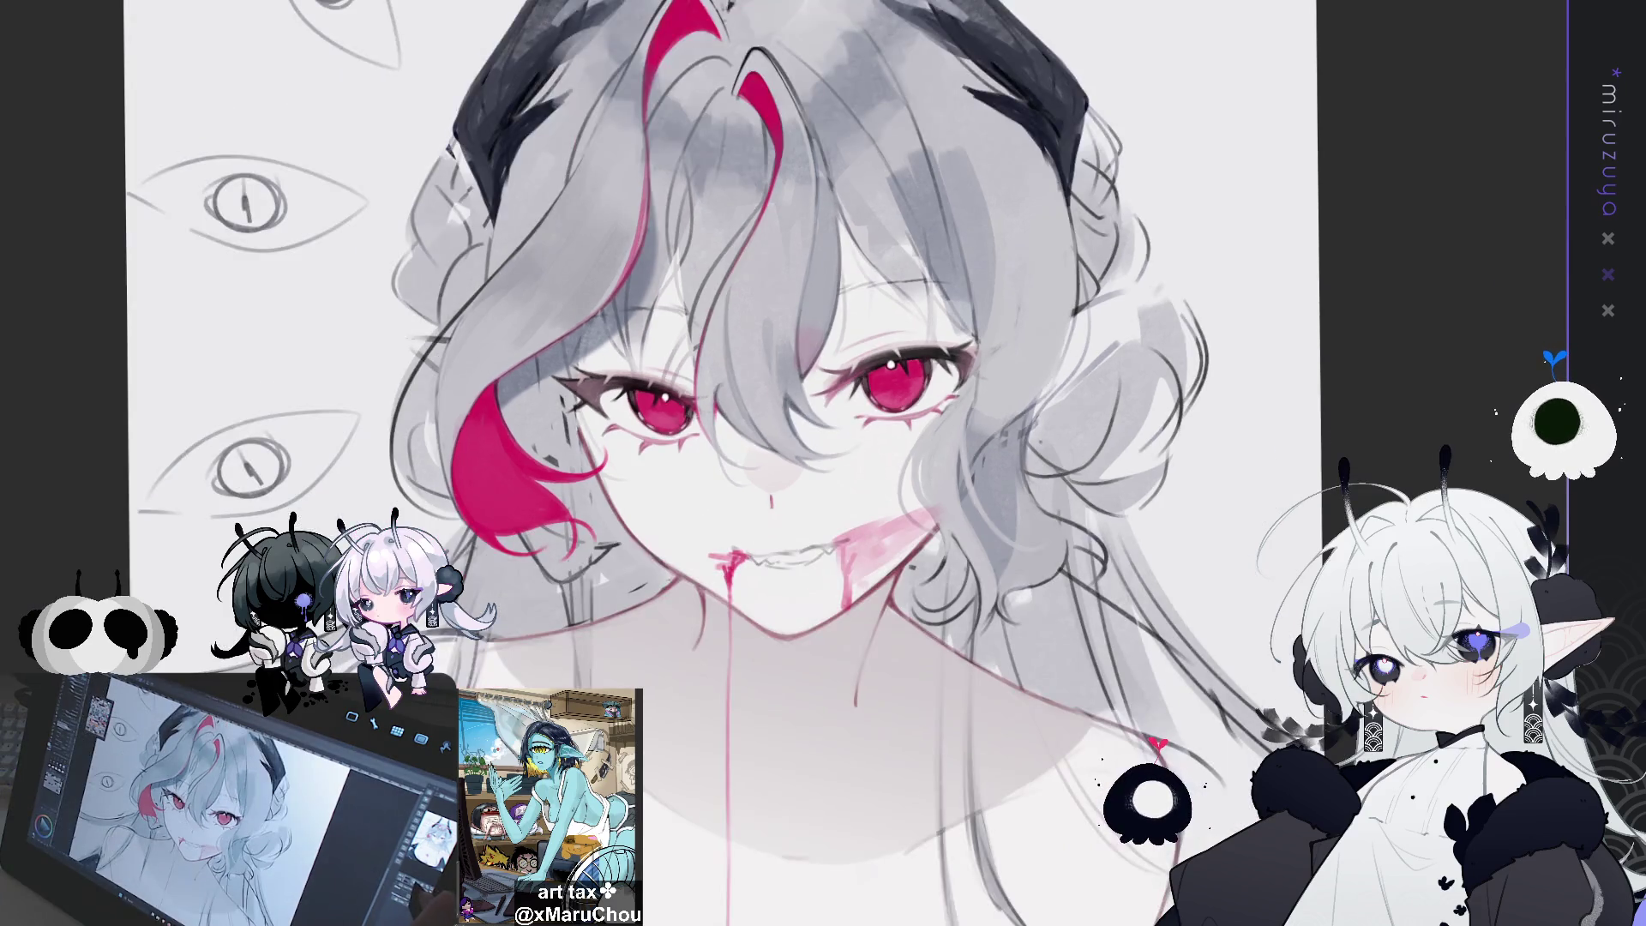
Paint a thin crimson blood line along the outline of the figure's left arm
{"action": "key", "text": "ctrl+minus"}
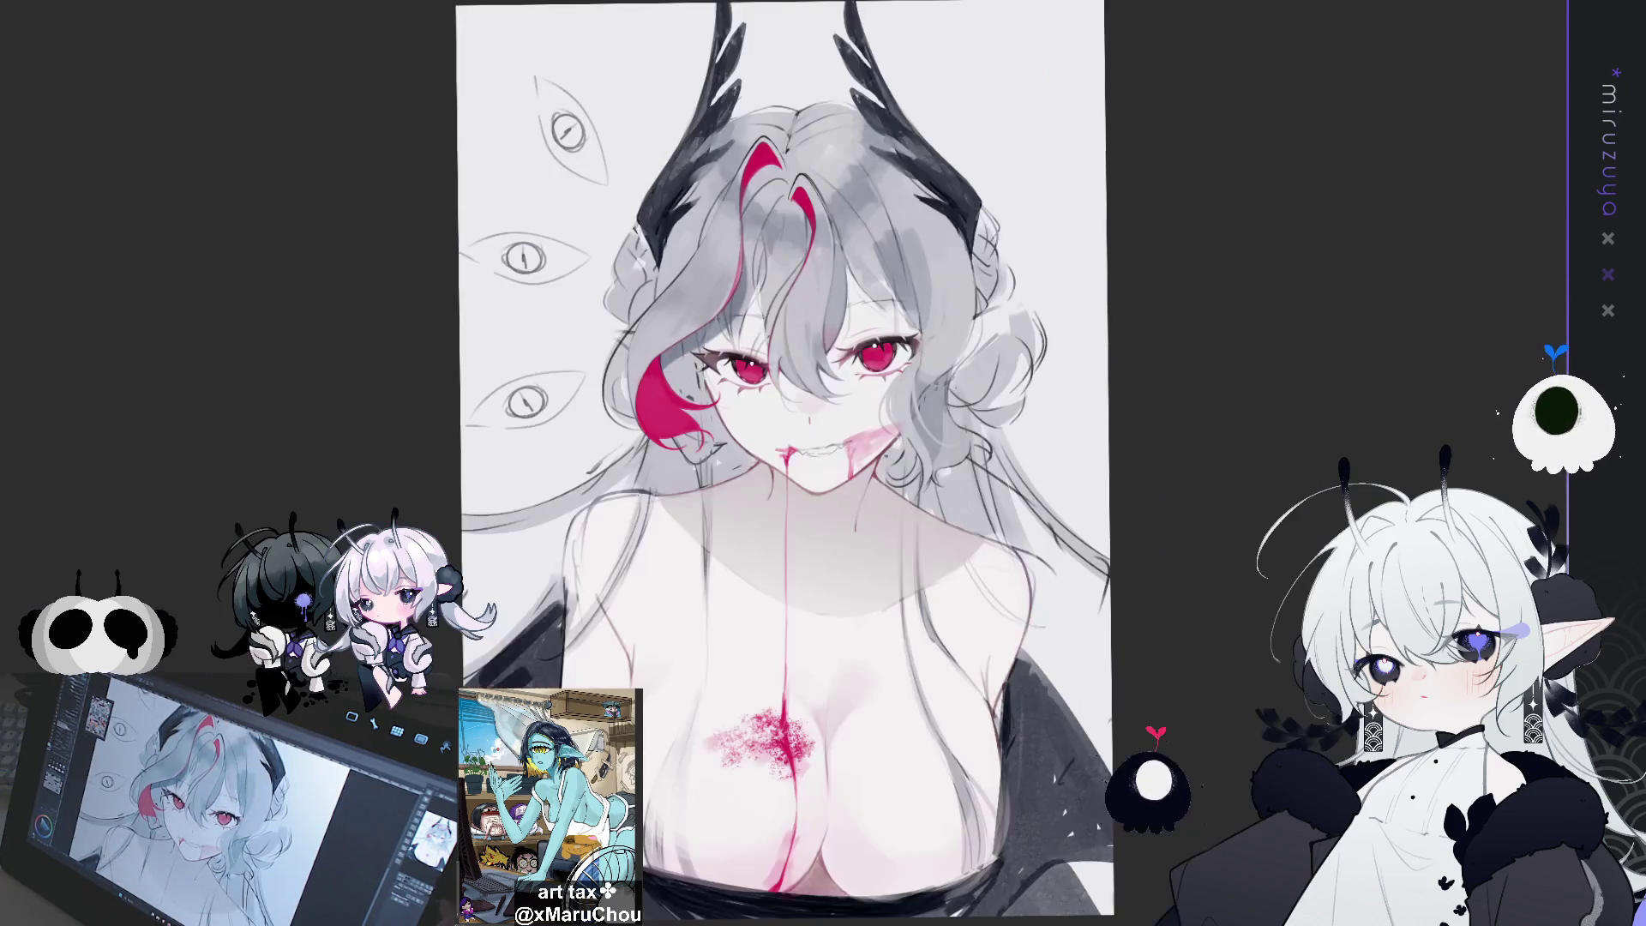
{"action": "key", "text": "ctrl+plus"}
{"action": "scroll", "coordinate": [816, 463], "scroll_direction": "down", "scroll_amount": 5}
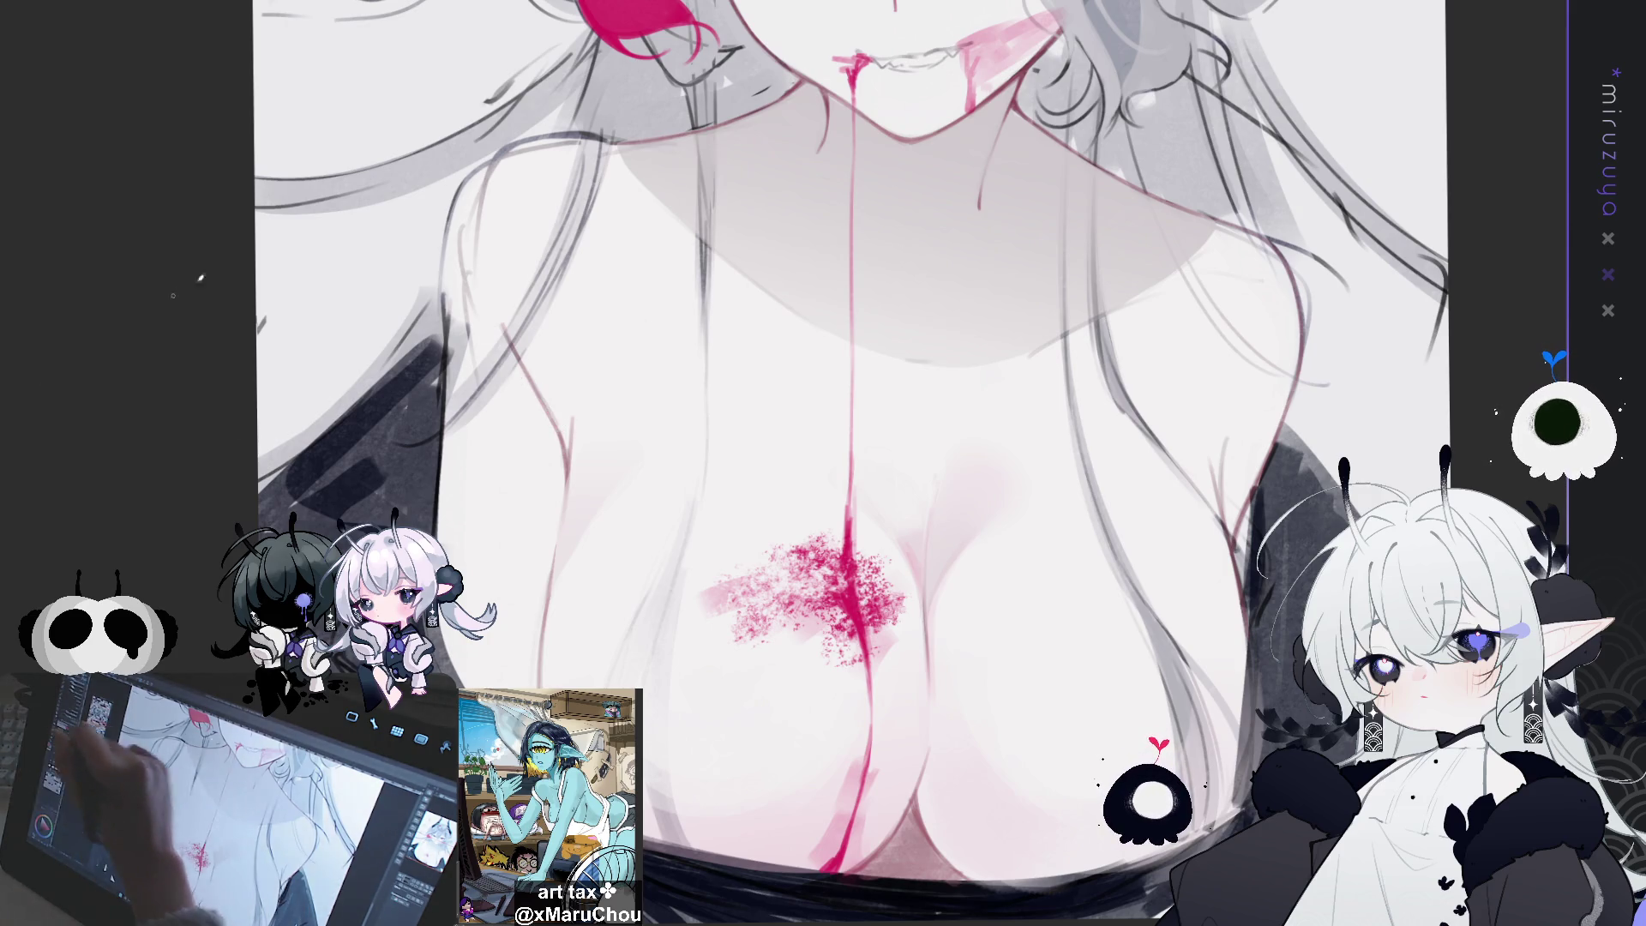
{"action": "left_click_drag", "start_coordinate": [507, 330], "coordinate": [569, 467]}
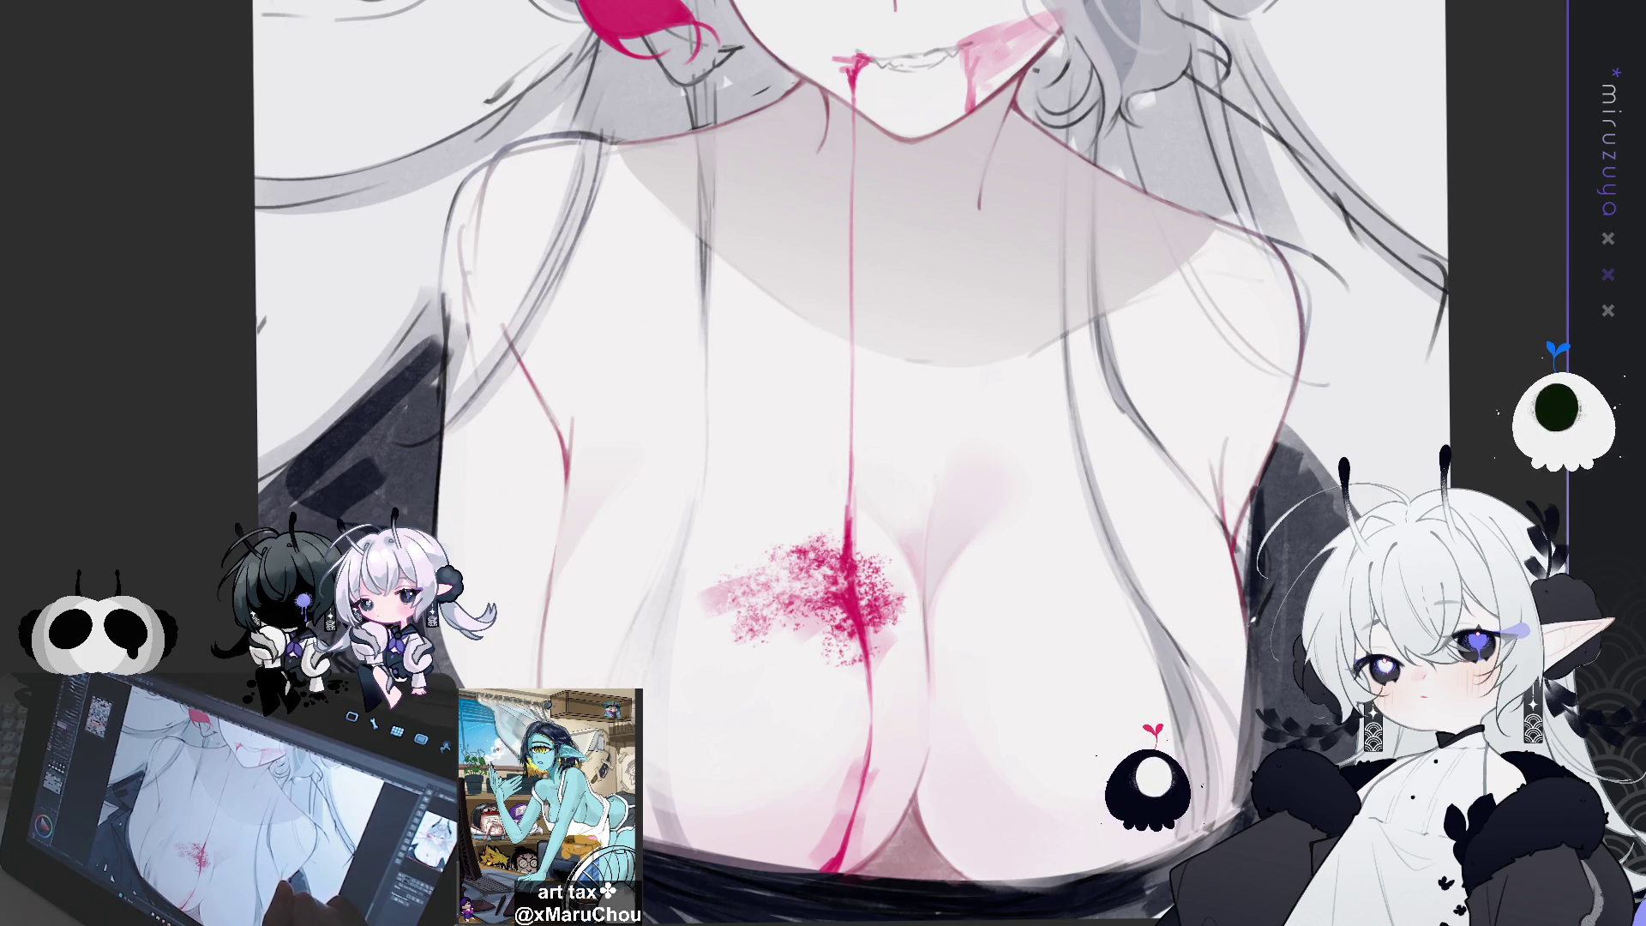
{"action": "left_click_drag", "start_coordinate": [589, 455], "coordinate": [409, 205]}
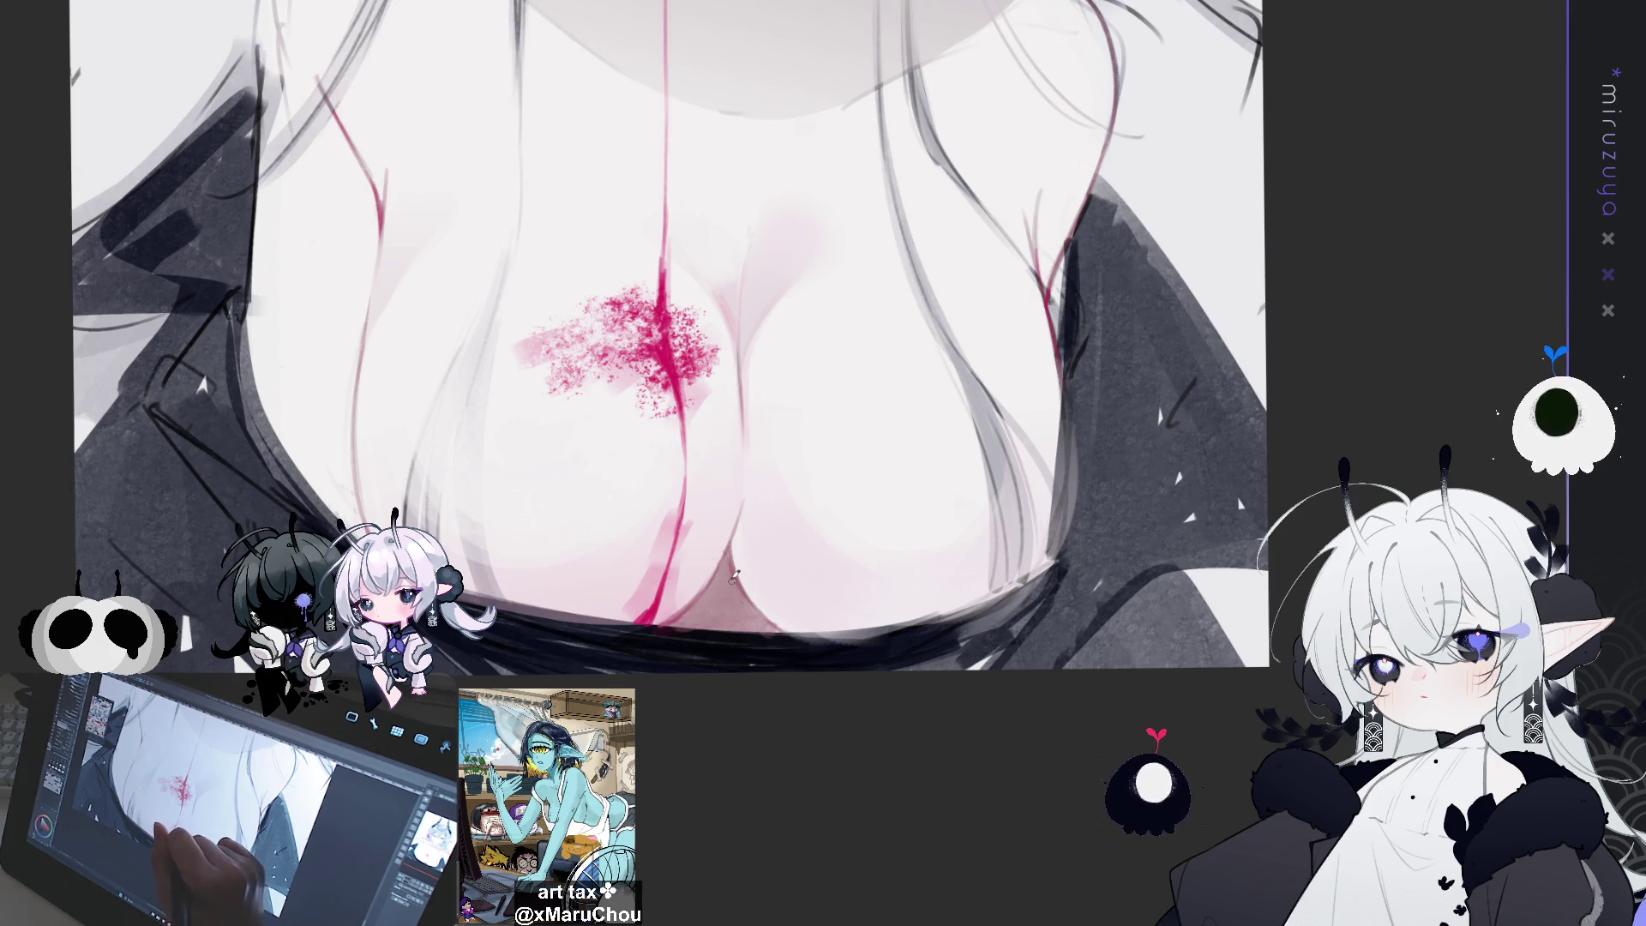
{"action": "mouse_move", "coordinate": [735, 580]}
{"action": "left_mouse_down"}
{"action": "mouse_move", "coordinate": [604, 502]}
{"action": "mouse_move", "coordinate": [734, 588]}
{"action": "left_mouse_up"}
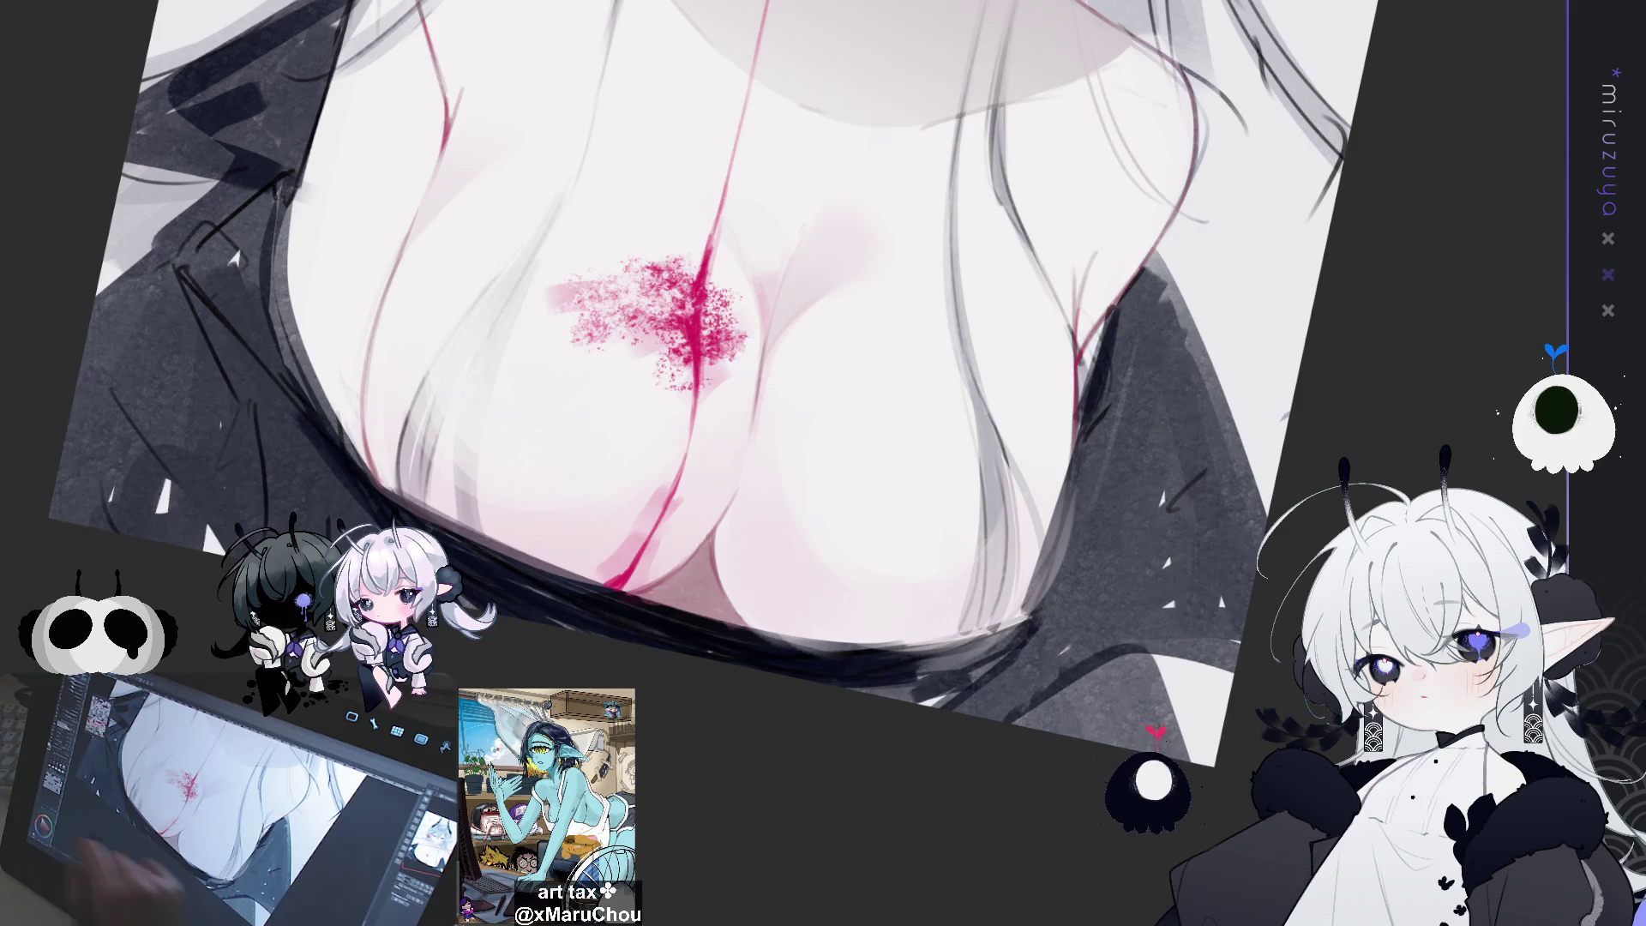
{"action": "mouse_move", "coordinate": [1083, 282]}
{"action": "left_mouse_down"}
{"action": "mouse_move", "coordinate": [1211, 512]}
{"action": "mouse_move", "coordinate": [1158, 549]}
{"action": "left_mouse_up"}
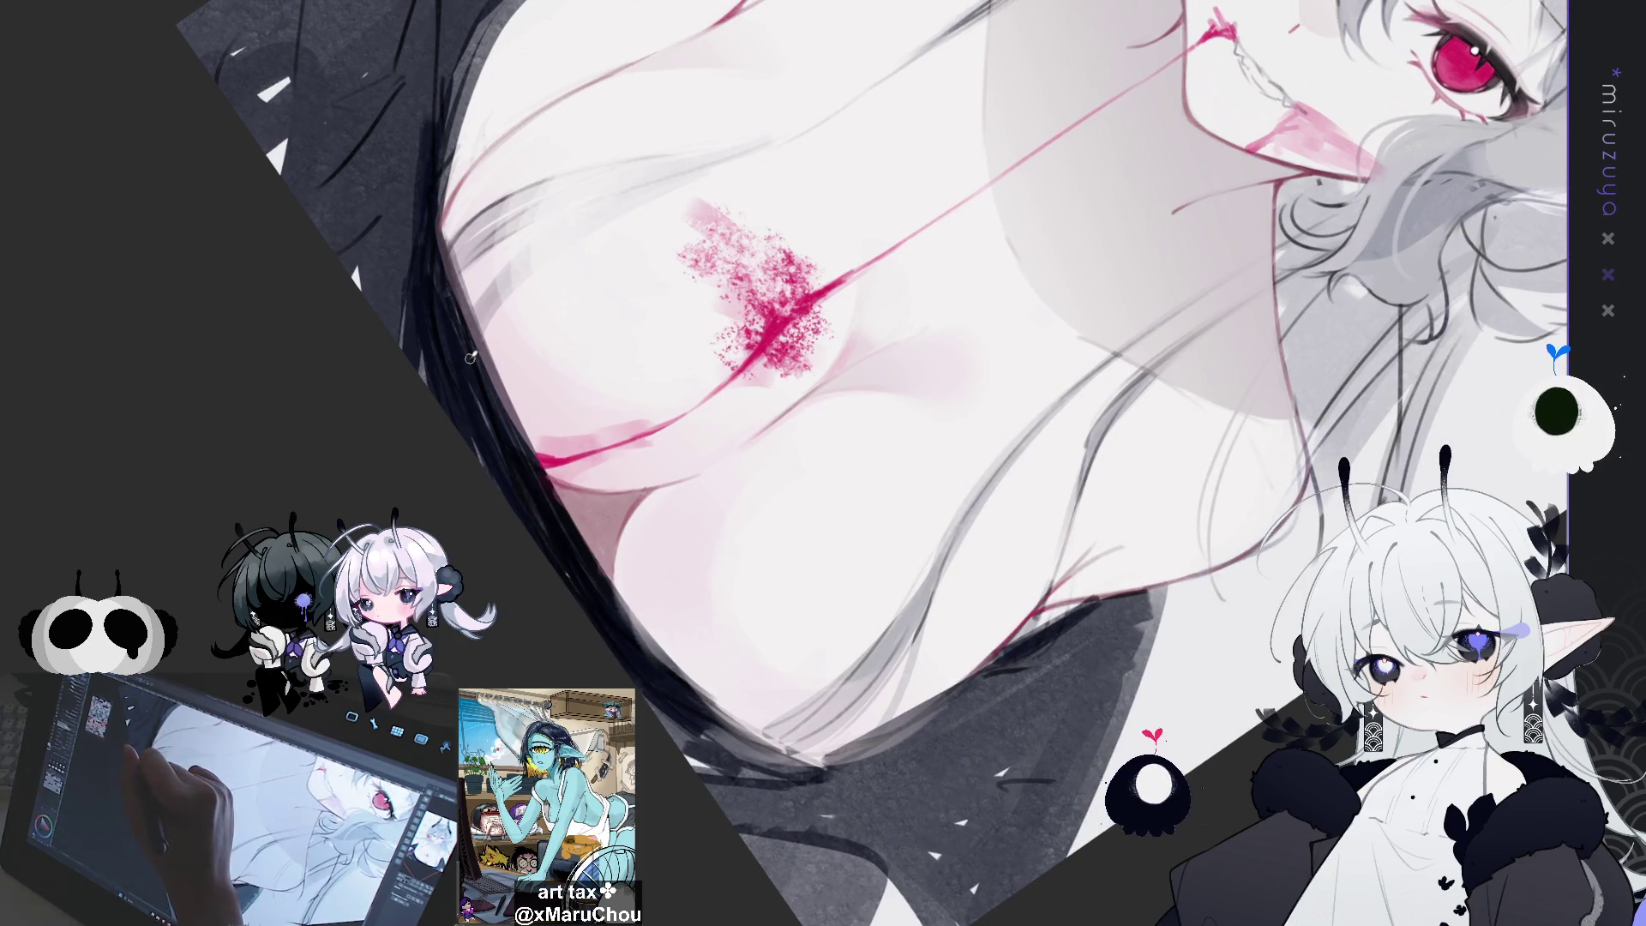
Darken the black hair edge beside the chest with repeated dark strokes extending downward
{"action": "mouse_move", "coordinate": [437, 236]}
{"action": "left_mouse_down"}
{"action": "mouse_move", "coordinate": [475, 365]}
{"action": "mouse_move", "coordinate": [527, 454]}
{"action": "mouse_move", "coordinate": [488, 365]}
{"action": "left_mouse_up"}
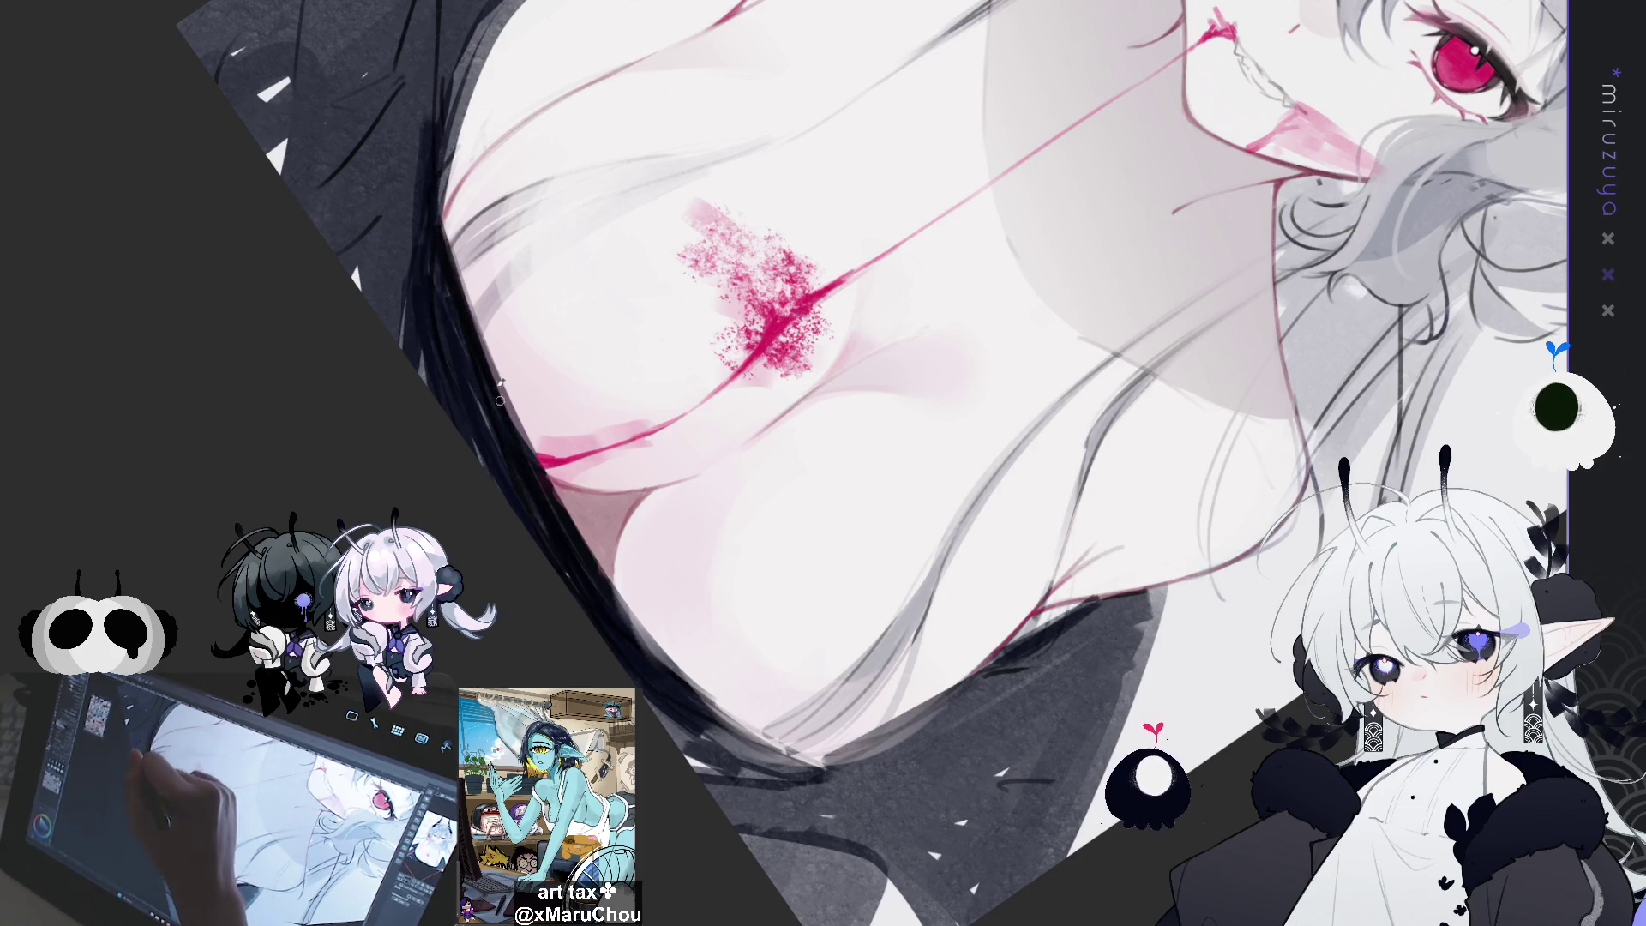
{"action": "left_click_drag", "start_coordinate": [439, 201], "coordinate": [519, 433]}
{"action": "key", "text": "ctrl+z"}
{"action": "left_click_drag", "start_coordinate": [448, 241], "coordinate": [531, 459]}
{"action": "mouse_move", "coordinate": [485, 343]}
{"action": "left_mouse_down"}
{"action": "mouse_move", "coordinate": [600, 583]}
{"action": "mouse_move", "coordinate": [669, 664]}
{"action": "left_mouse_up"}
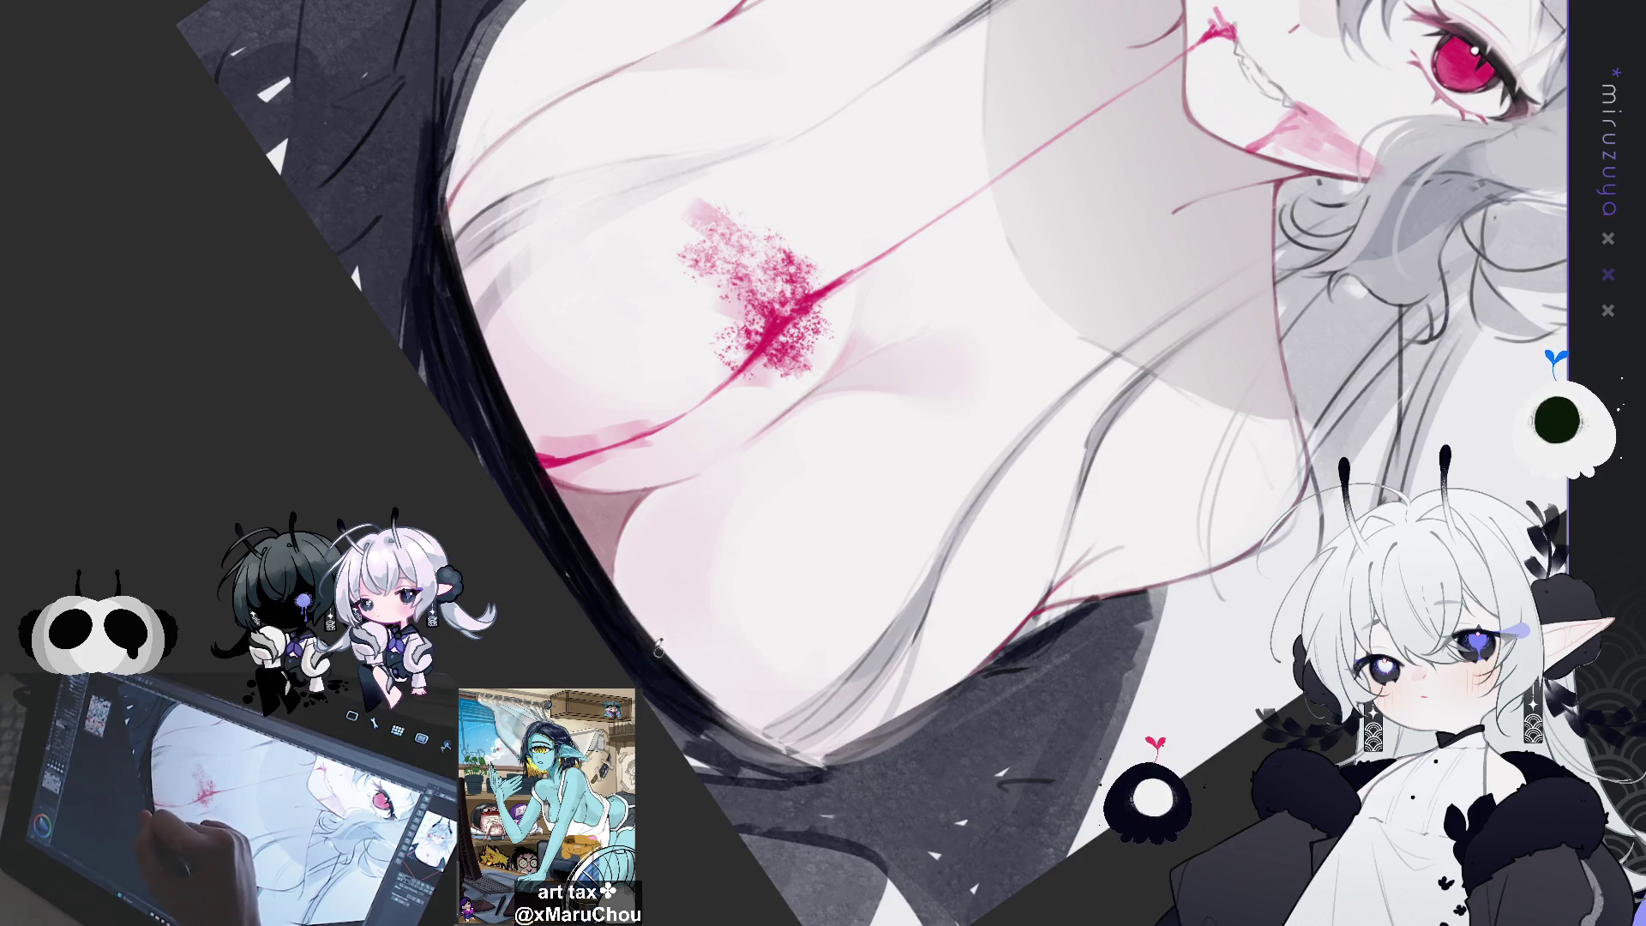
{"action": "left_click_drag", "start_coordinate": [600, 577], "coordinate": [721, 714]}
{"action": "left_click_drag", "start_coordinate": [615, 603], "coordinate": [785, 754]}
{"action": "left_click_drag", "start_coordinate": [716, 713], "coordinate": [787, 759]}
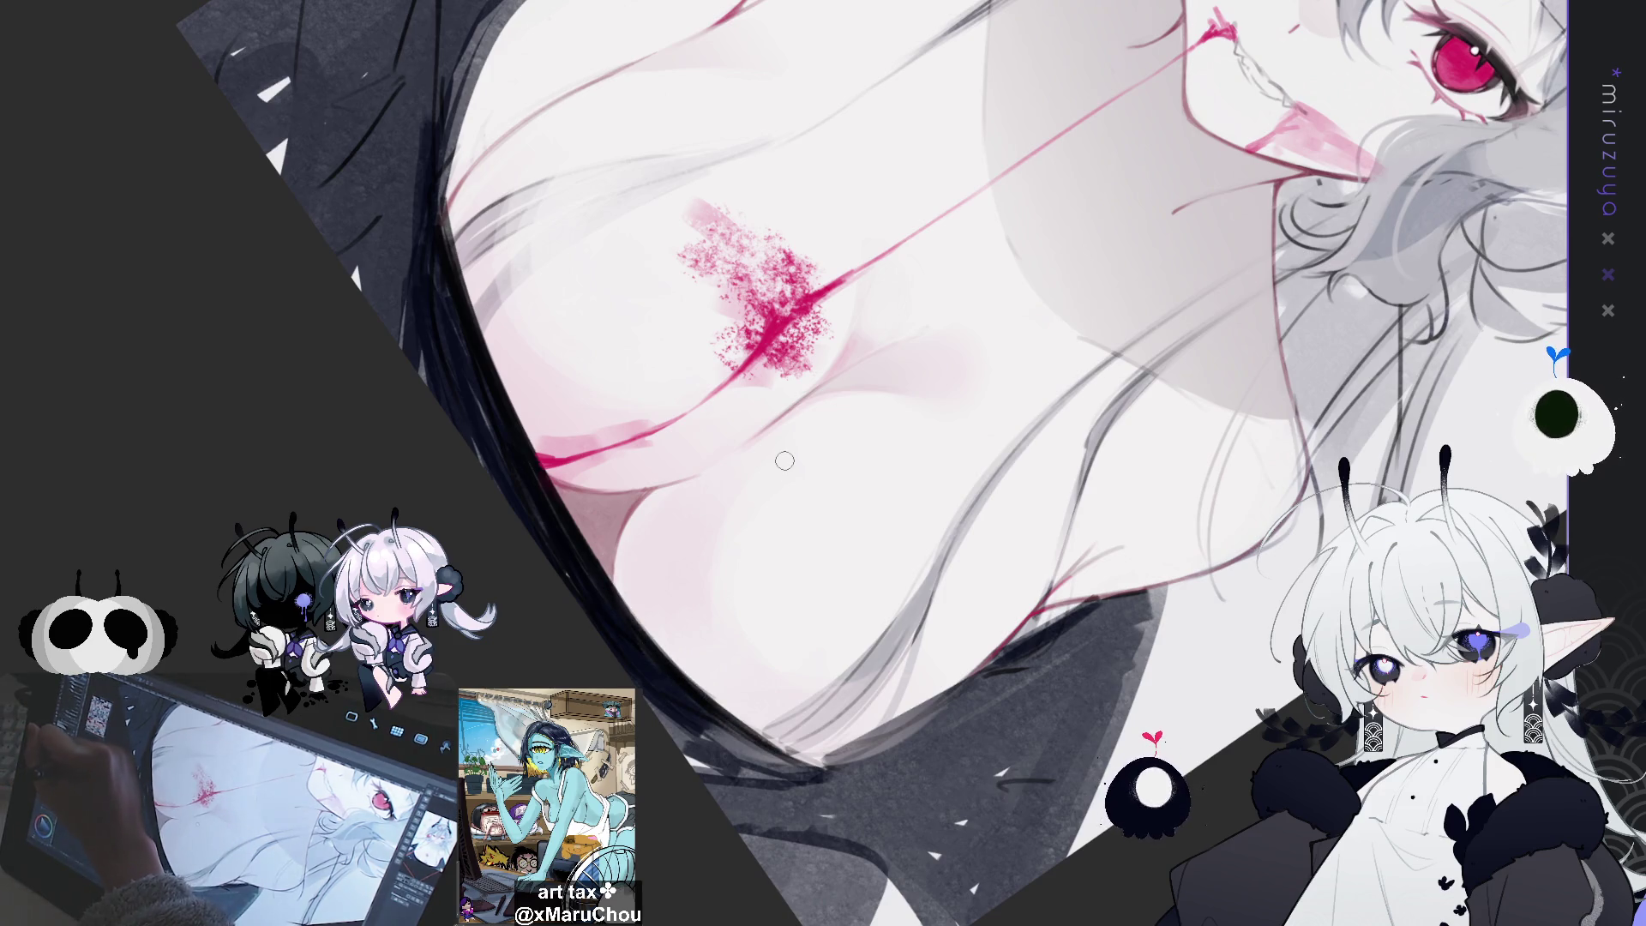
{"action": "left_click_drag", "start_coordinate": [785, 460], "coordinate": [558, 611]}
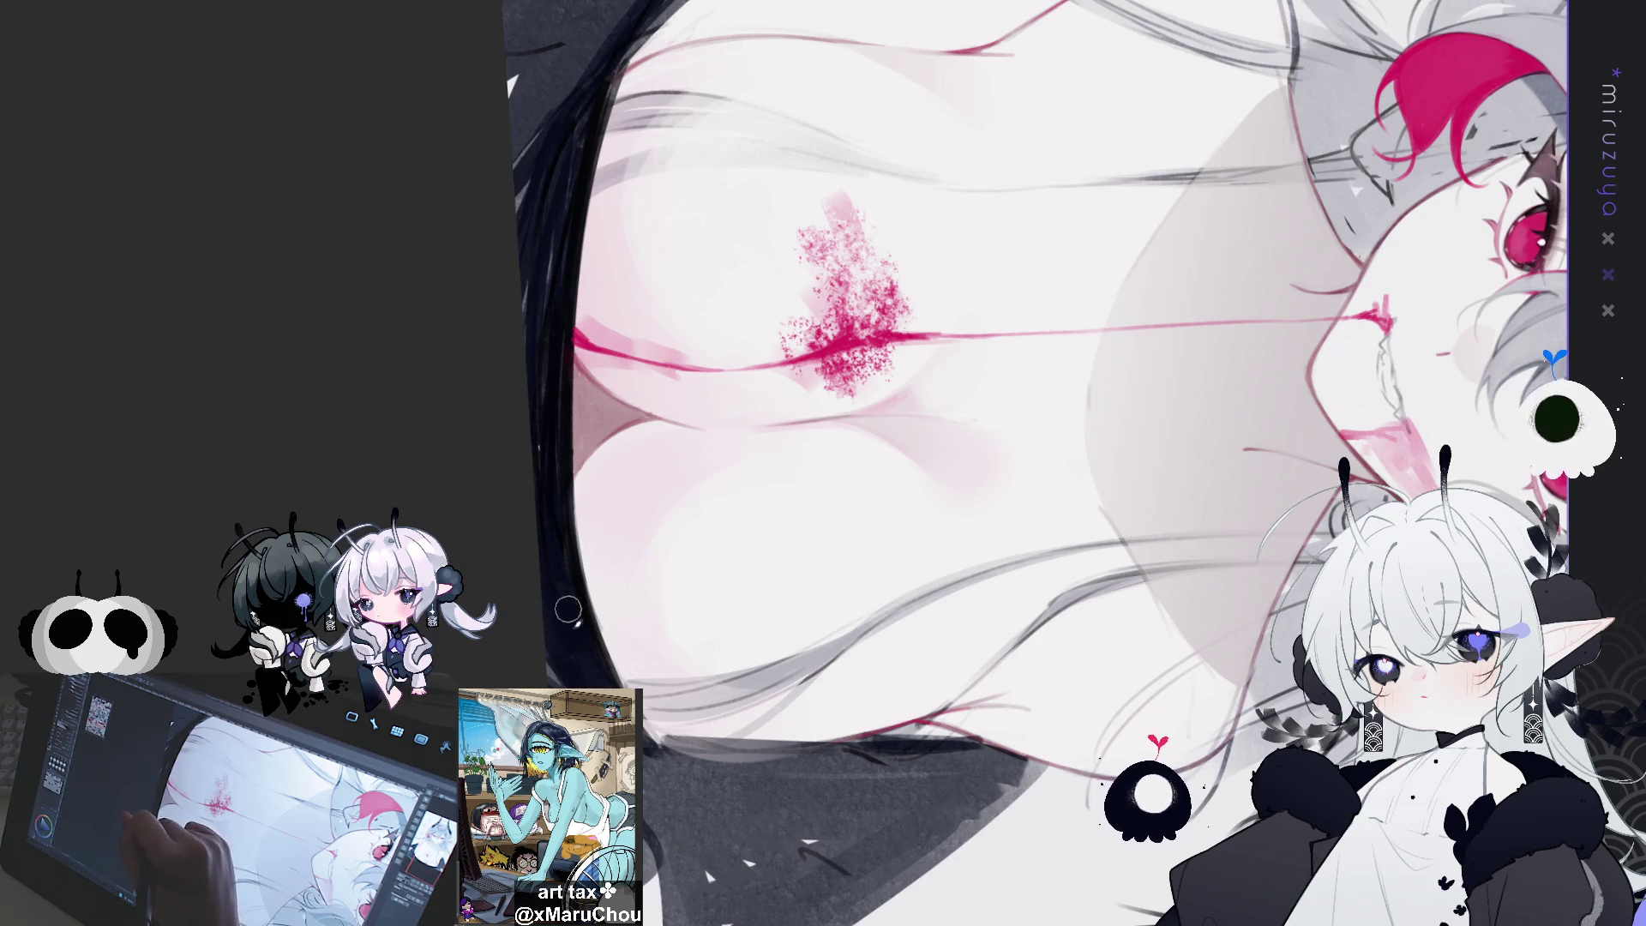
{"action": "mouse_move", "coordinate": [656, 746]}
{"action": "left_mouse_down"}
{"action": "mouse_move", "coordinate": [864, 813]}
{"action": "mouse_move", "coordinate": [652, 600]}
{"action": "left_mouse_up"}
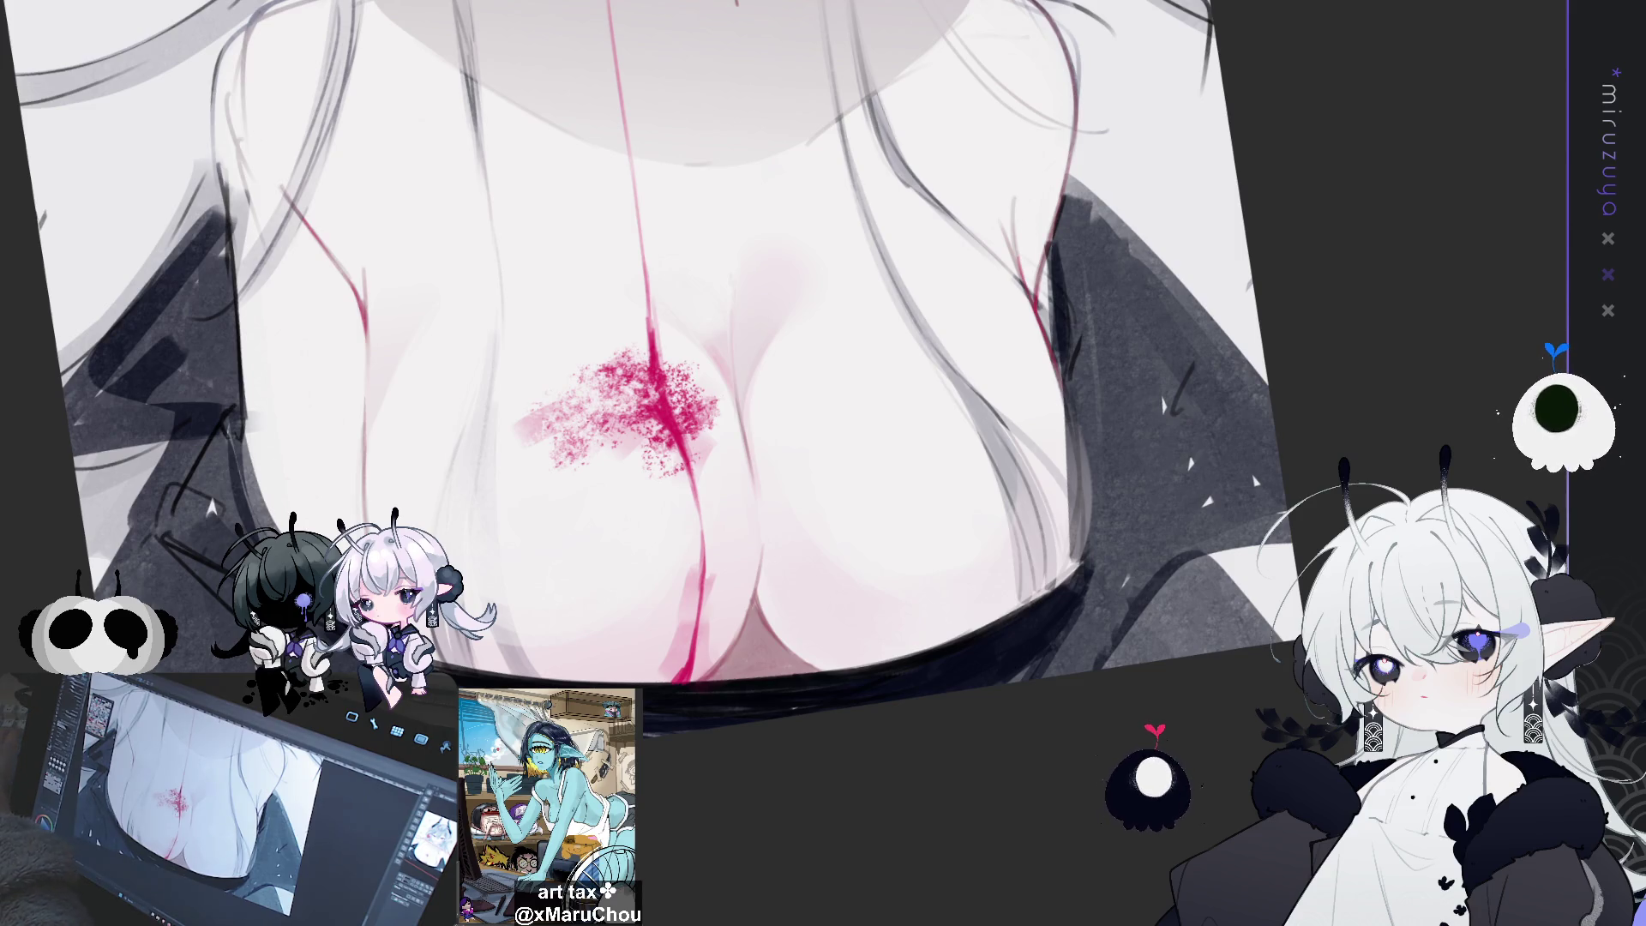
Lighten and soften the girl's left body edge beside the chest with light airbrush strokes
{"action": "mouse_move", "coordinate": [900, 367]}
{"action": "left_mouse_down"}
{"action": "mouse_move", "coordinate": [1147, 201]}
{"action": "mouse_move", "coordinate": [765, 475]}
{"action": "left_mouse_up"}
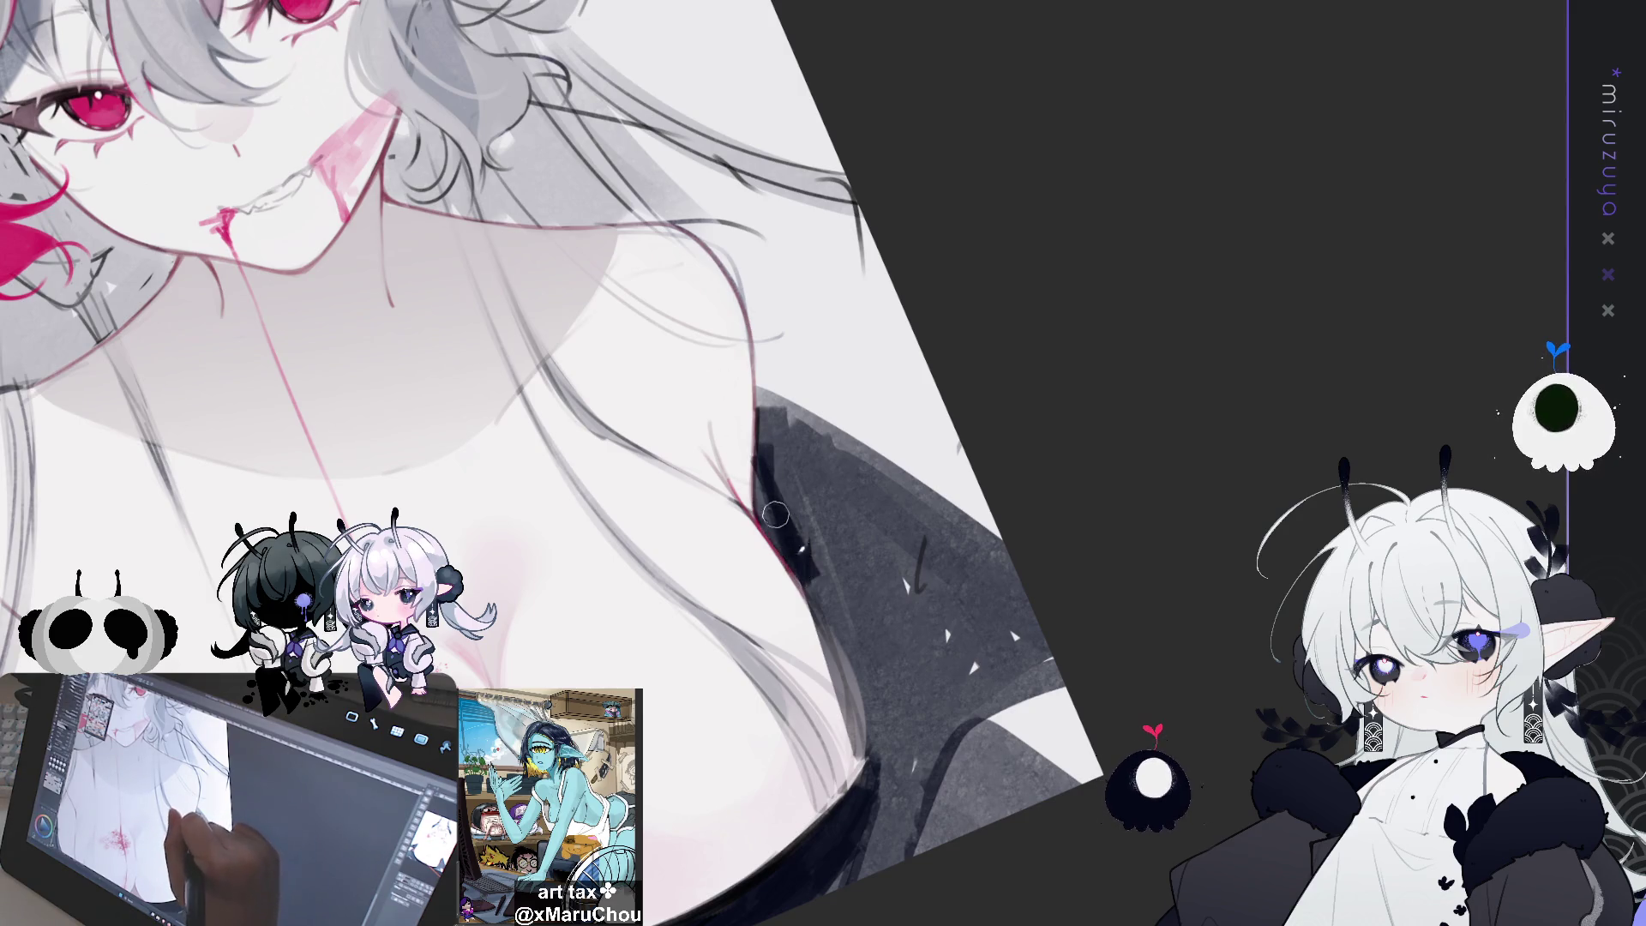
{"action": "mouse_move", "coordinate": [808, 580]}
{"action": "left_mouse_down"}
{"action": "mouse_move", "coordinate": [806, 360]}
{"action": "mouse_move", "coordinate": [1029, 429]}
{"action": "left_mouse_up"}
{"action": "mouse_move", "coordinate": [1226, 541]}
{"action": "left_mouse_down"}
{"action": "mouse_move", "coordinate": [1212, 485]}
{"action": "mouse_move", "coordinate": [1158, 454]}
{"action": "left_mouse_up"}
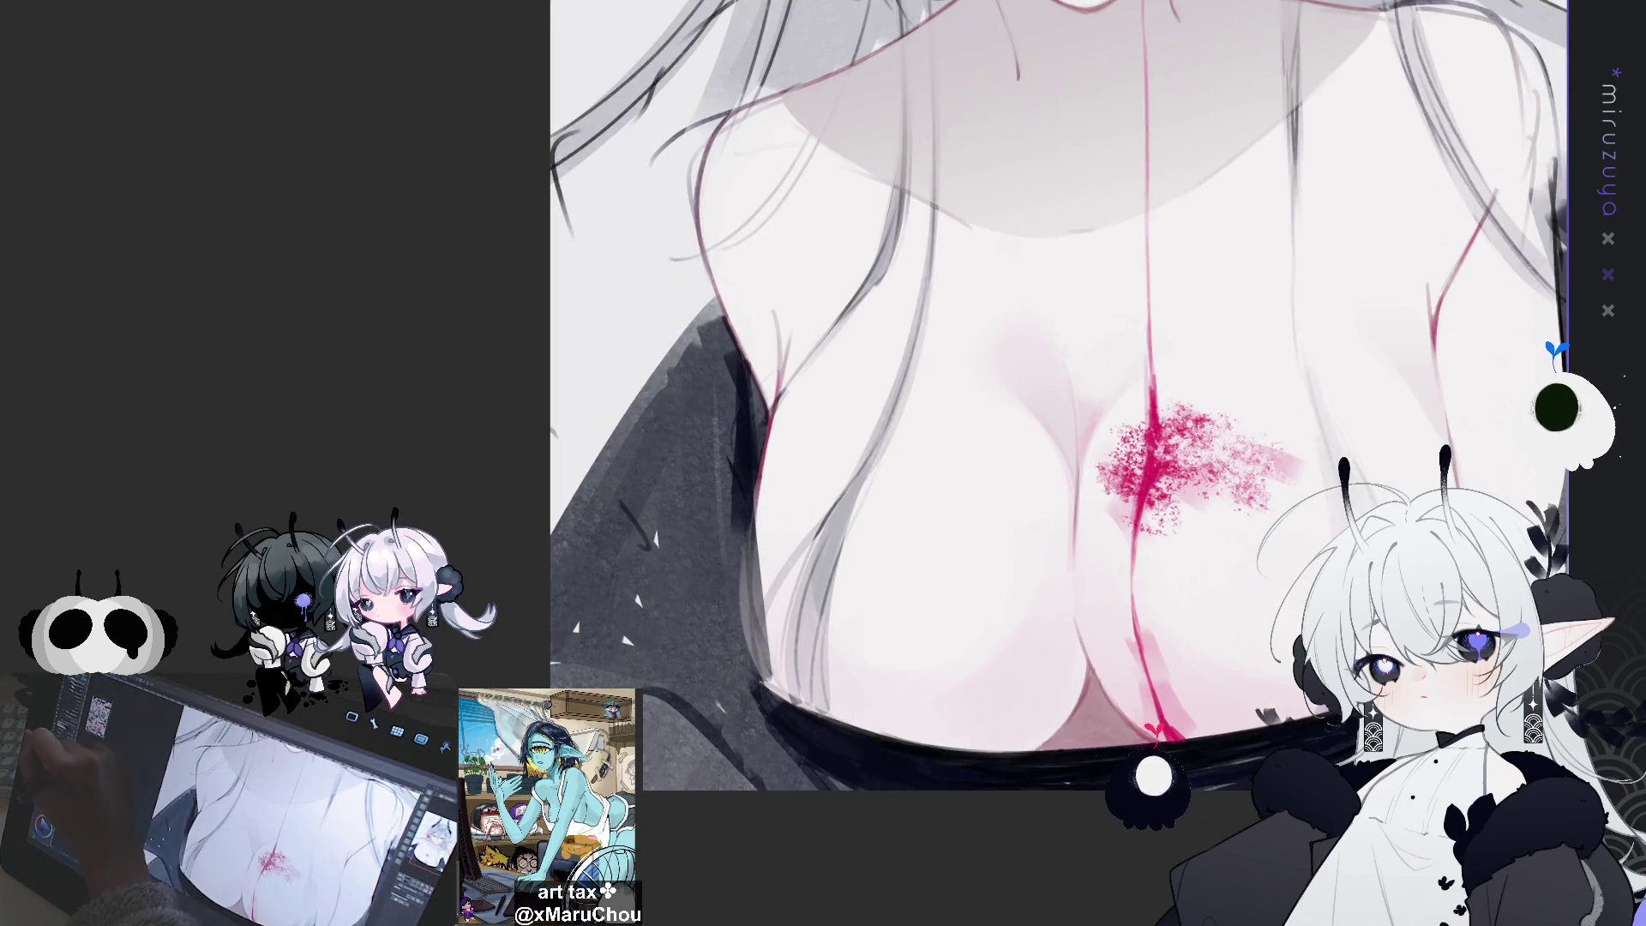
{"action": "left_click_drag", "start_coordinate": [758, 526], "coordinate": [773, 647]}
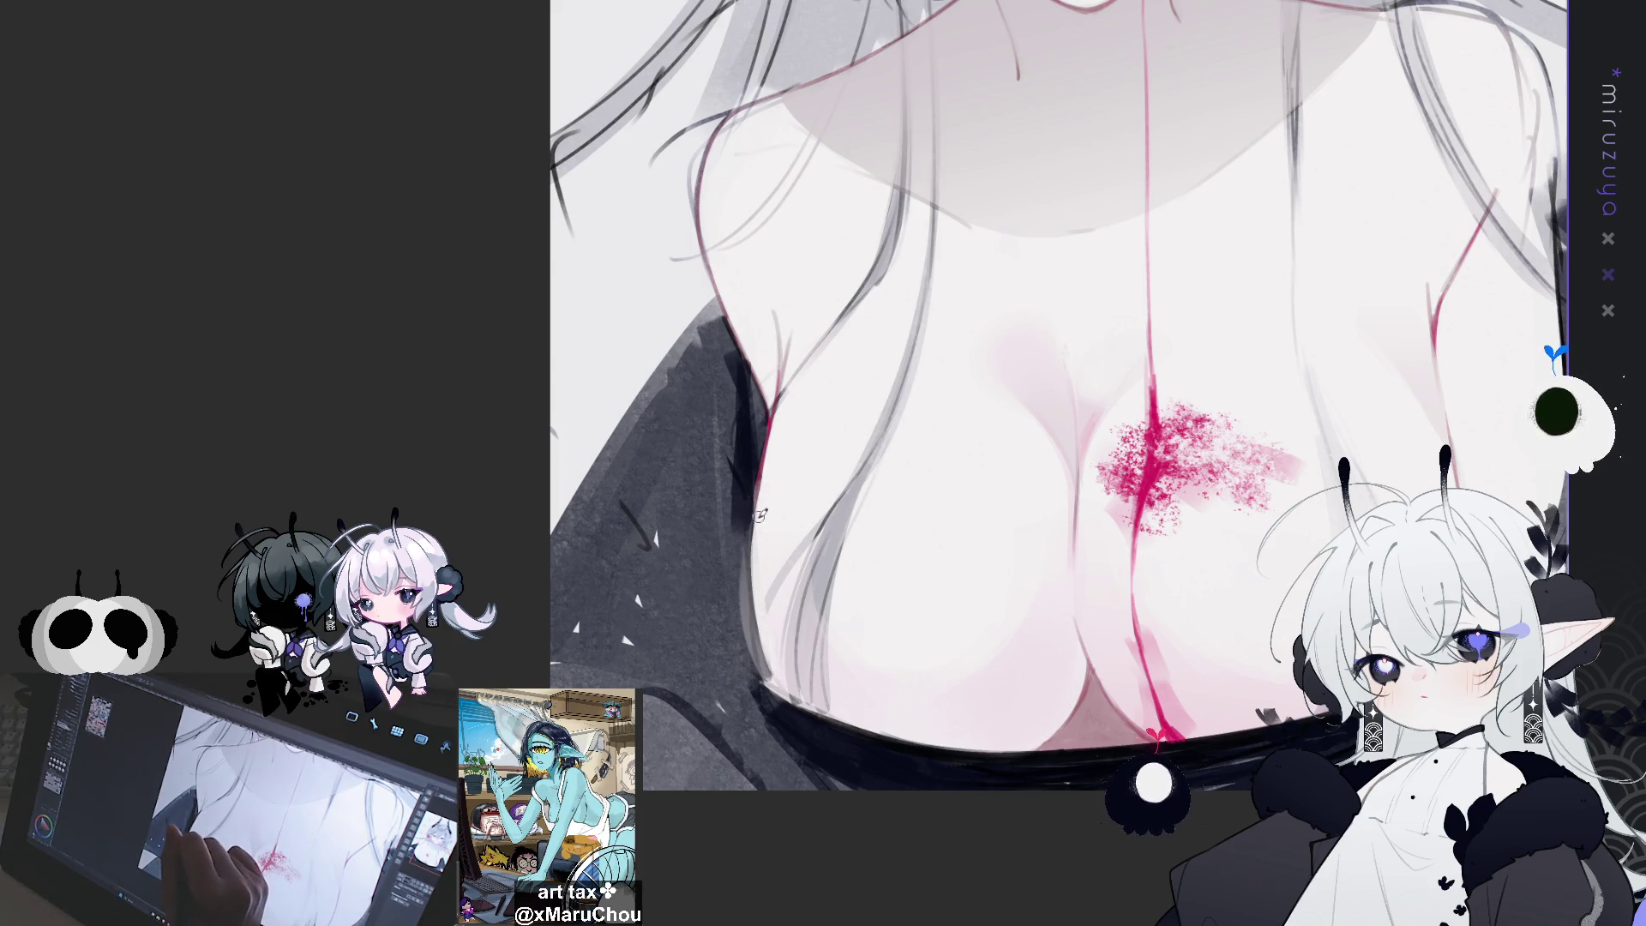
{"action": "mouse_move", "coordinate": [759, 515]}
{"action": "left_mouse_down"}
{"action": "mouse_move", "coordinate": [776, 677]}
{"action": "mouse_move", "coordinate": [761, 510]}
{"action": "mouse_move", "coordinate": [759, 653]}
{"action": "left_mouse_up"}
{"action": "left_click_drag", "start_coordinate": [772, 493], "coordinate": [748, 635]}
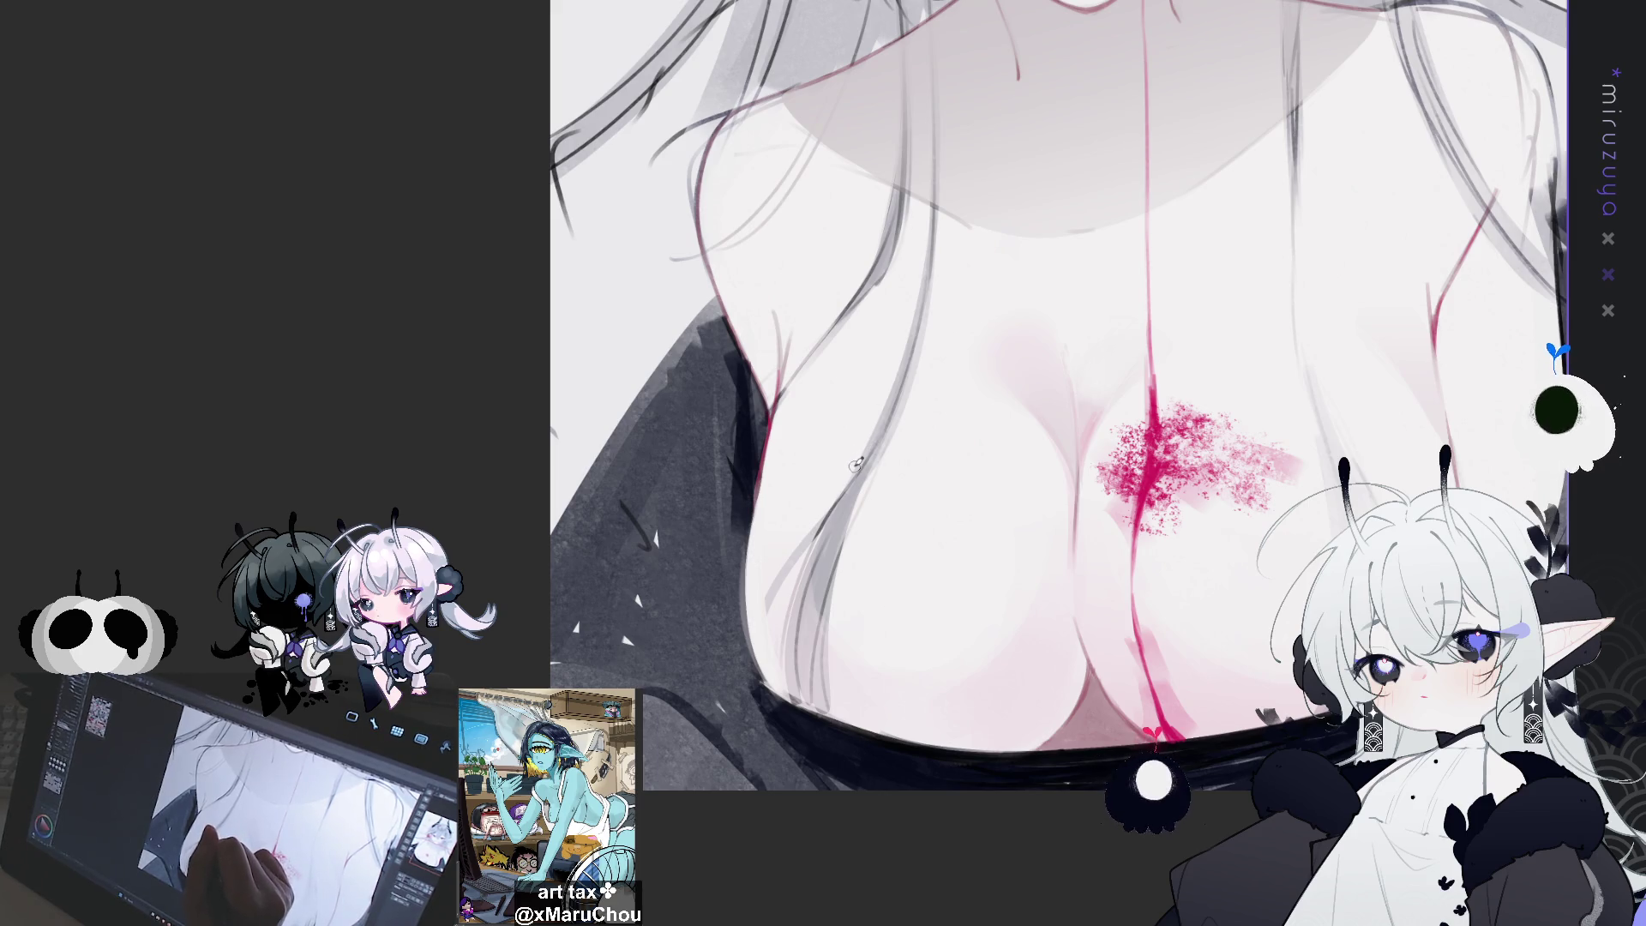
Zoom out and mirror the canvas horizontally to check the face and figure's balance
{"action": "left_click_drag", "start_coordinate": [1531, 349], "coordinate": [1212, 735]}
{"action": "key", "text": "ctrl+minus"}
{"action": "key", "text": "h"}
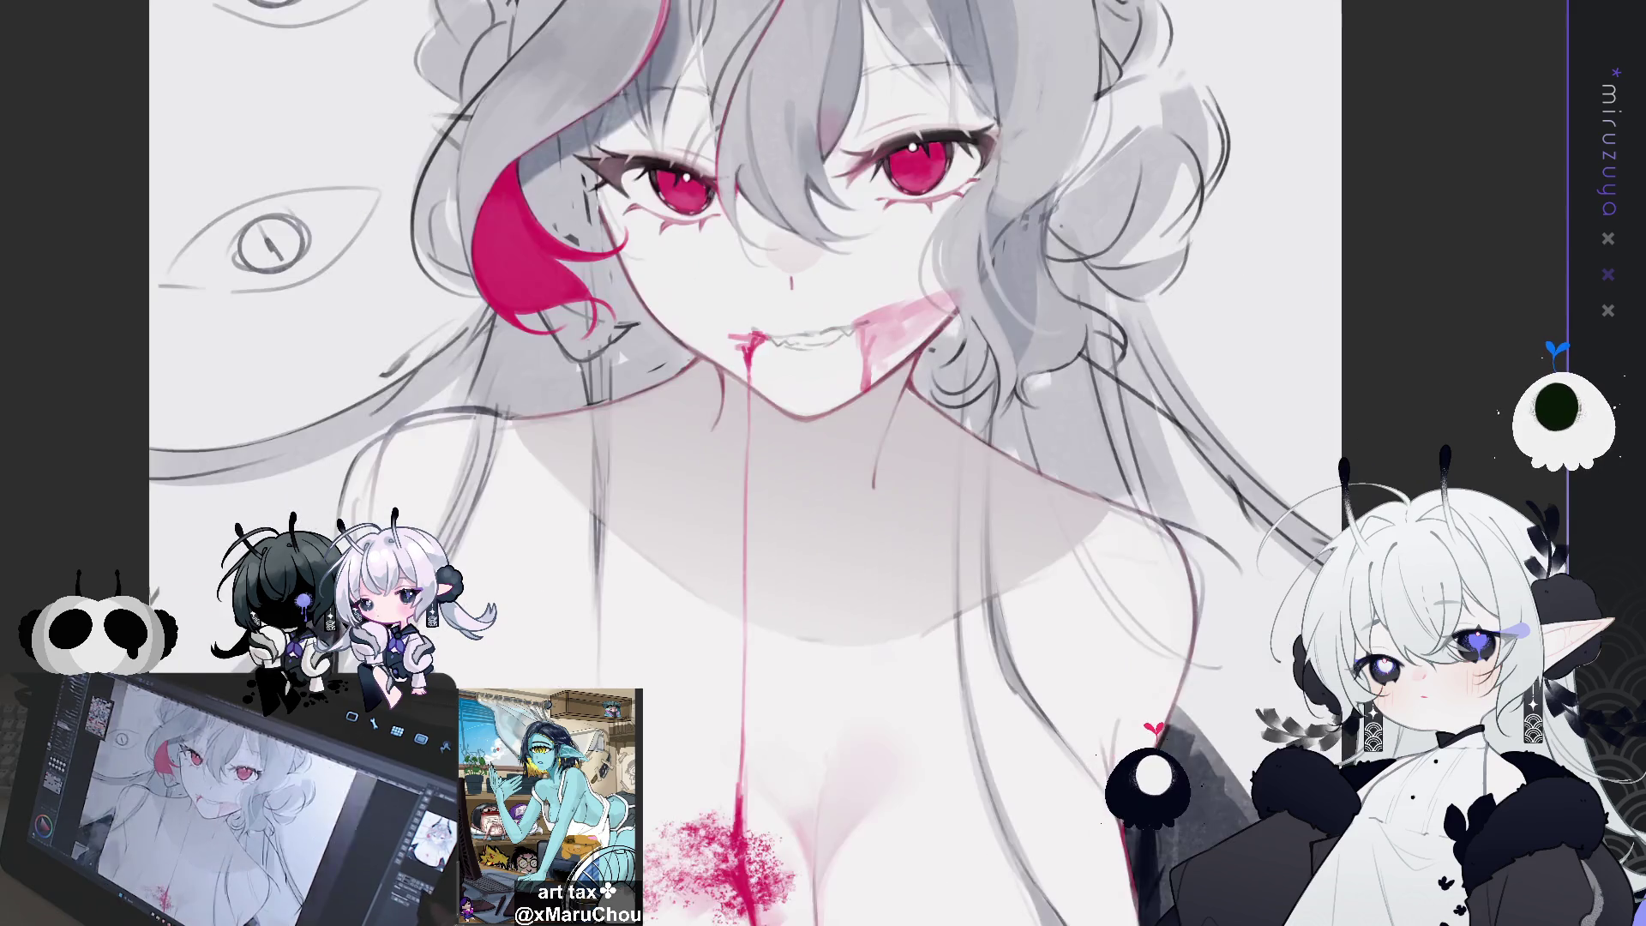
{"action": "key", "text": "ctrl+minus"}
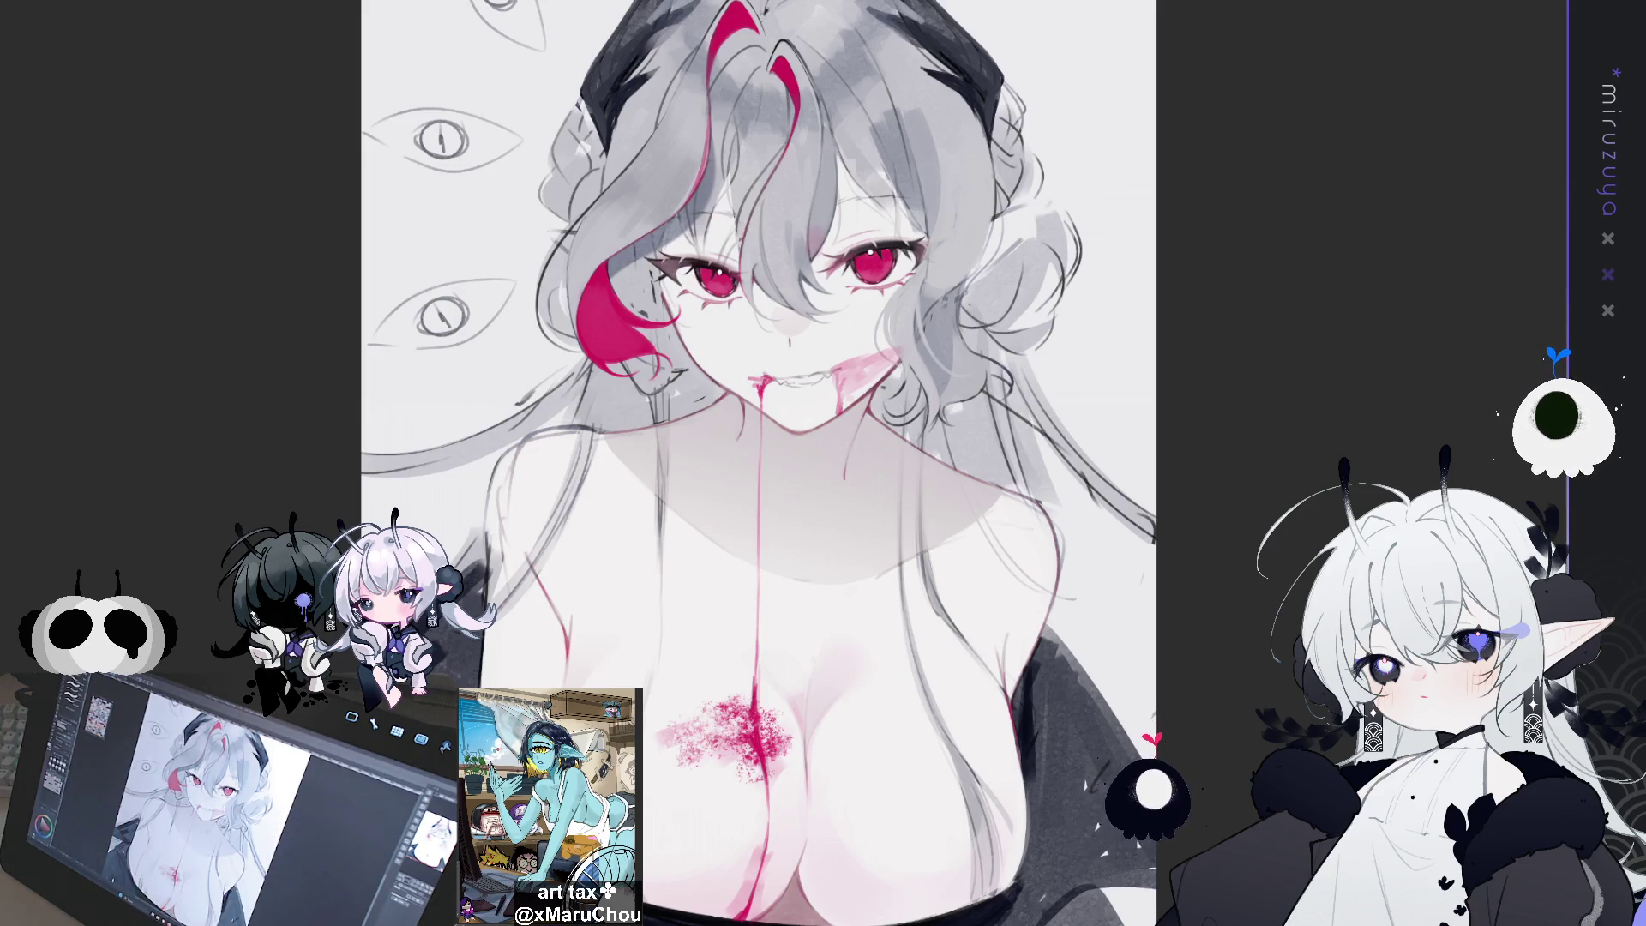
{"action": "key", "text": "h"}
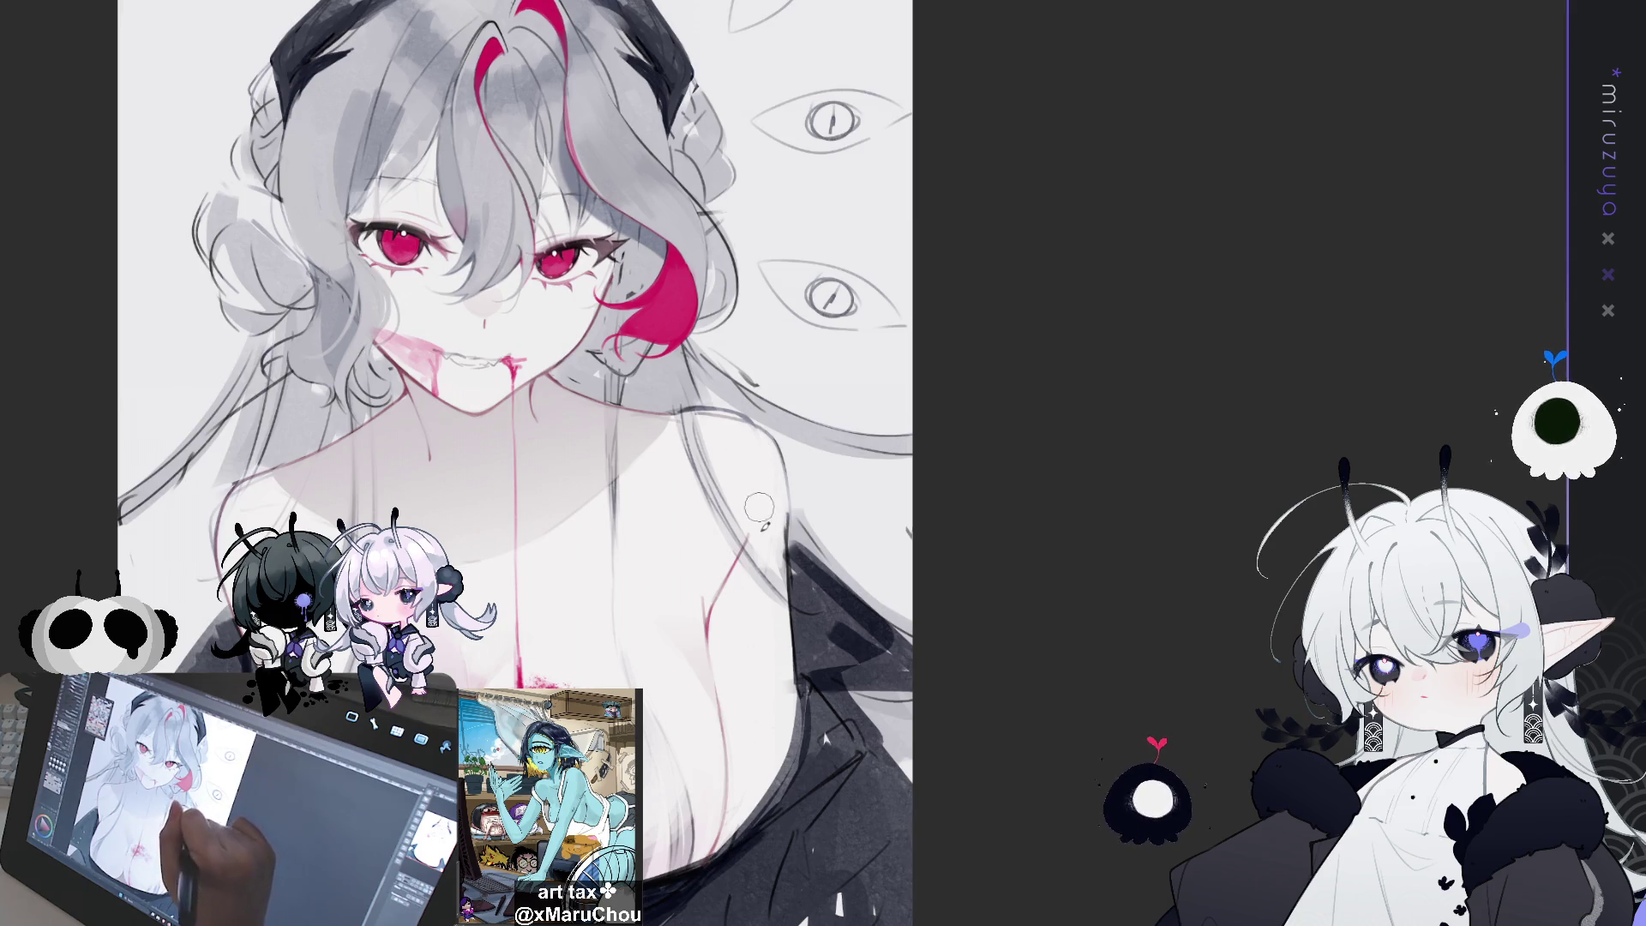
{"action": "key", "text": "h"}
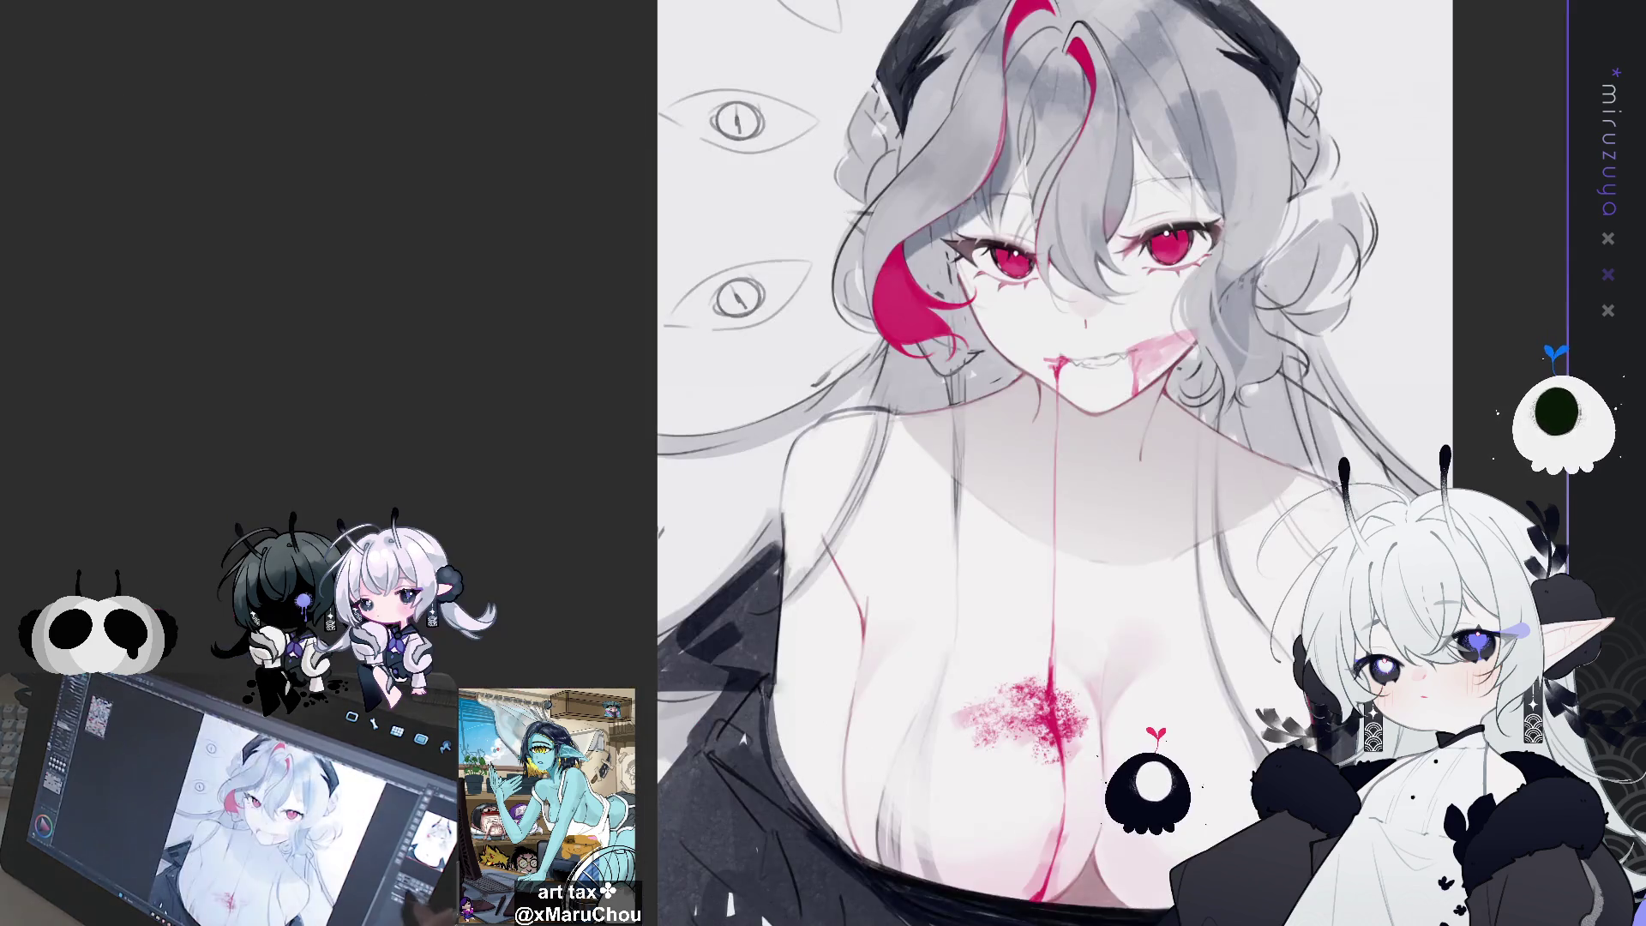
{"action": "key", "text": "minus"}
{"action": "key", "text": "minus"}
{"action": "key", "text": "minus"}
{"action": "key", "text": "minus"}
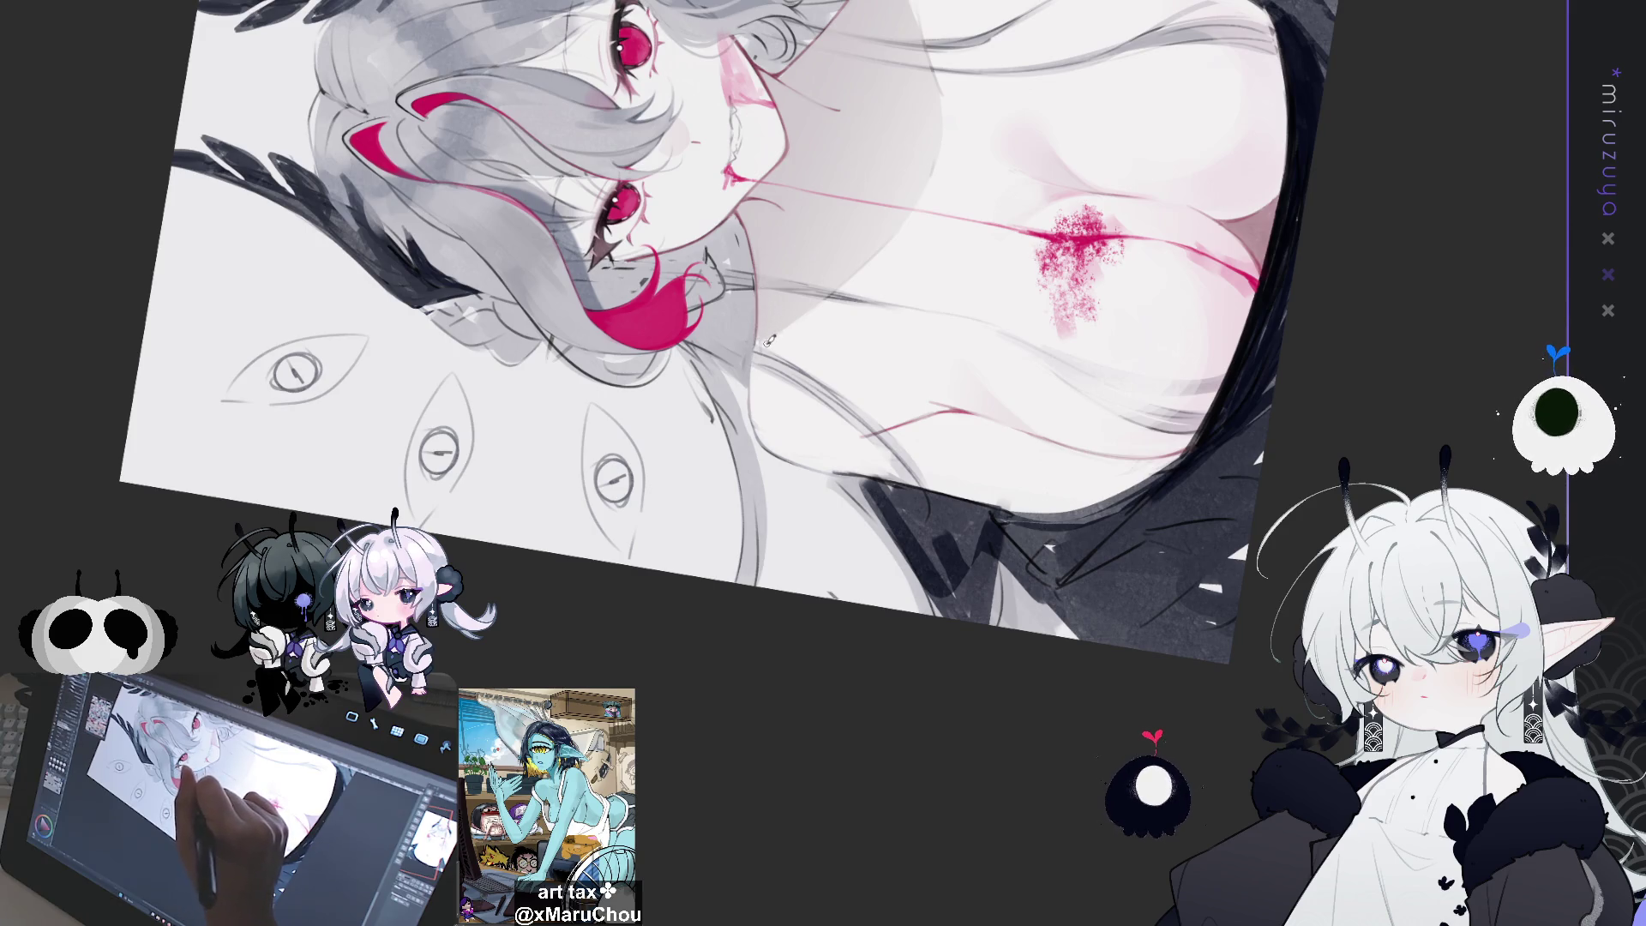
{"action": "mouse_move", "coordinate": [770, 340]}
{"action": "left_mouse_down"}
{"action": "mouse_move", "coordinate": [1117, 682]}
{"action": "mouse_move", "coordinate": [1058, 604]}
{"action": "left_mouse_up"}
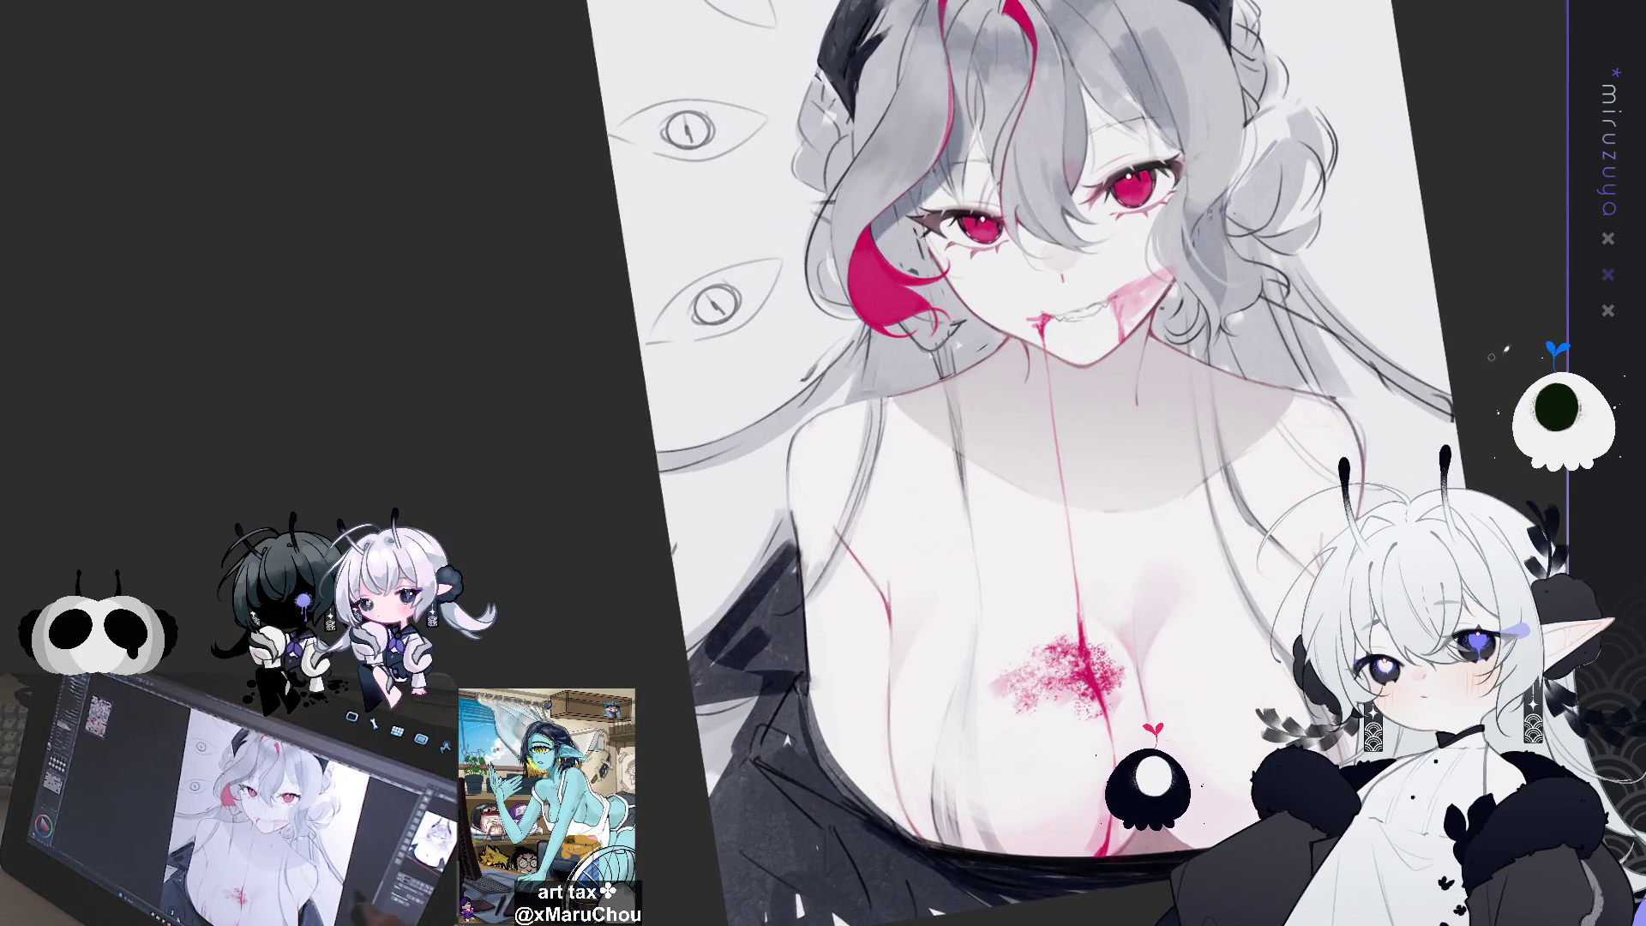